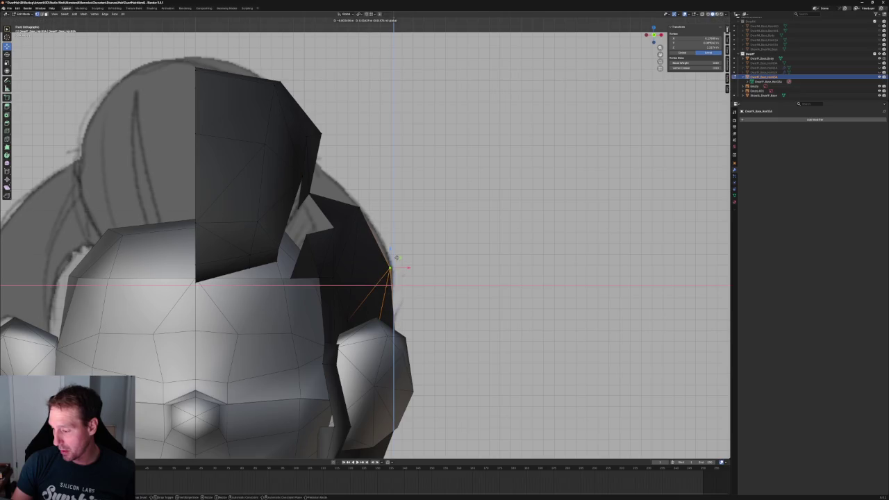
# Slide the hair vertex above the ear along X toward the back of the hair, then deselect all.
pyautogui.hotkey('alt', 'a')
pyautogui.moveTo(387, 270)
pyautogui.mouseDown(button='middle')
pyautogui.moveTo(320, 271)
pyautogui.moveTo(335, 271)
pyautogui.mouseUp(button='middle')
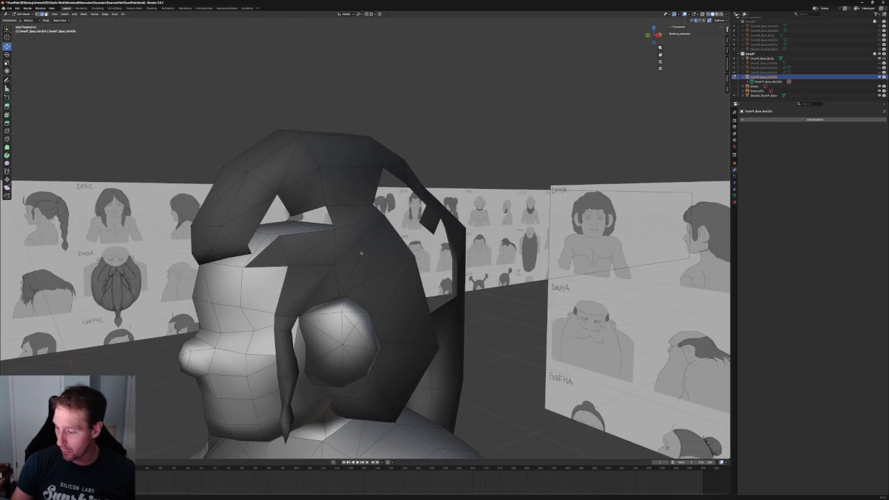
pyautogui.click(361, 253)
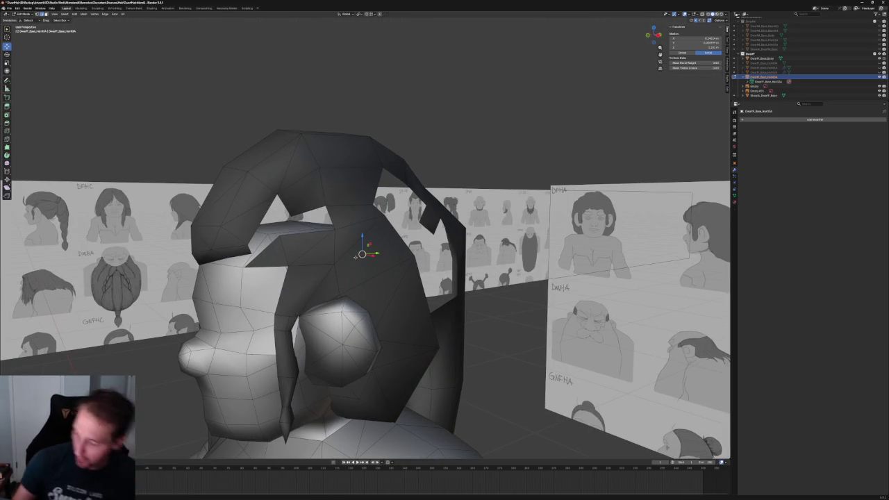
pyautogui.press('g')
pyautogui.press('x')
pyautogui.click(325, 269)
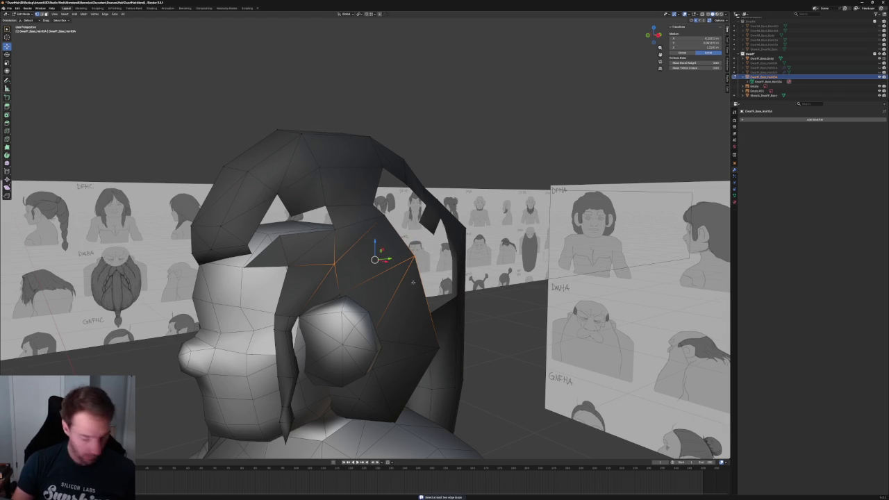
pyautogui.hotkey('alt', 'a')
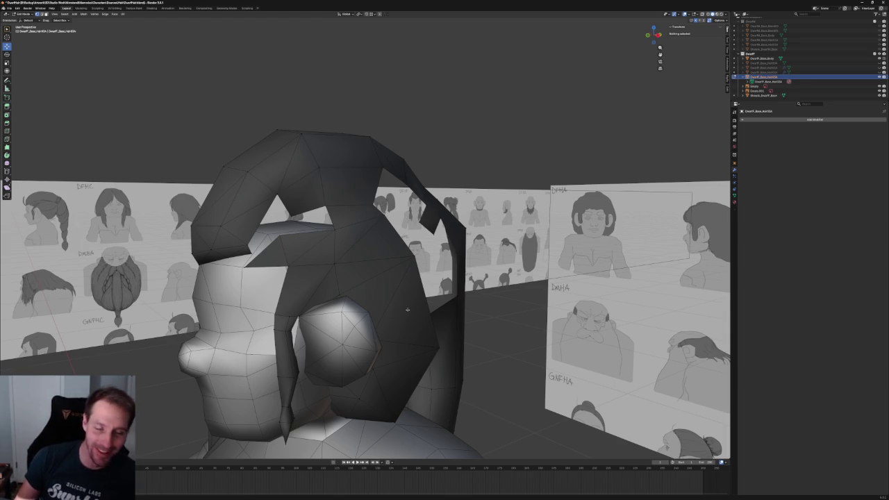
pyautogui.moveTo(407, 309); pyautogui.dragTo(410, 218, button='middle')
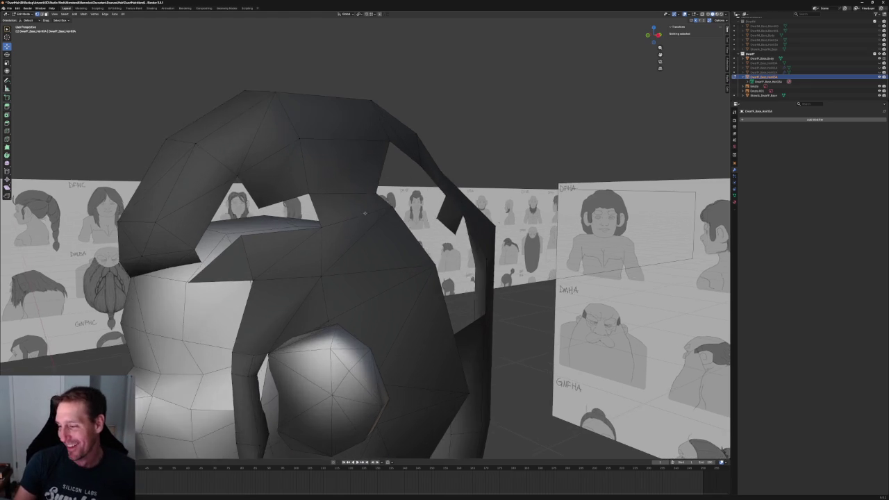
# In Right Ortho view, raise a hairline vertex along Z and shift it along Y.
pyautogui.press('KP_3')
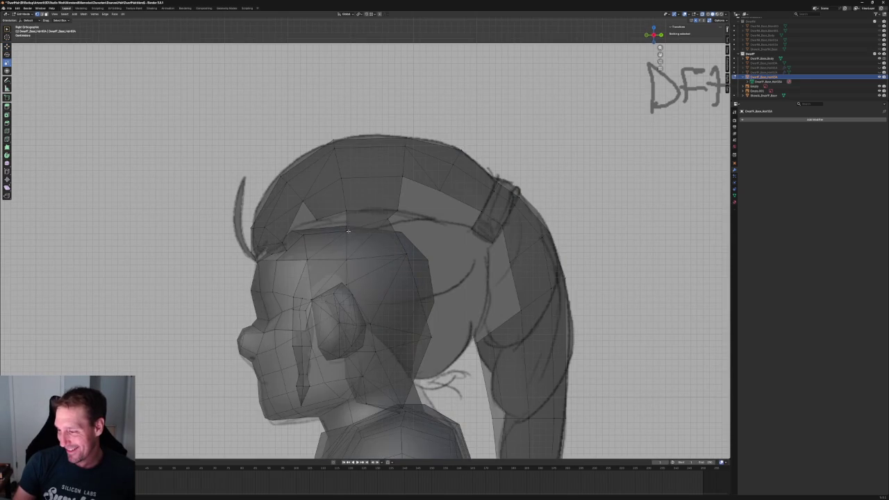
pyautogui.click(350, 231)
pyautogui.press('w')
pyautogui.press('g')
pyautogui.press('z')
pyautogui.click(394, 222)
pyautogui.press('g')
pyautogui.press('y')
pyautogui.click(417, 221)
# Check the edge at the hairline gap from several angles, then clear the selection.
pyautogui.scroll(-2, 365, 257)
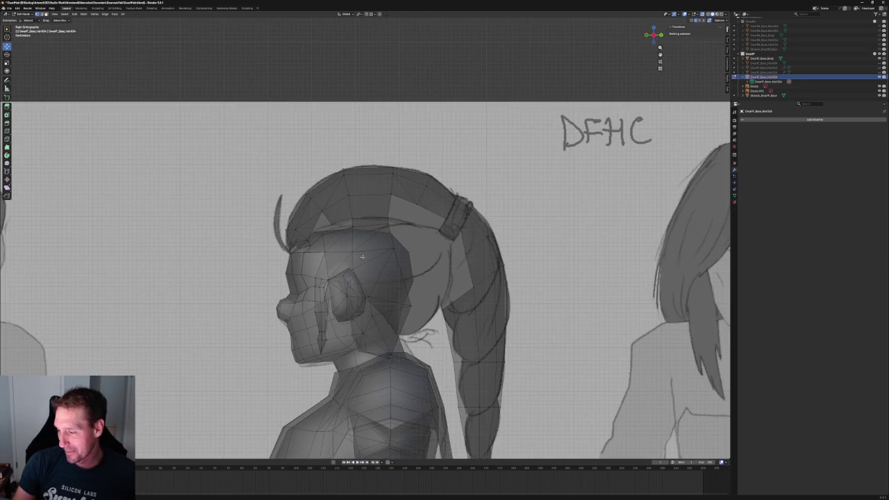
pyautogui.moveTo(345, 231)
pyautogui.mouseDown(button='middle')
pyautogui.moveTo(375, 250)
pyautogui.moveTo(361, 278)
pyautogui.mouseUp(button='middle')
pyautogui.scroll(1, 363, 281)
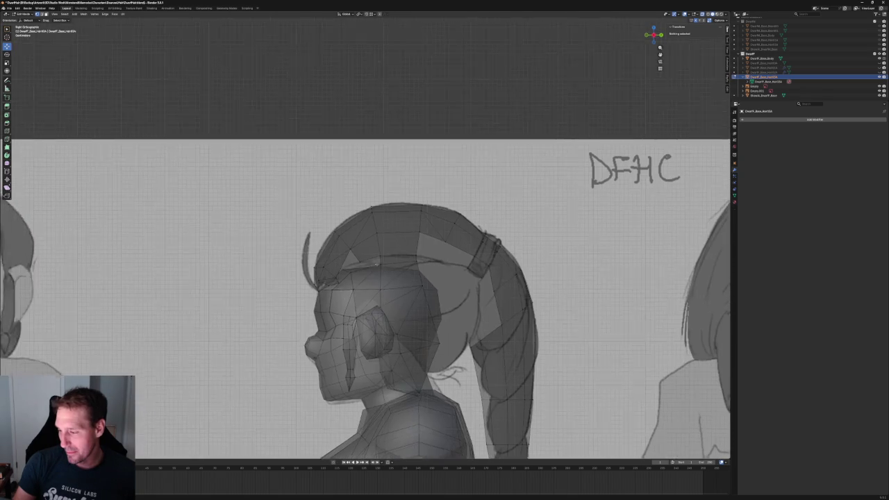
pyautogui.scroll(3, 364, 281)
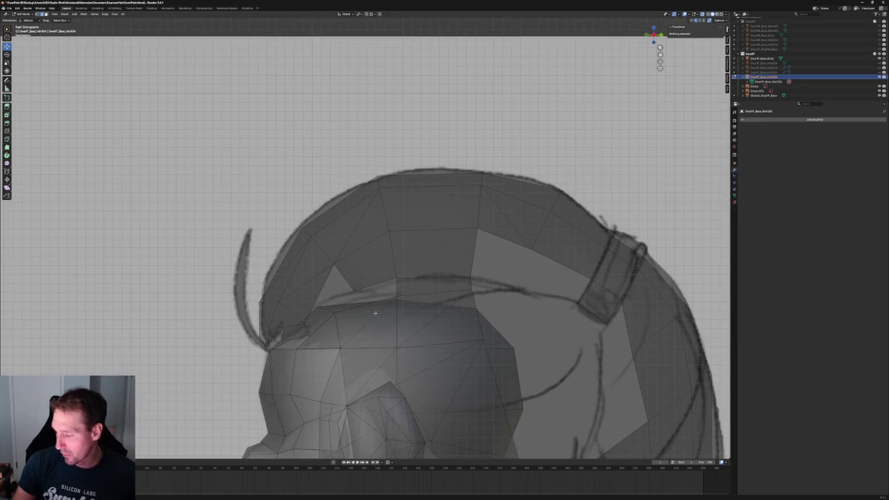
pyautogui.click(378, 281)
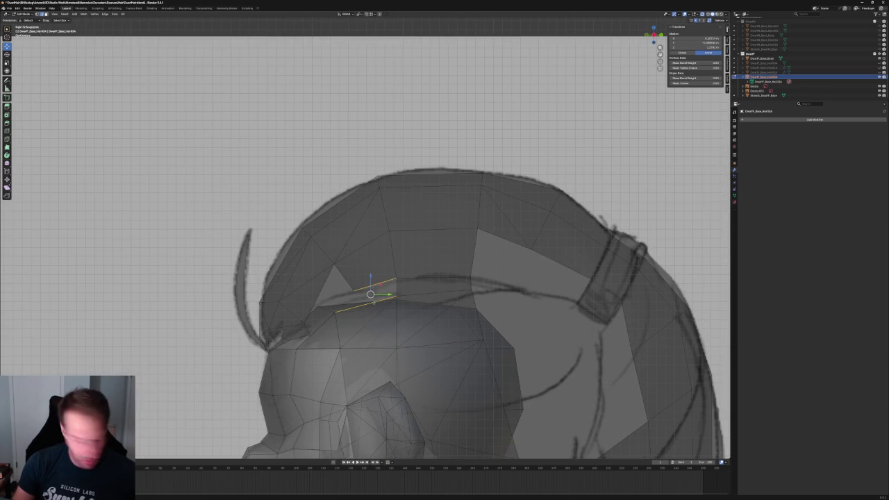
pyautogui.moveTo(374, 303); pyautogui.dragTo(370, 314, button='middle')
pyautogui.scroll(-4, 371, 305)
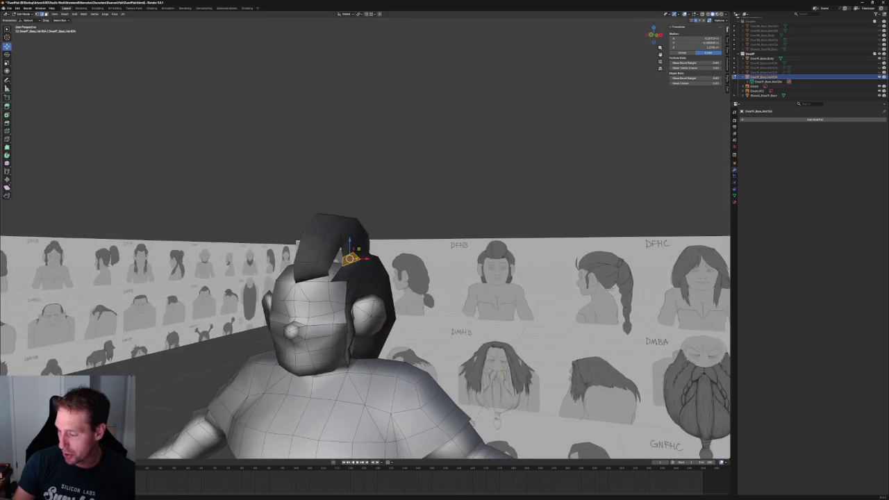
pyautogui.click(463, 184)
pyautogui.scroll(4, 463, 185)
pyautogui.moveTo(463, 185); pyautogui.dragTo(416, 195, button='middle')
pyautogui.moveTo(361, 305)
pyautogui.mouseDown(button='middle')
pyautogui.moveTo(346, 299)
pyautogui.moveTo(498, 269)
pyautogui.moveTo(372, 221)
pyautogui.mouseUp(button='middle')
# Return to Right Ortho view with X-ray on and box-select the faces below the ear.
pyautogui.press('KP_3')
pyautogui.scroll(1, 498, 269)
pyautogui.scroll(-3, 303, 269)
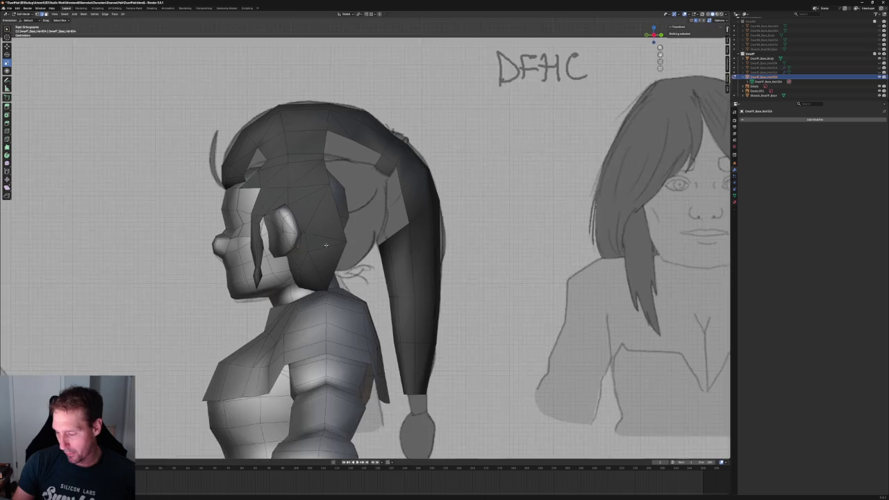
pyautogui.scroll(5, 285, 278)
pyautogui.hotkey('alt', 'z')
pyautogui.moveTo(240, 271); pyautogui.dragTo(351, 341)
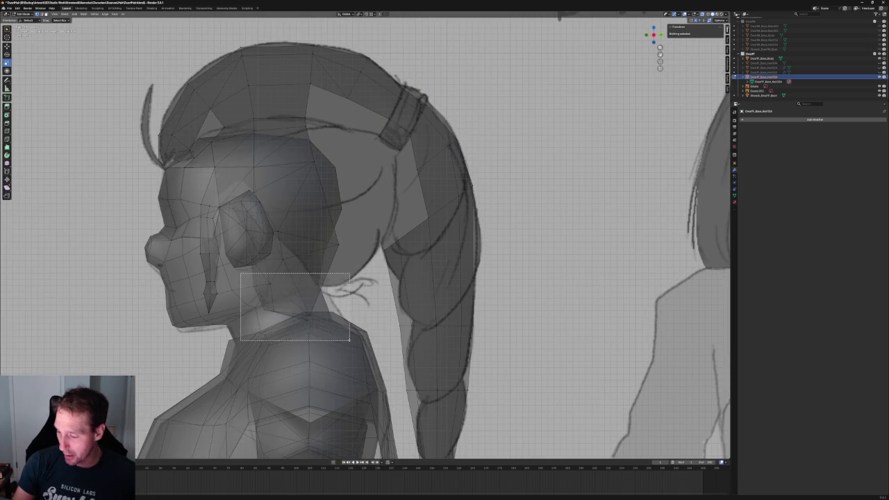
# Delete the selected faces below the ear.
pyautogui.hotkey('alt', 'z')
pyautogui.hotkey('alt', 'z')
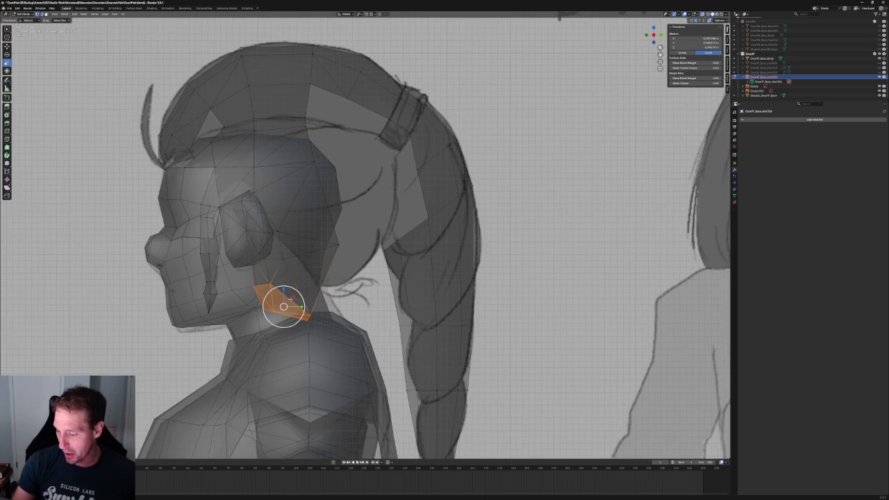
pyautogui.press('x')
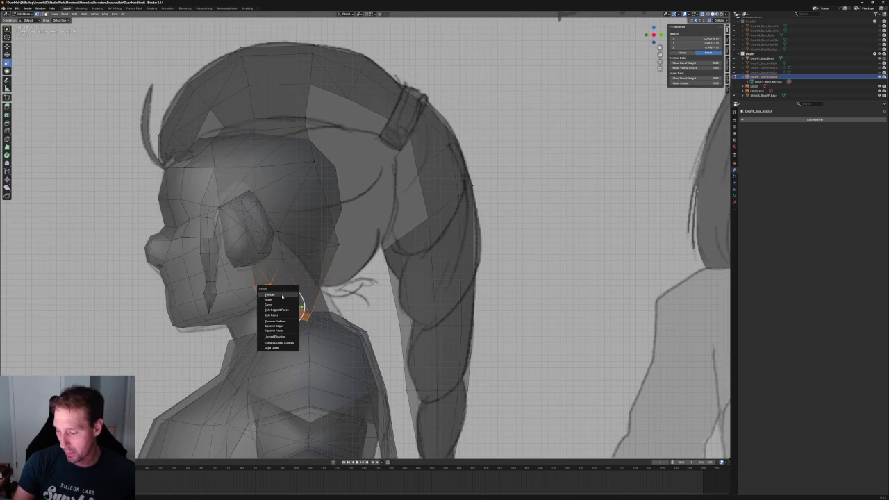
pyautogui.click(286, 295)
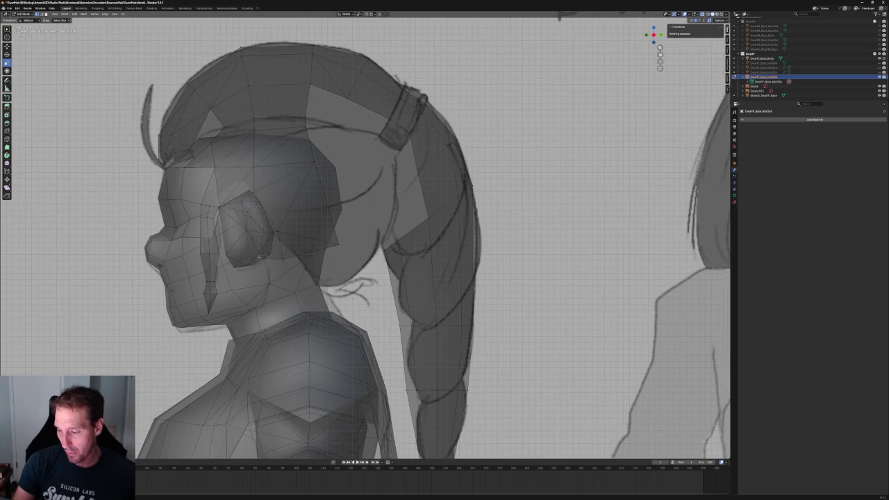
# Reposition the vertex near the ear and the vertex behind the ear.
pyautogui.moveTo(262, 254); pyautogui.dragTo(246, 265)
pyautogui.press('g')
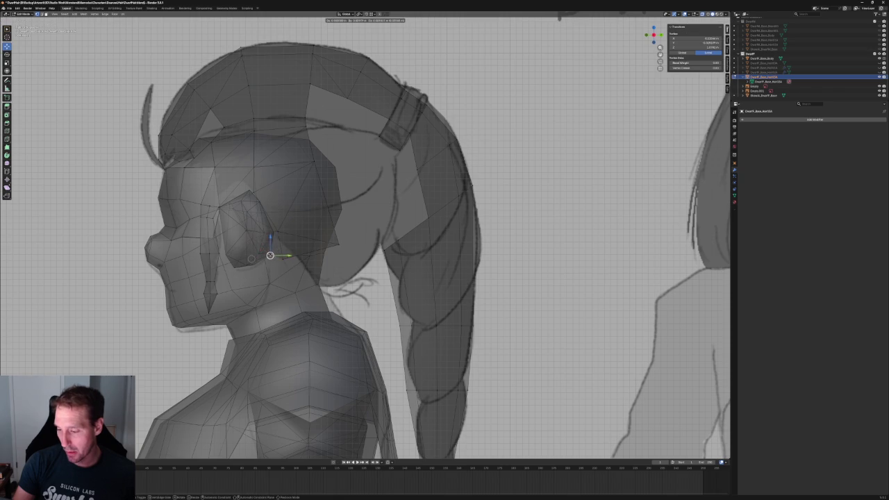
pyautogui.click(285, 263)
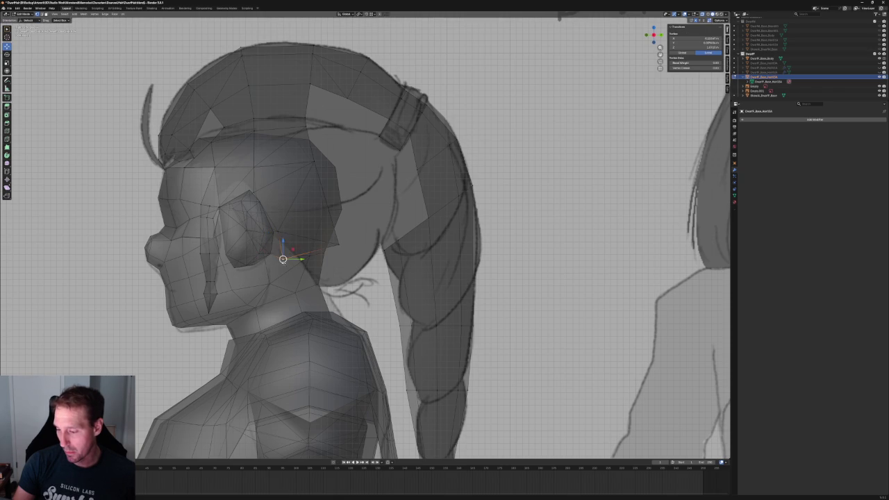
pyautogui.press('g')
pyautogui.click(282, 259)
pyautogui.click(278, 232)
pyautogui.press('g')
pyautogui.click(300, 219)
# With X-ray on, move two more hair vertices back, then delete one stray vertex.
pyautogui.click(698, 14)
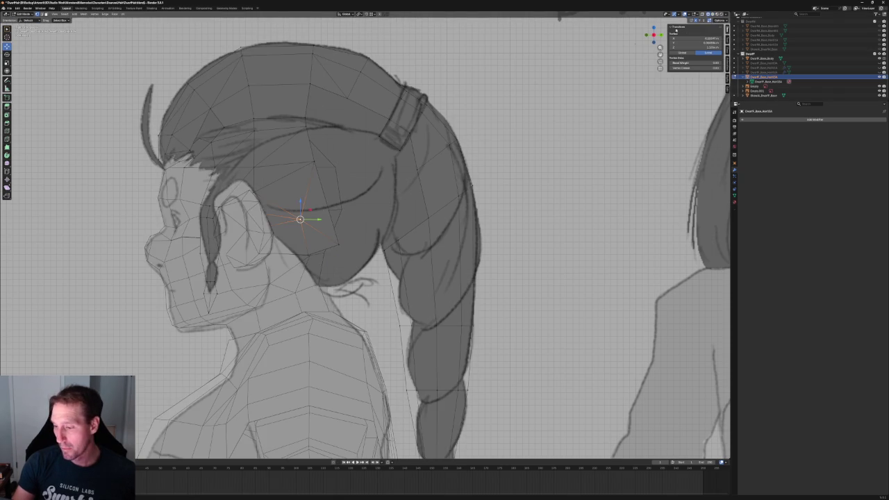
pyautogui.hotkey('alt', 'z')
pyautogui.press('g')
pyautogui.click(341, 183)
pyautogui.click(338, 244)
pyautogui.press('g')
pyautogui.click(353, 215)
pyautogui.rightClick(326, 209)
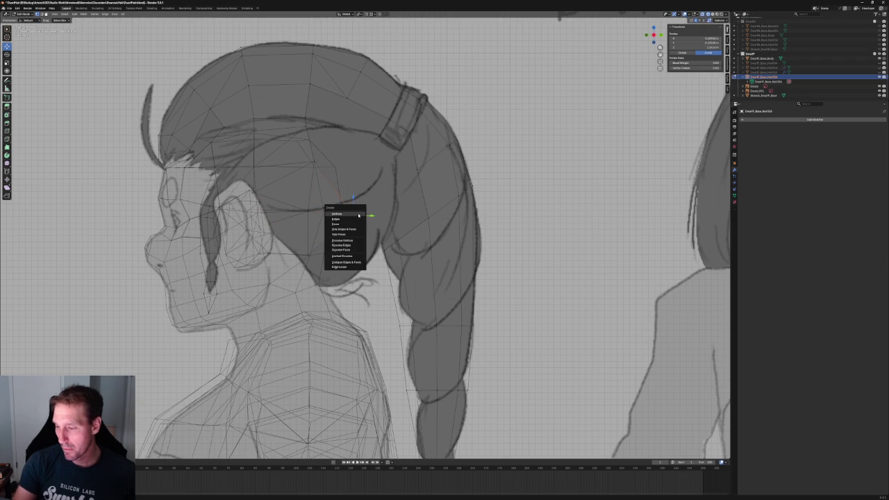
pyautogui.click(325, 227)
# Nudge the hair-edge vertex and a lower vertex to the right, then switch to Front view.
pyautogui.click(308, 208)
pyautogui.press('g')
pyautogui.click(323, 207)
pyautogui.click(308, 255)
pyautogui.press('g')
pyautogui.click(330, 252)
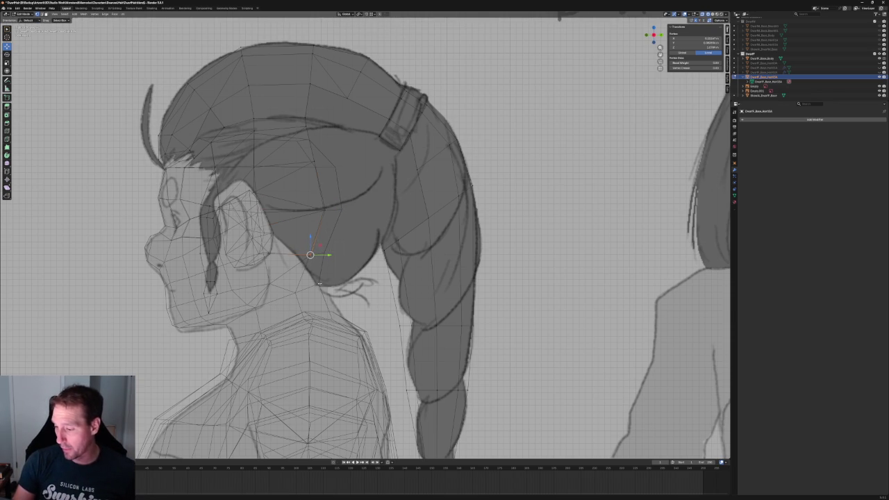
pyautogui.press('`')
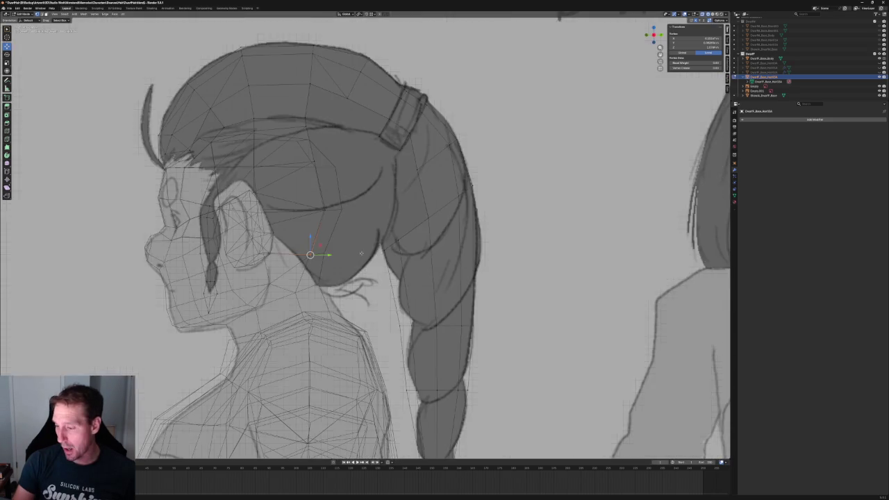
pyautogui.press('f')
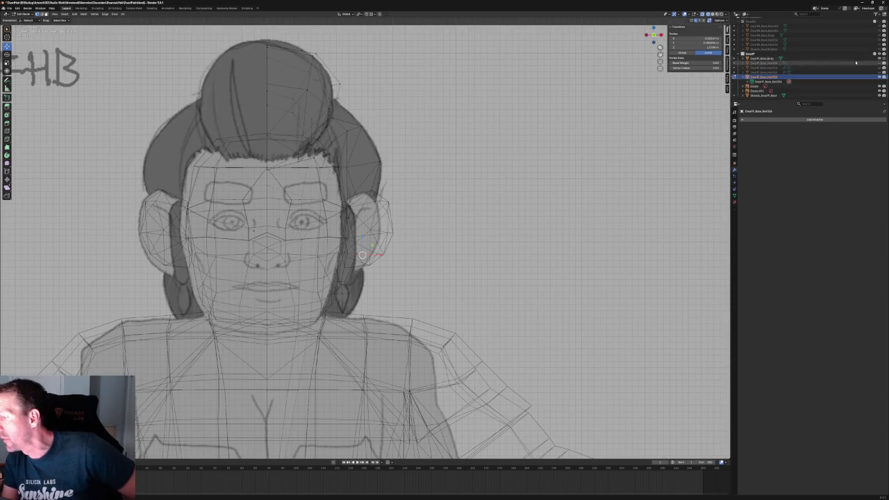
# Hide Dwarf_Base_Body with its Outliner eye icon and orbit to view the hair from below.
pyautogui.click(882, 61)
pyautogui.click(882, 61)
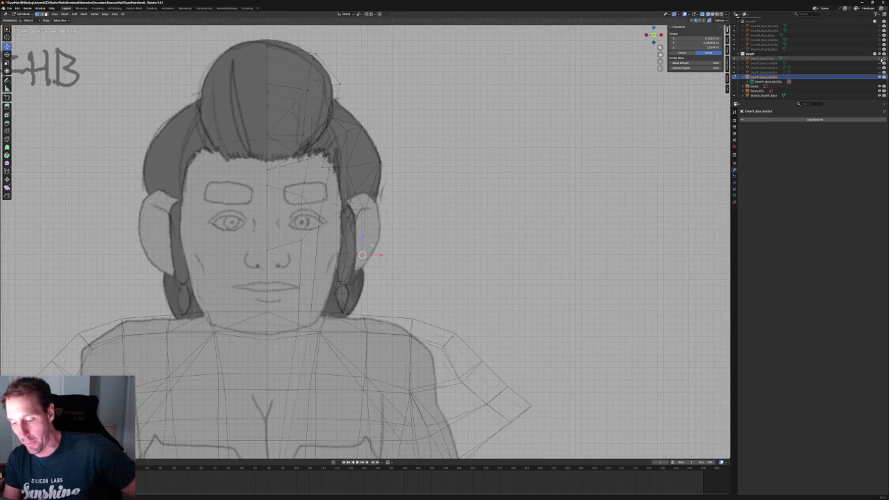
pyautogui.click(882, 61)
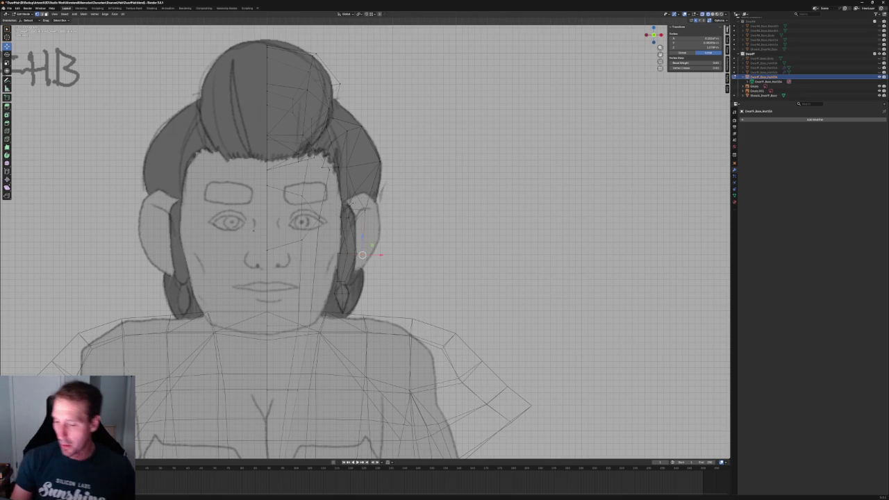
pyautogui.scroll(2, 250, 292)
pyautogui.moveTo(250, 292)
pyautogui.mouseDown(button='middle')
pyautogui.moveTo(421, 241)
pyautogui.moveTo(401, 219)
pyautogui.mouseUp(button='middle')
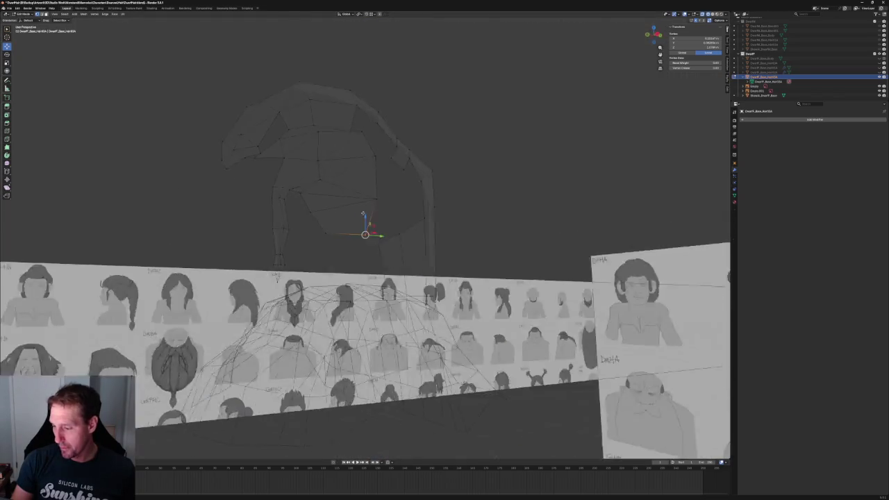
pyautogui.moveTo(401, 219); pyautogui.dragTo(389, 202, button='middle')
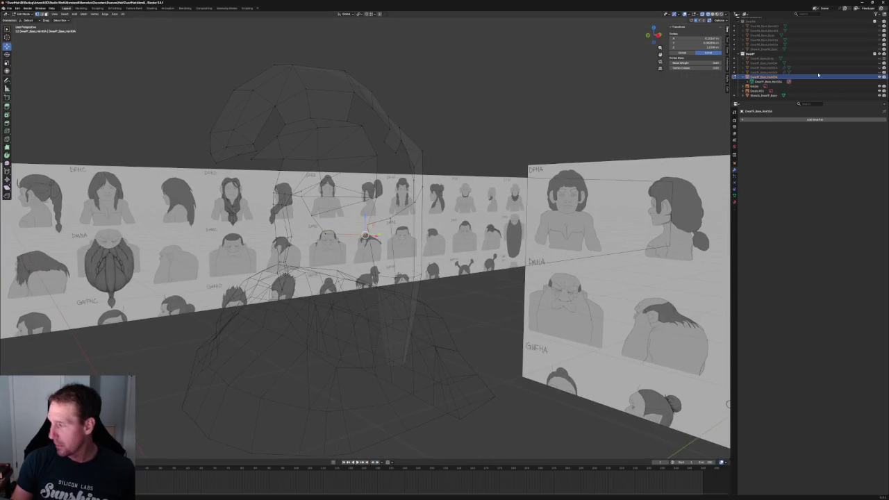
# Unhide Dwarf_Base_Body, edit it with the hair, and L-select the round piece behind the neck.
pyautogui.click(879, 58)
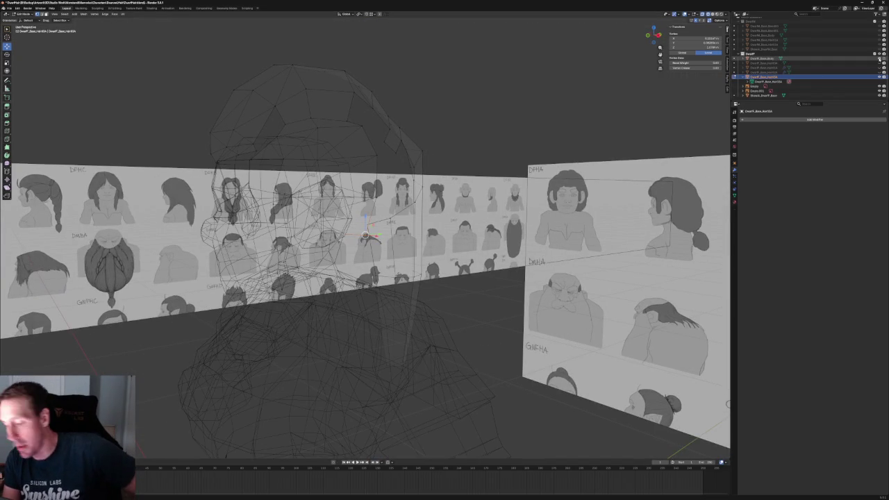
pyautogui.press('h')
pyautogui.press('Tab')
pyautogui.click(313, 210)
pyautogui.click(313, 210)
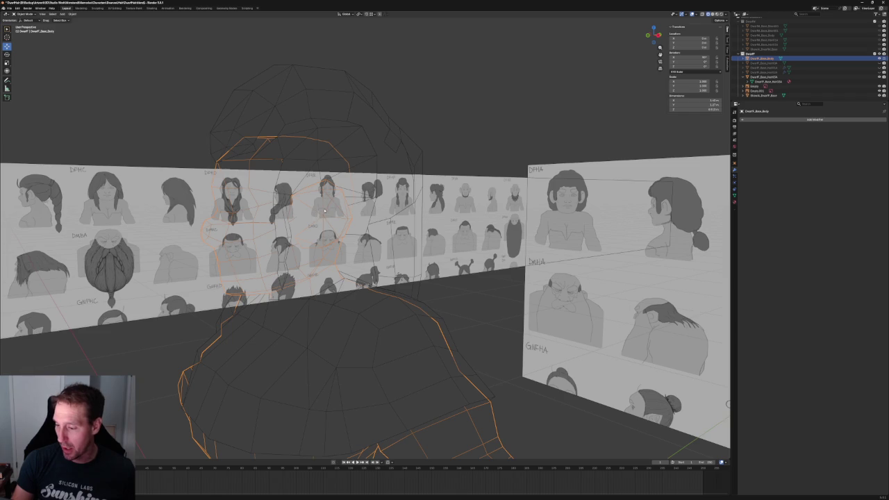
pyautogui.press('Tab')
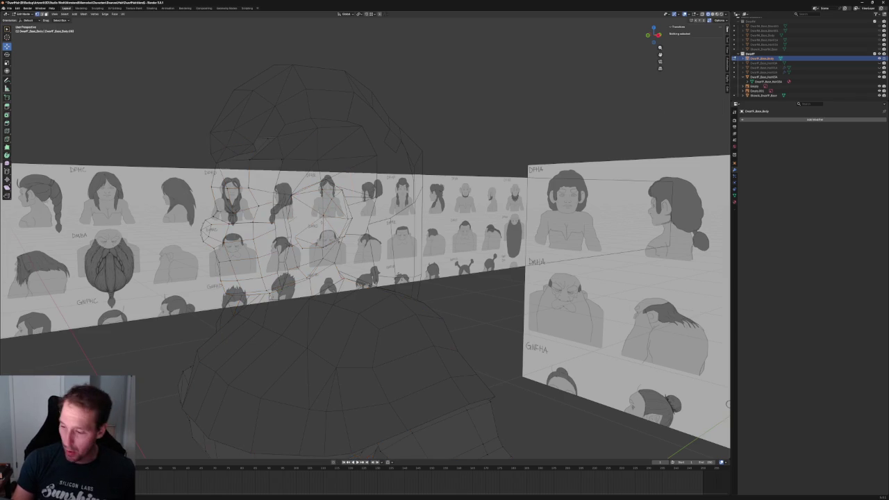
pyautogui.press('l')
pyautogui.moveTo(323, 215); pyautogui.dragTo(397, 217, button='middle')
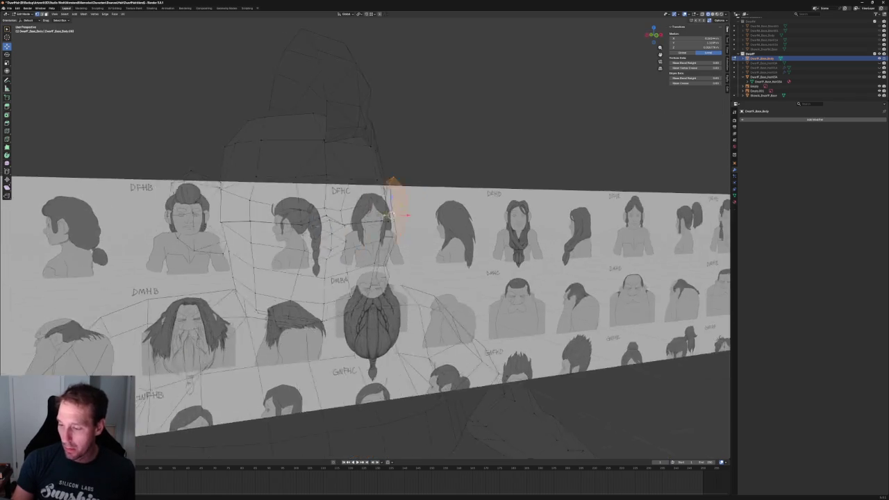
pyautogui.press('l')
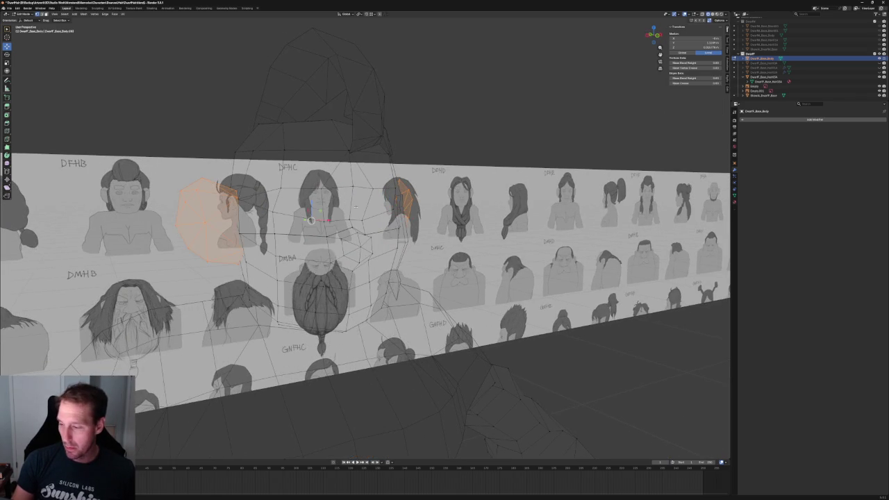
pyautogui.press('KP_Decimal')
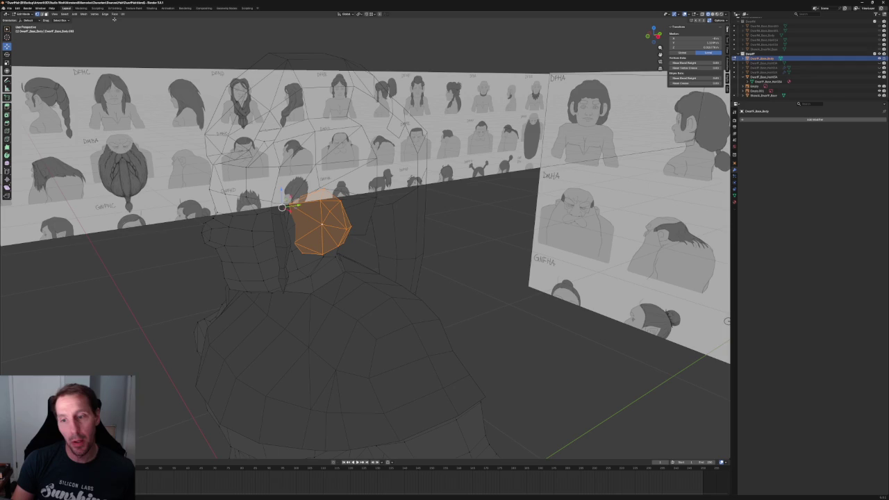
# Separate the selection into Dwarf_Base_Body.001 and hide that object in the Outliner.
pyautogui.click(85, 14)
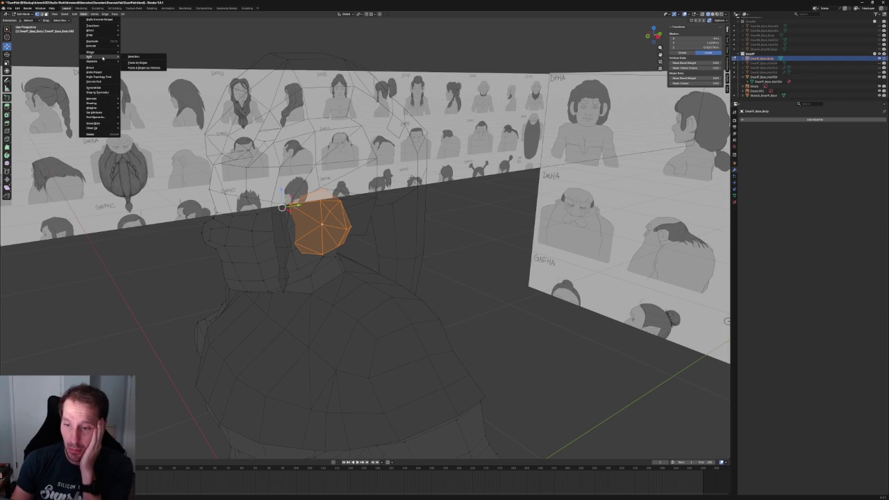
pyautogui.moveTo(94, 61)
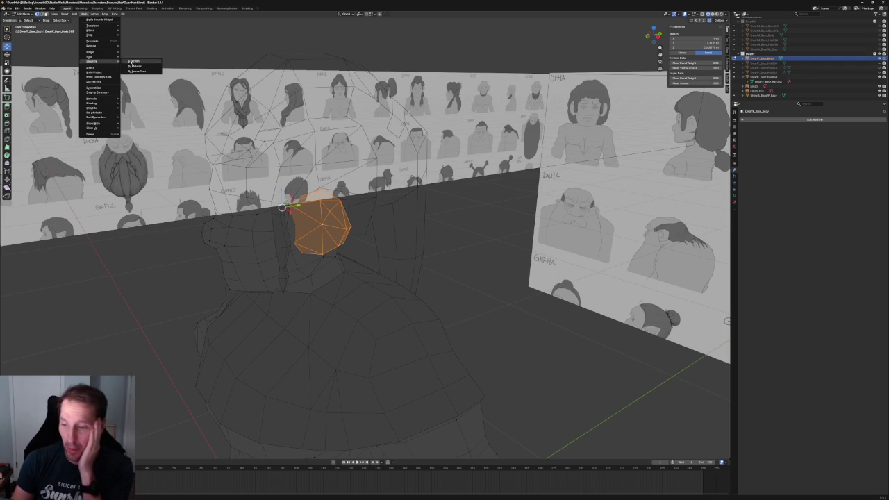
pyautogui.click(131, 61)
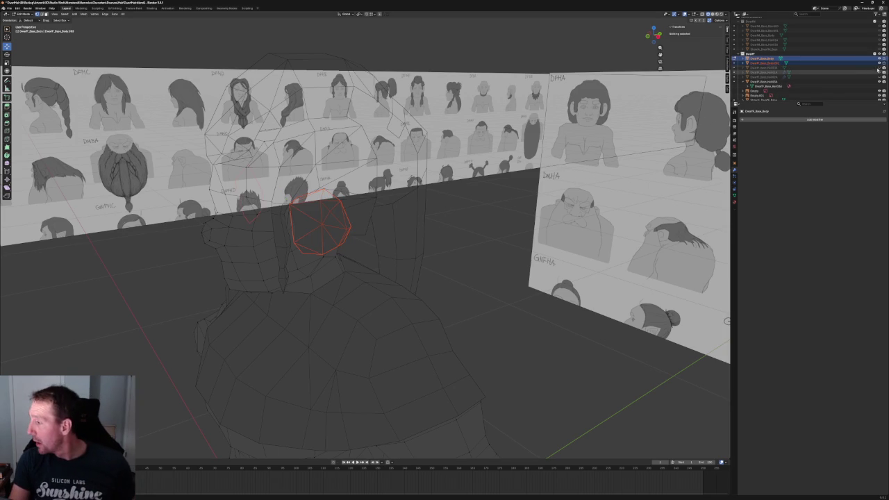
pyautogui.click(768, 63)
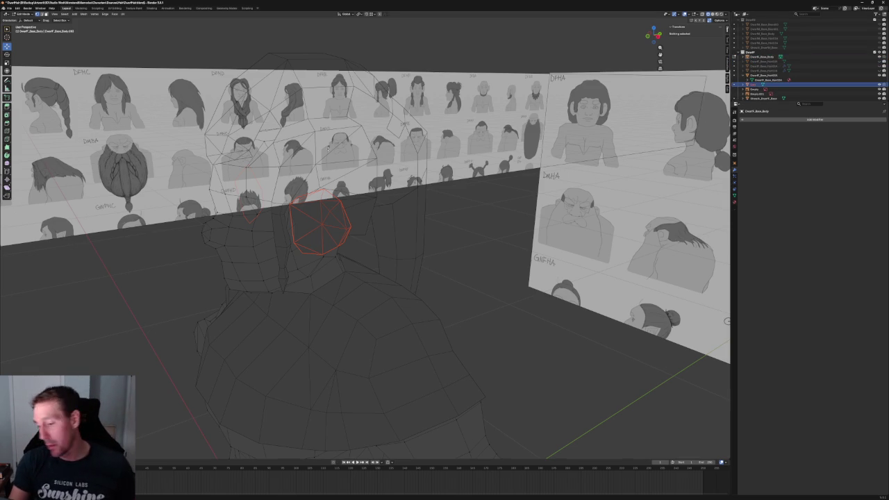
pyautogui.click(879, 84)
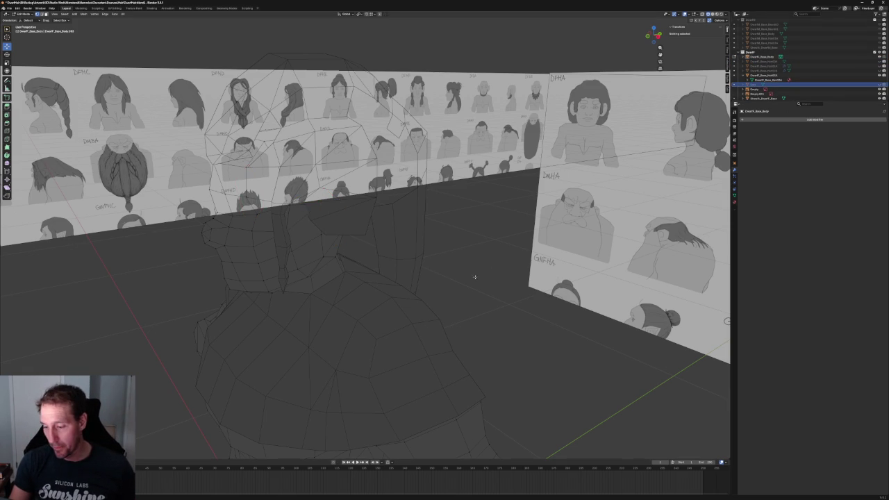
# Zoom the Right Ortho view in on the ear with X-ray enabled, back in Edit Mode.
pyautogui.press('KP_3')
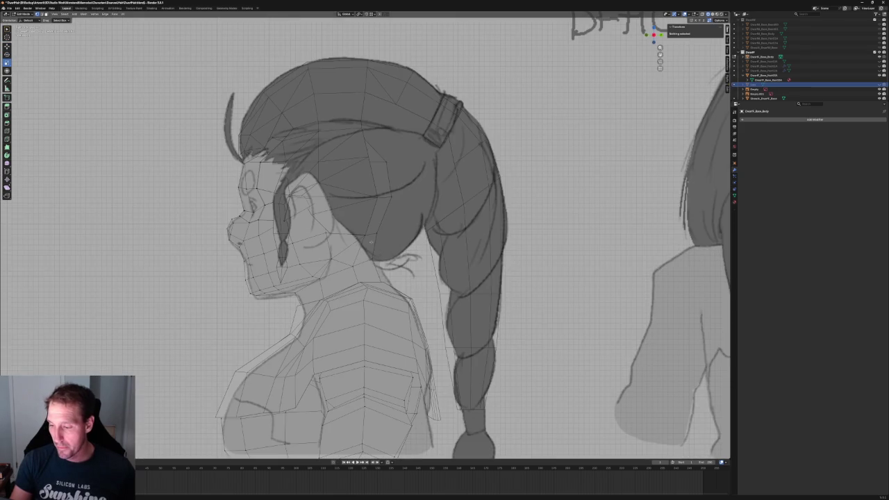
pyautogui.scroll(4, 271, 192)
pyautogui.keyDown('shift'); pyautogui.moveTo(271, 192); pyautogui.dragTo(384, 246, button='middle'); pyautogui.keyUp('shift')
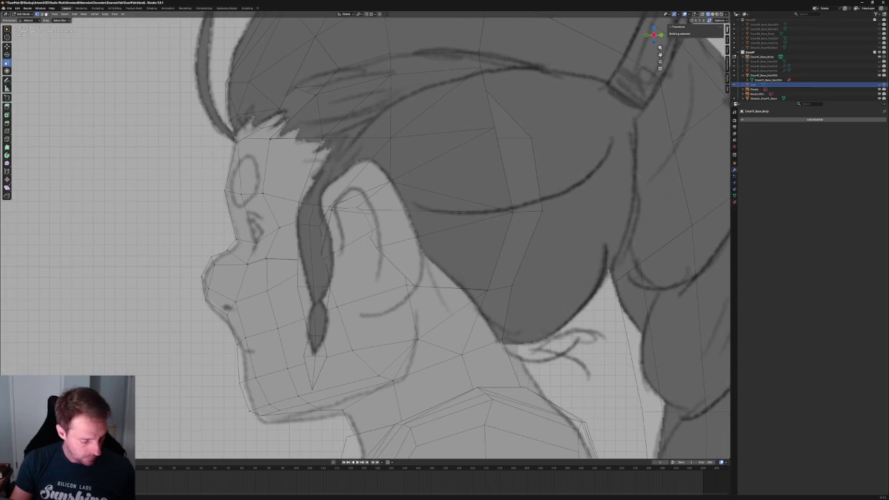
pyautogui.press('Tab')
pyautogui.scroll(-3, 382, 253)
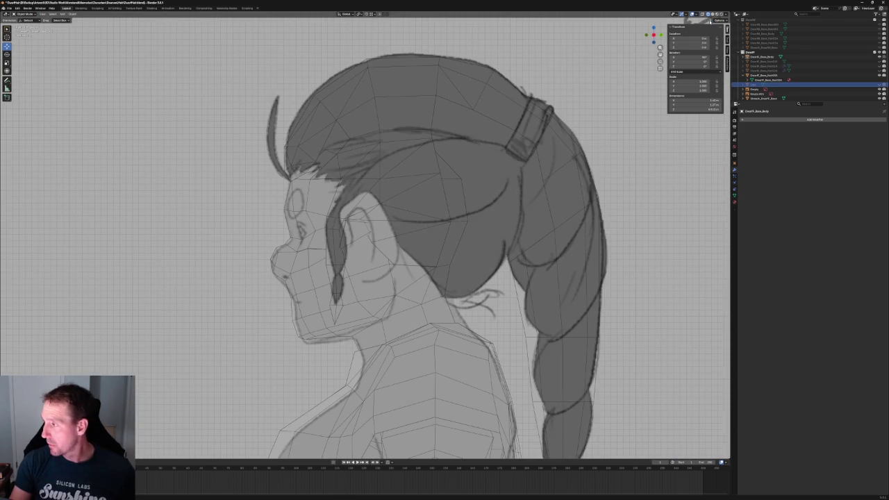
pyautogui.hotkey('shift', 'z')
pyautogui.hotkey('alt', 'z')
pyautogui.scroll(3, 361, 232)
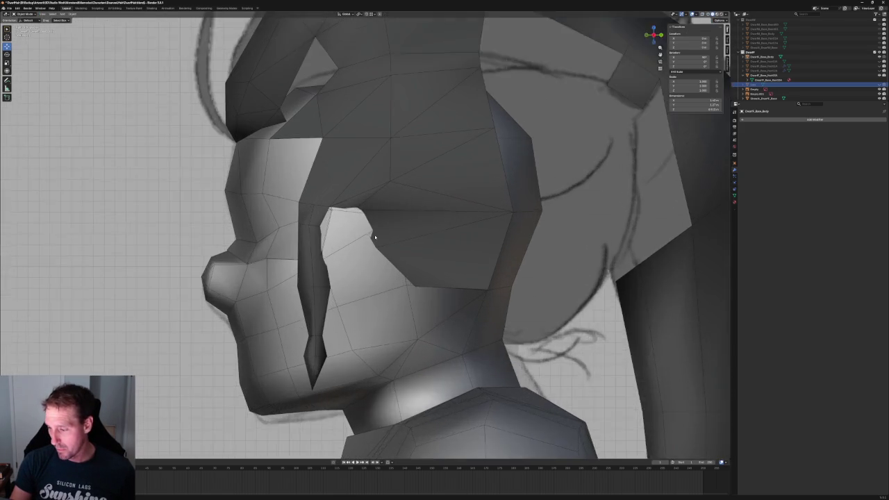
pyautogui.scroll(2, 361, 232)
pyautogui.hotkey('alt', 'z')
pyautogui.press('Tab')
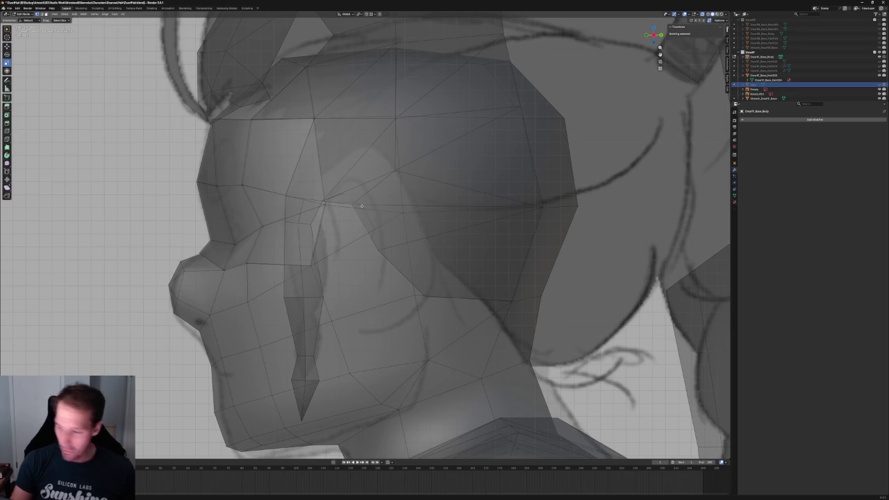
# Box-select the hair vertices overlapping the ear and delete them.
pyautogui.moveTo(439, 193); pyautogui.dragTo(366, 287)
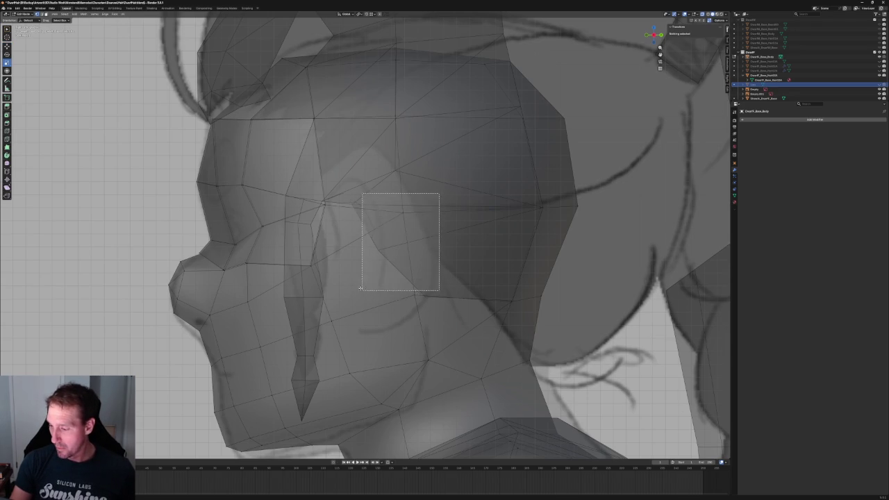
pyautogui.hotkey('alt', 'z')
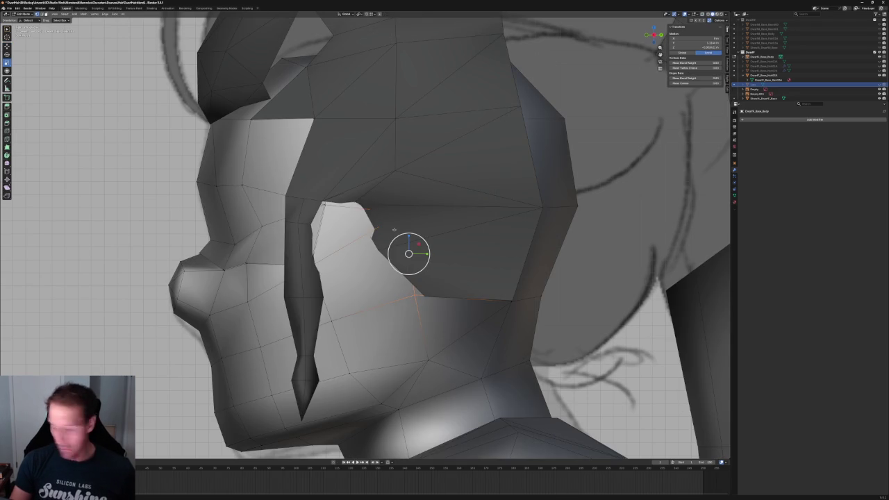
pyautogui.press('Tab')
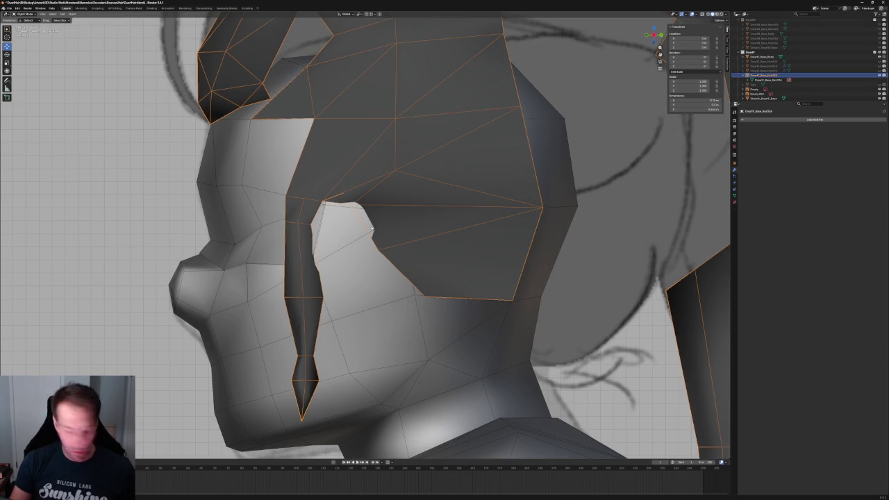
pyautogui.press('Tab')
pyautogui.moveTo(347, 200); pyautogui.dragTo(397, 264)
pyautogui.moveTo(397, 264)
pyautogui.mouseDown(button='middle')
pyautogui.moveTo(321, 189)
pyautogui.moveTo(347, 202)
pyautogui.mouseUp(button='middle')
pyautogui.press('x')
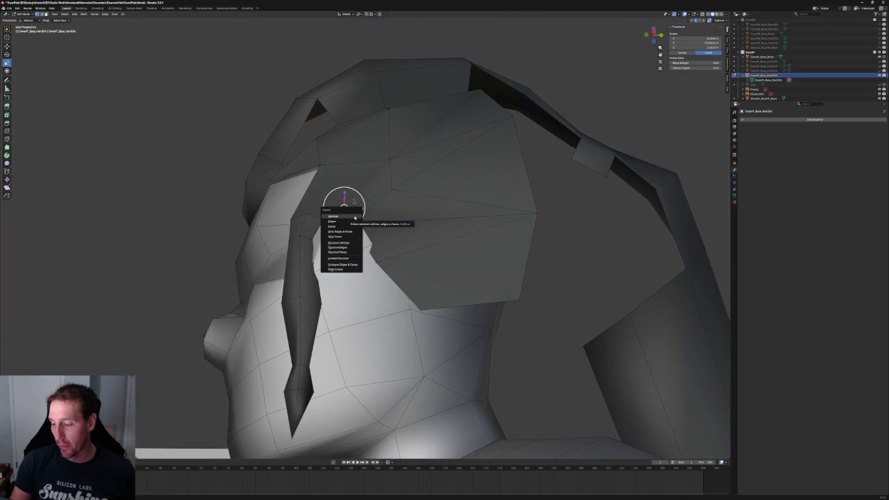
pyautogui.click(334, 216)
# Lower the remaining junction vertex along Z, shift it along Y, then deselect all.
pyautogui.click(324, 214)
pyautogui.hotkey('shift', 'space')
pyautogui.press('g')
pyautogui.moveTo(324, 201)
pyautogui.mouseDown()
pyautogui.moveTo(321, 184)
pyautogui.moveTo(318, 193)
pyautogui.mouseUp()
pyautogui.press('g')
pyautogui.press('y')
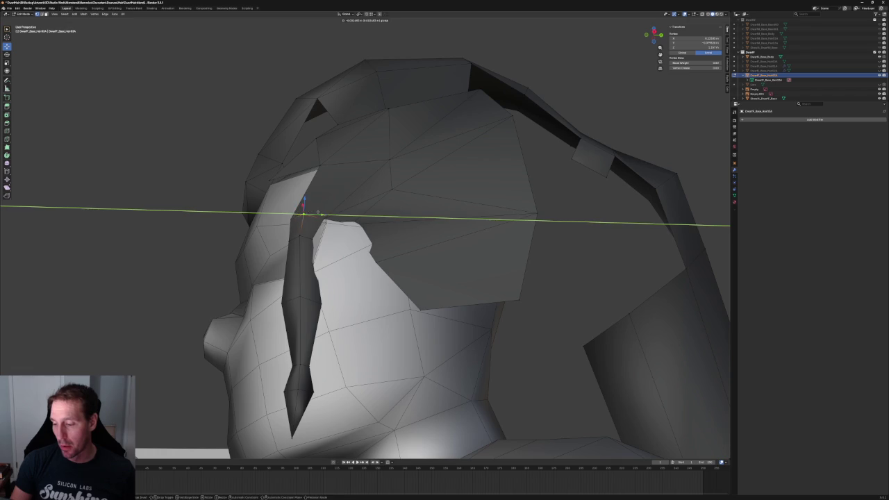
pyautogui.click(317, 213)
pyautogui.hotkey('alt', 'a')
# Shift another hair-edge vertex along the Y axis.
pyautogui.click(350, 222)
pyautogui.moveTo(350, 222)
pyautogui.mouseDown(button='middle')
pyautogui.moveTo(368, 221)
pyautogui.moveTo(348, 214)
pyautogui.moveTo(319, 240)
pyautogui.mouseUp(button='middle')
pyautogui.press('g')
pyautogui.press('y')
pyautogui.click(368, 221)
# Move the temple and lower-edge hair vertices into place, one of them constrained along Y.
pyautogui.scroll(3, 319, 240)
pyautogui.scroll(-3, 319, 240)
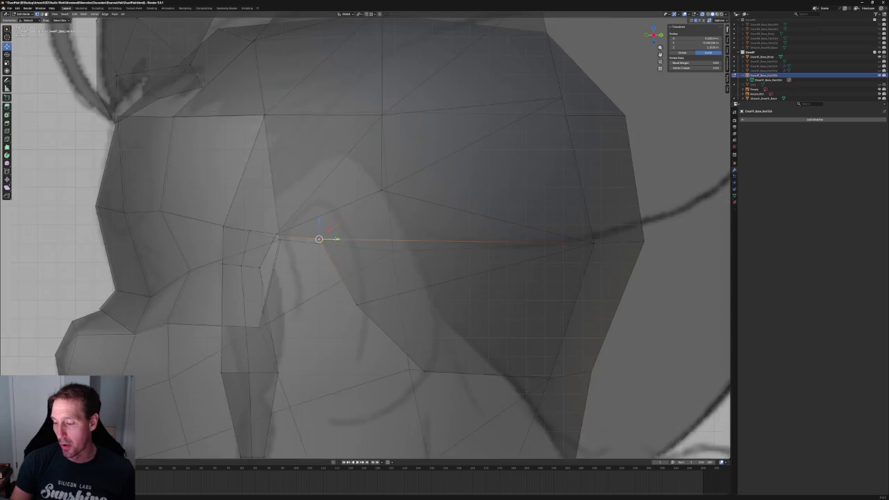
pyautogui.scroll(-3, 327, 239)
pyautogui.press('g')
pyautogui.press('y')
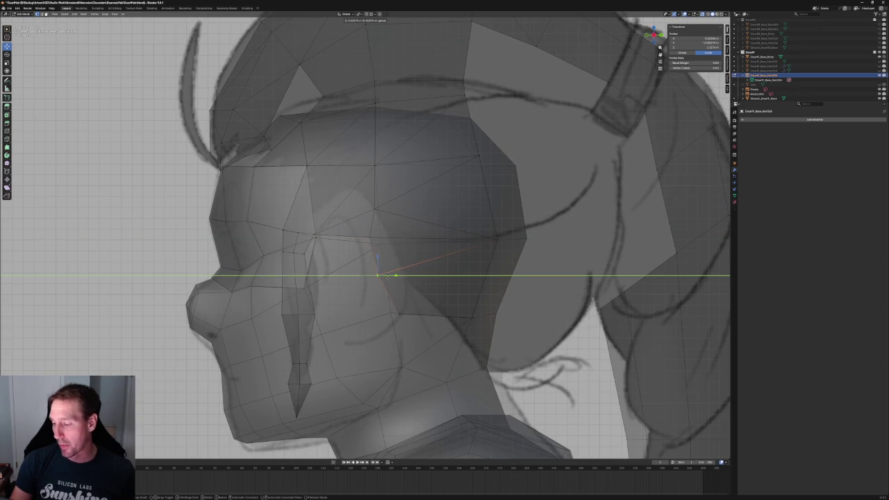
pyautogui.click(386, 277)
pyautogui.hotkey('alt', 'a')
pyautogui.click(407, 305)
pyautogui.press('g')
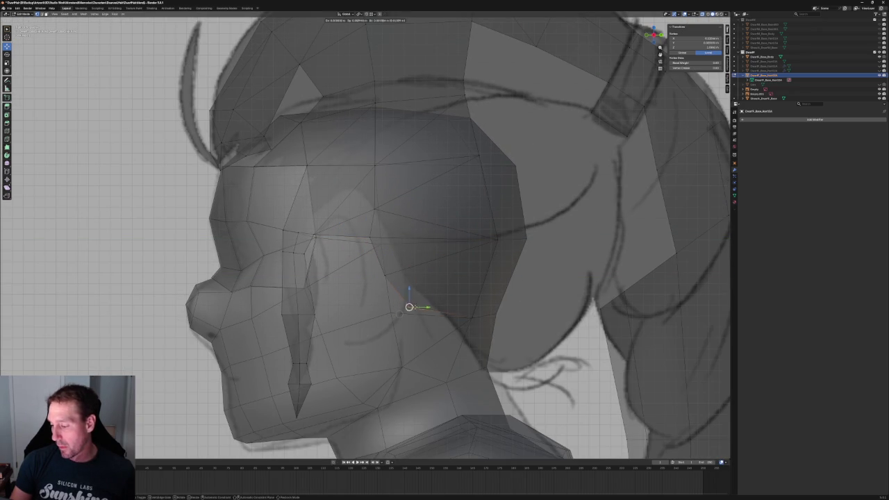
pyautogui.click(433, 316)
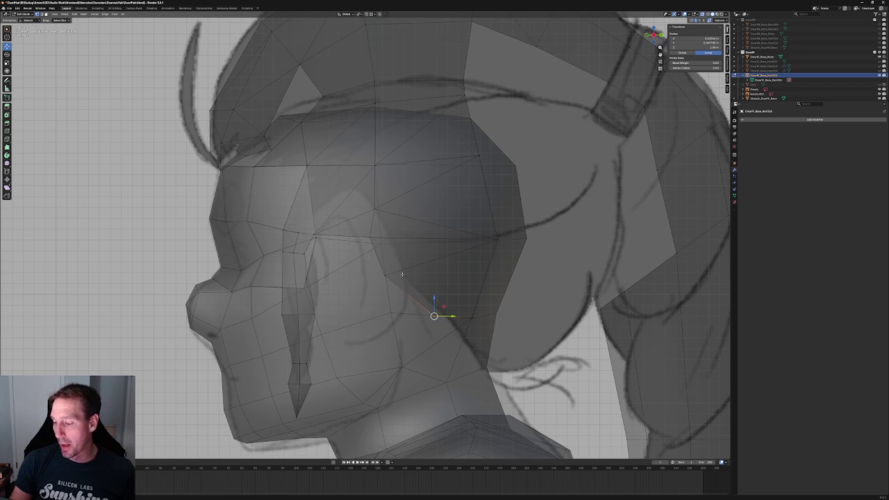
pyautogui.press('g')
pyautogui.click(386, 288)
pyautogui.click(369, 237)
pyautogui.press('g')
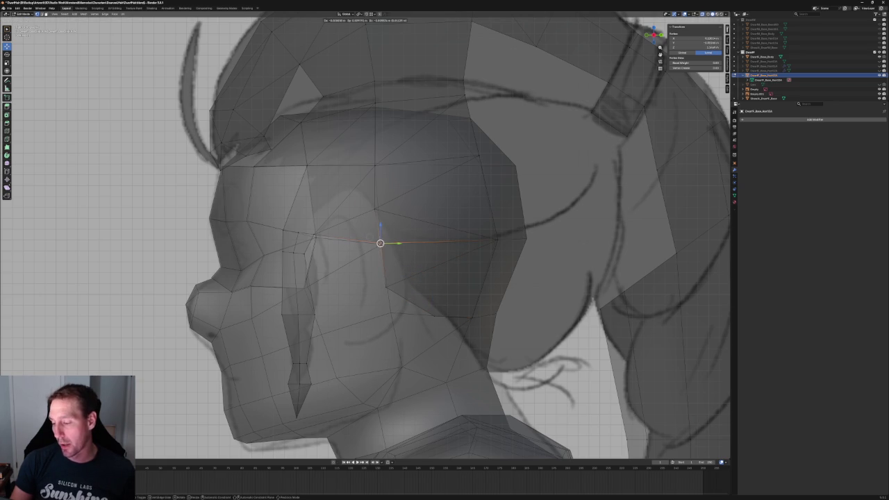
pyautogui.click(379, 243)
pyautogui.hotkey('alt', 'a')
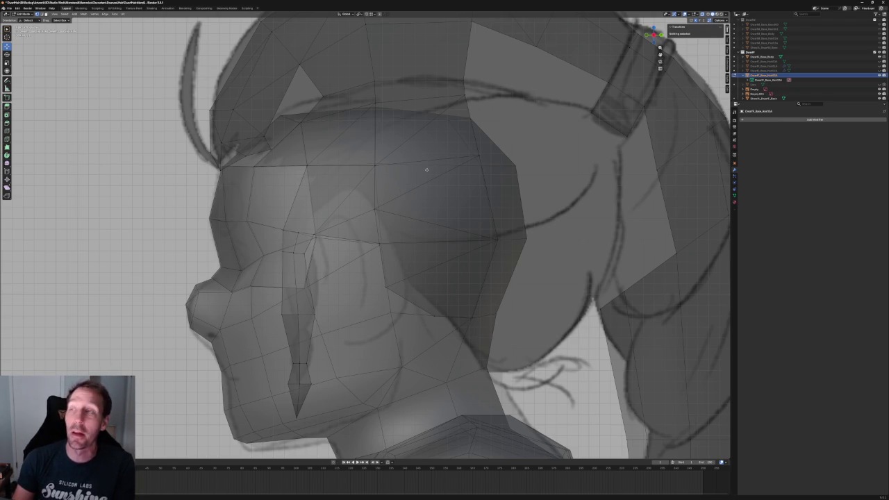
# Pull the vertex near the top of the hair downward and nudge the vertex below it.
pyautogui.click(479, 155)
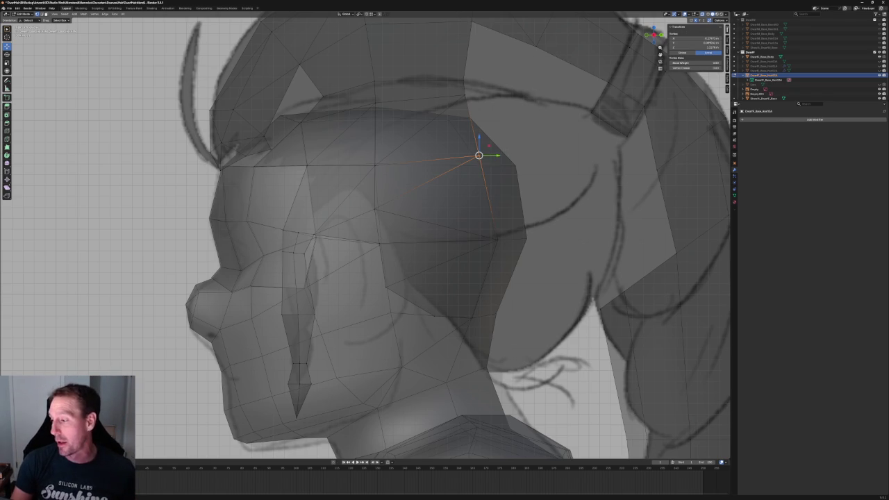
pyautogui.press('g')
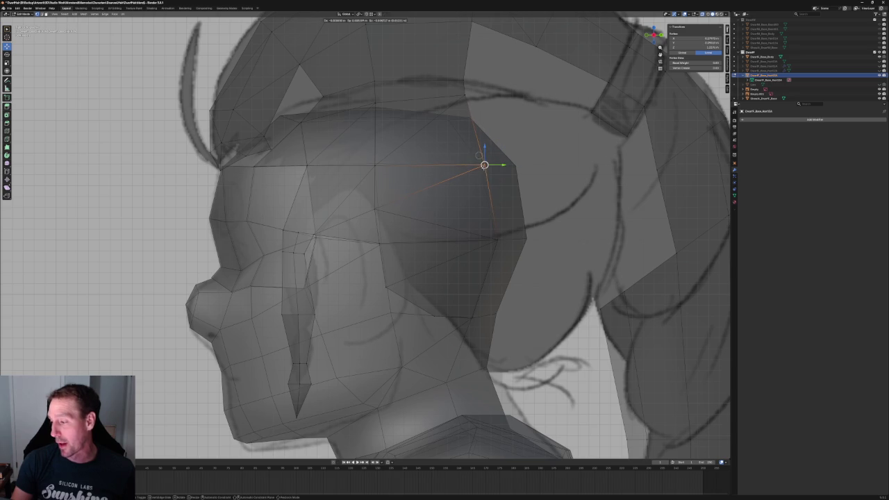
pyautogui.click(534, 227)
pyautogui.click(493, 240)
pyautogui.press('g')
pyautogui.click(491, 241)
pyautogui.hotkey('alt', 'a')
# Raise the vertex near the ear up and right toward the temple.
pyautogui.click(426, 324)
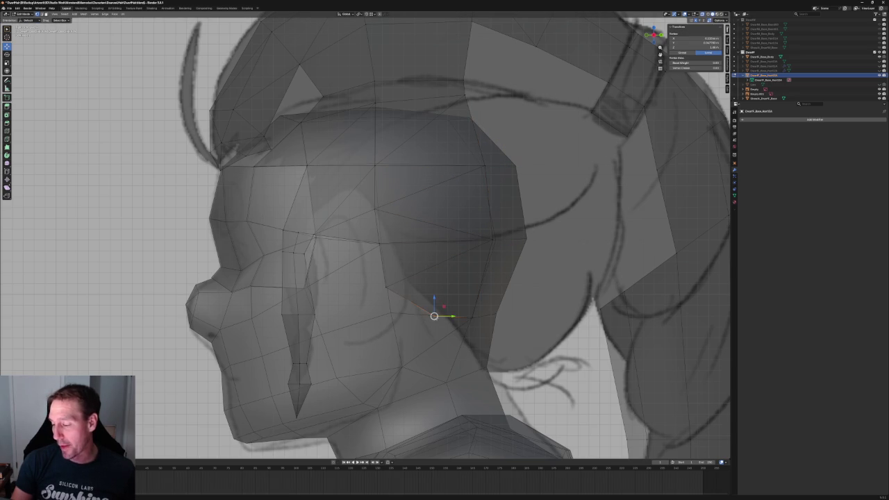
pyautogui.press('g')
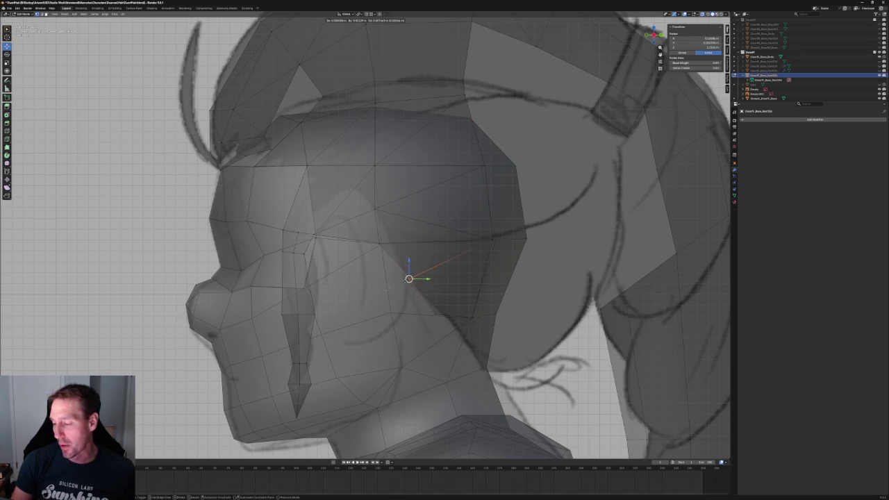
pyautogui.click(391, 259)
pyautogui.press('g')
pyautogui.press('y')
pyautogui.press('Escape')
pyautogui.press('g')
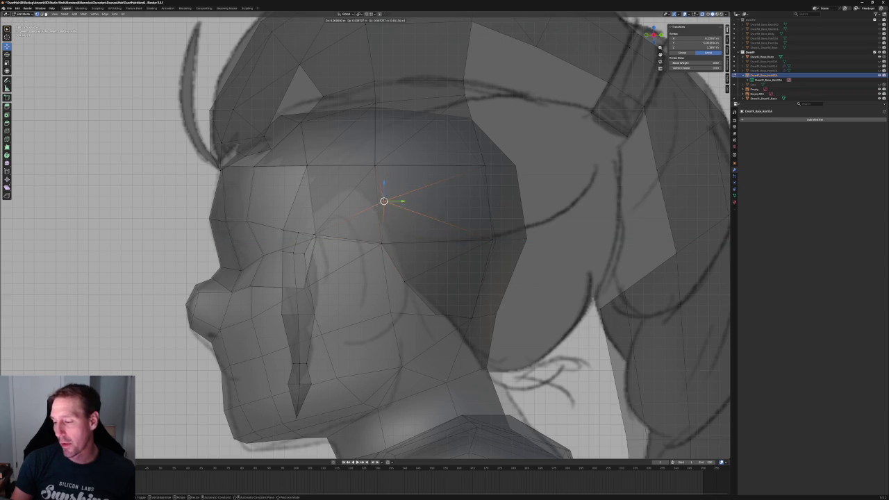
pyautogui.click(381, 205)
pyautogui.scroll(-4, 378, 208)
pyautogui.scroll(3, 377, 210)
# Connect two side hair vertices at the junction with an edge using J.
pyautogui.hotkey('alt', 'z')
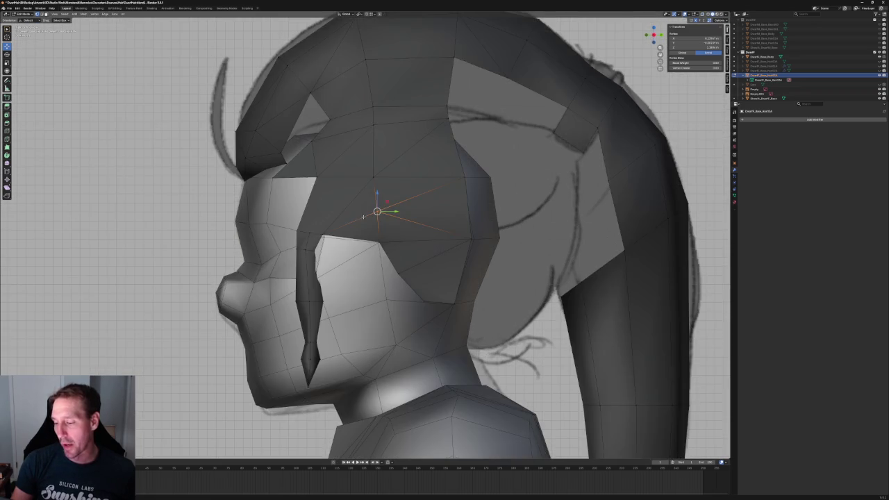
pyautogui.scroll(2, 361, 205)
pyautogui.scroll(2, 352, 201)
pyautogui.click(358, 184)
pyautogui.keyDown('shift'); pyautogui.click(335, 273); pyautogui.keyUp('shift')
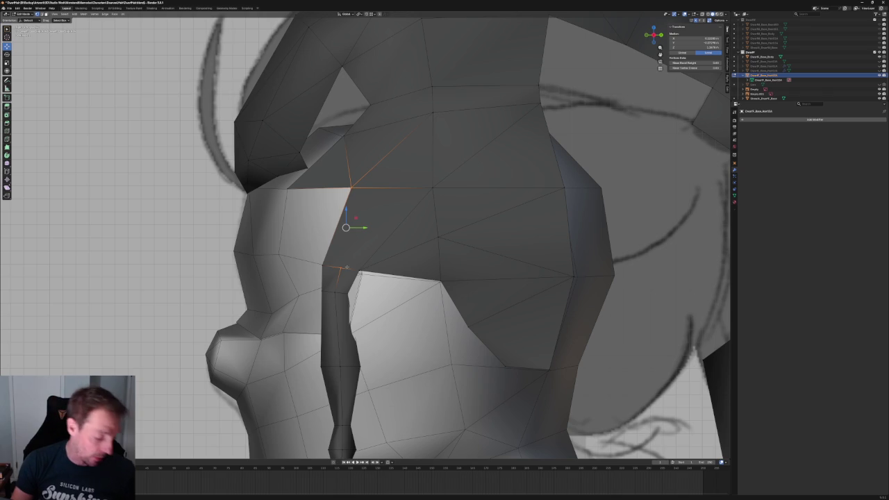
pyautogui.press('j')
pyautogui.hotkey('alt', 'a')
pyautogui.hotkey('alt', 'z')
# Check the side-lock junction vertex from a perspective view, then clear the selection.
pyautogui.hotkey('alt', 'z')
pyautogui.click(359, 269)
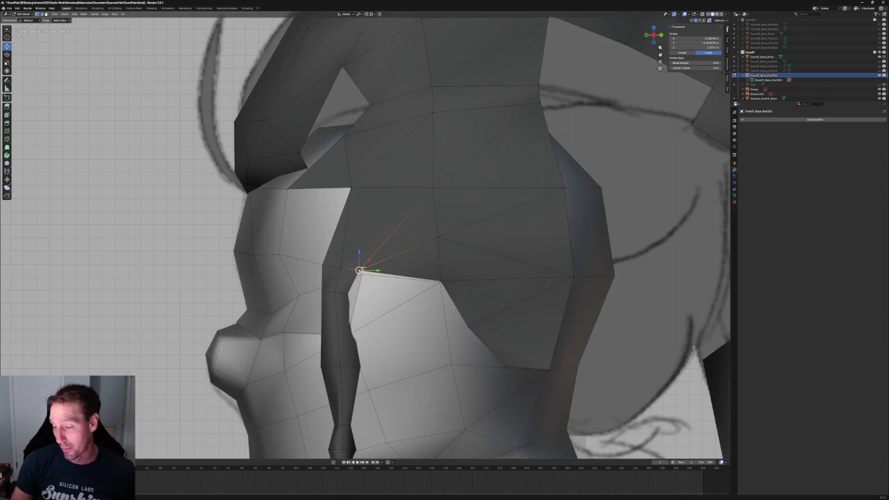
pyautogui.scroll(-5, 371, 201)
pyautogui.moveTo(371, 201)
pyautogui.mouseDown(button='middle')
pyautogui.moveTo(500, 176)
pyautogui.moveTo(370, 196)
pyautogui.mouseUp(button='middle')
pyautogui.hotkey('alt', 'a')
pyautogui.scroll(3, 370, 196)
pyautogui.scroll(-2, 417, 199)
# Box-select the overlapping forehead-junction vertices in X-ray and merge them into one.
pyautogui.hotkey('alt', 'z')
pyautogui.moveTo(412, 134); pyautogui.dragTo(358, 237)
pyautogui.hotkey('alt', 'z')
pyautogui.press('s')
pyautogui.press('y')
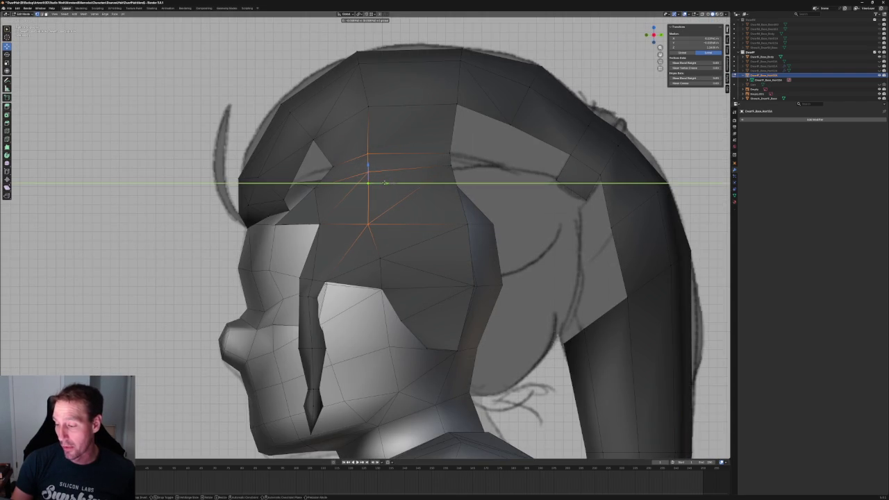
pyautogui.press('Escape')
pyautogui.press('m')
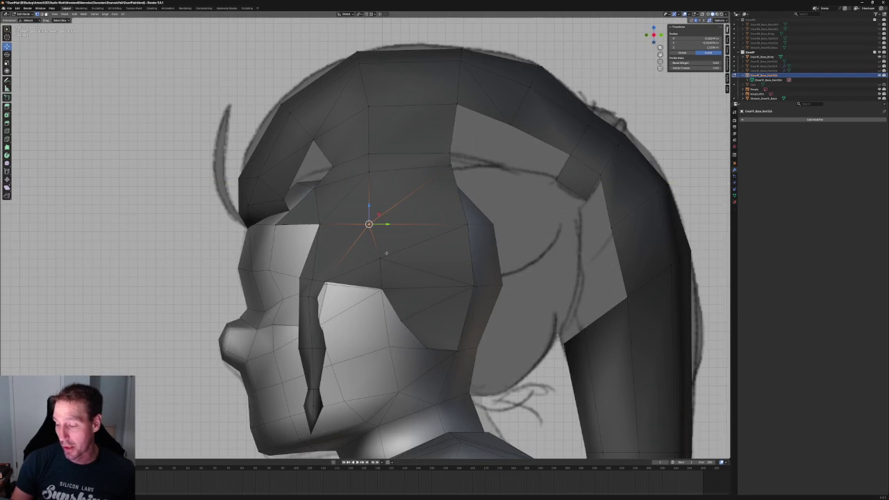
pyautogui.hotkey('alt', 'z')
pyautogui.press('g')
pyautogui.press('y')
pyautogui.press('Escape')
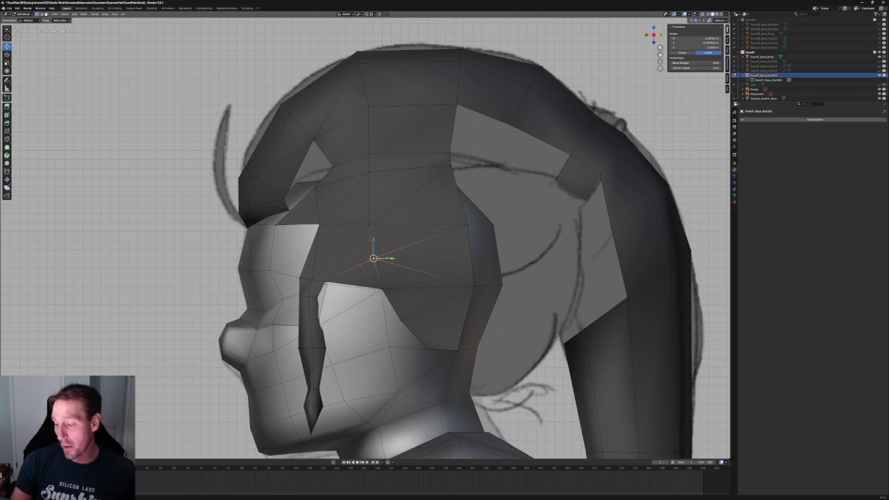
pyautogui.hotkey('alt', 'z')
pyautogui.hotkey('alt', 'a')
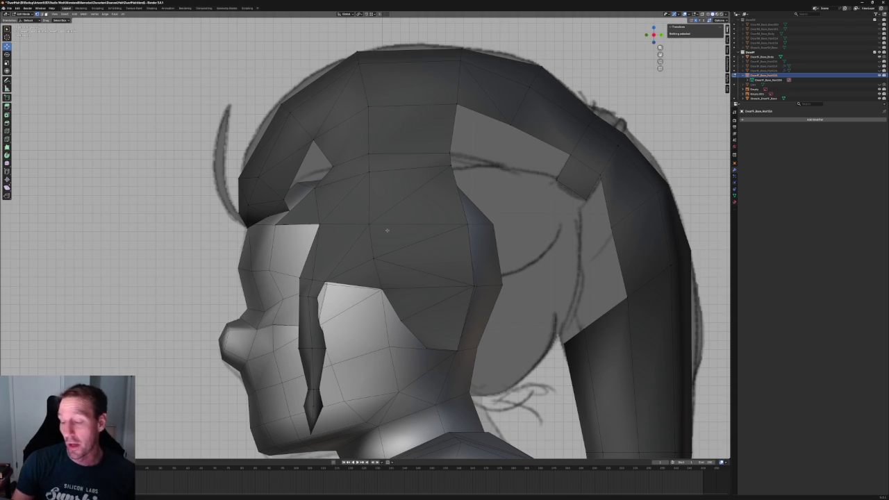
# Box-select the top-front hair vertices and rotate them to straighten the front.
pyautogui.click(313, 140)
pyautogui.hotkey('alt', 'a')
pyautogui.hotkey('alt', 'z')
pyautogui.moveTo(353, 119); pyautogui.dragTo(292, 138, button='middle')
pyautogui.moveTo(293, 137); pyautogui.dragTo(379, 200)
pyautogui.hotkey('alt', 'z')
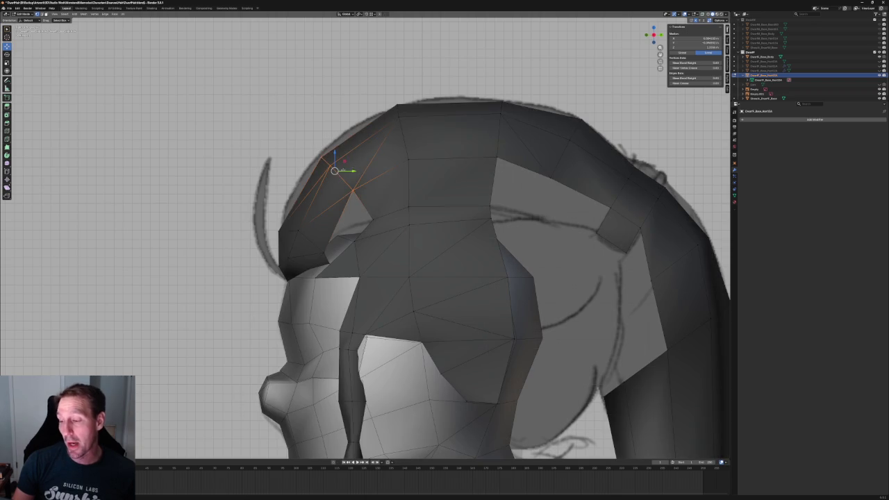
pyautogui.hotkey('alt', 'a')
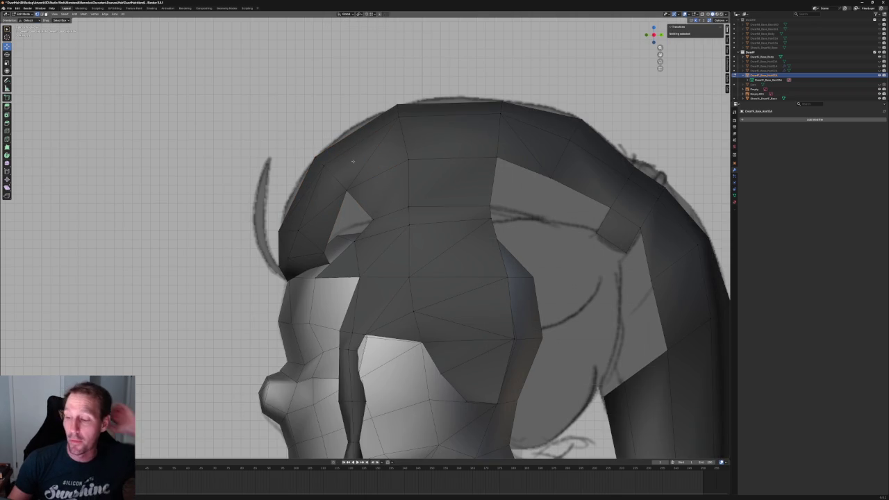
pyautogui.moveTo(369, 136); pyautogui.dragTo(296, 197)
pyautogui.hotkey('shift', 'space')
pyautogui.press('r')
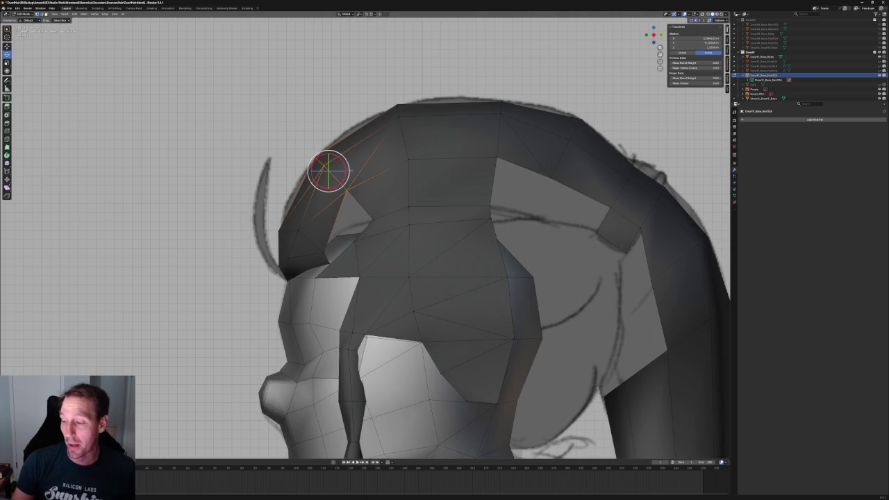
# Shift the edge along the top of the hair slightly left.
pyautogui.click(329, 169)
pyautogui.click(408, 156)
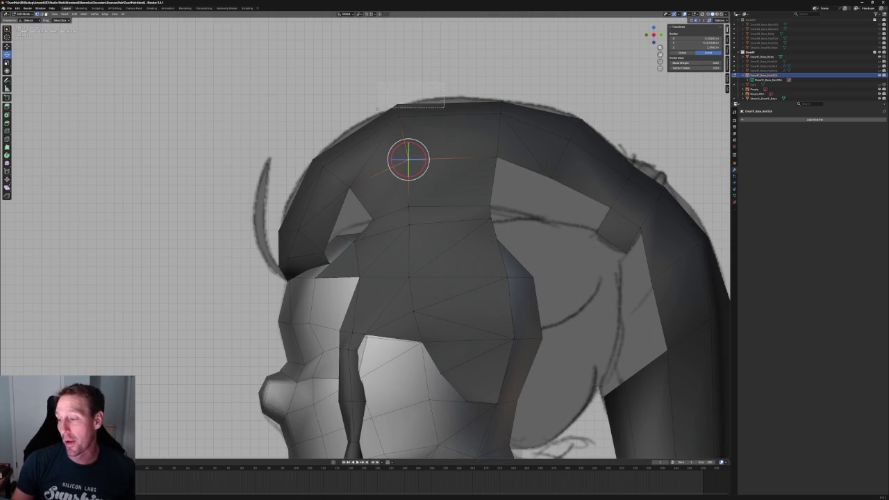
pyautogui.click(397, 104)
pyautogui.hotkey('shift', 'space')
pyautogui.press('g')
pyautogui.hotkey('alt', 'a')
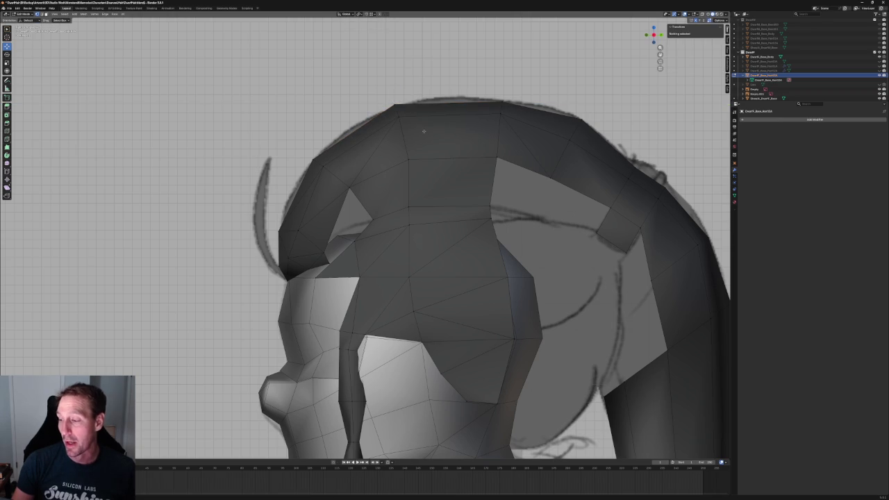
pyautogui.click(402, 130)
pyautogui.moveTo(418, 132); pyautogui.dragTo(411, 131)
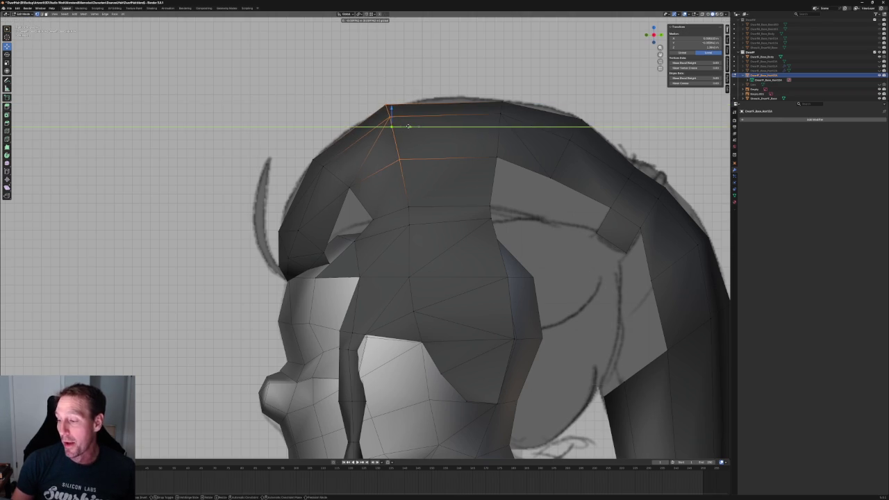
# Move the lower side vertex onto its neighbouring vertex to merge them.
pyautogui.moveTo(390, 185); pyautogui.dragTo(428, 223)
pyautogui.hotkey('alt', 'z')
pyautogui.hotkey('alt', 'z')
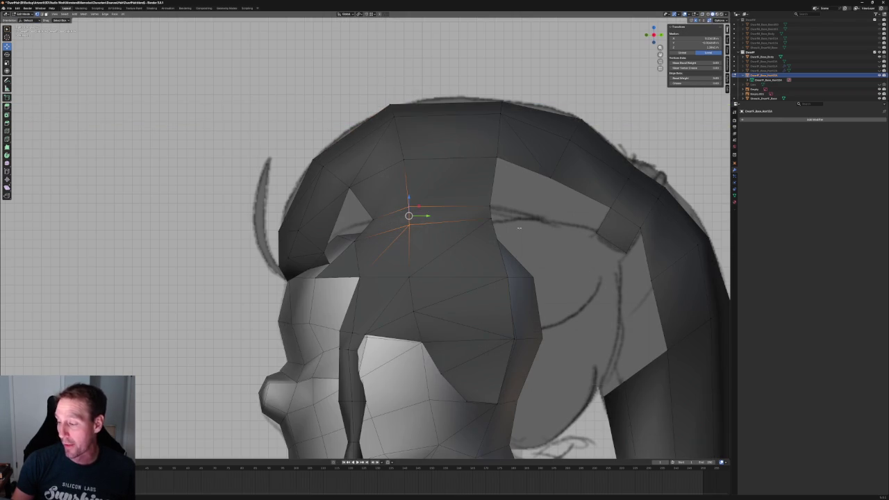
pyautogui.press('g')
pyautogui.click(493, 218)
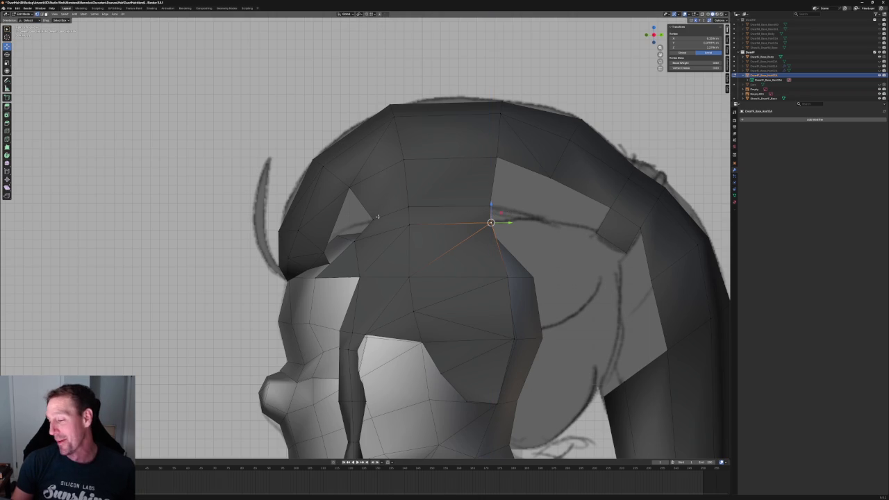
pyautogui.press('KP_5')
pyautogui.moveTo(423, 240); pyautogui.dragTo(363, 225, button='middle')
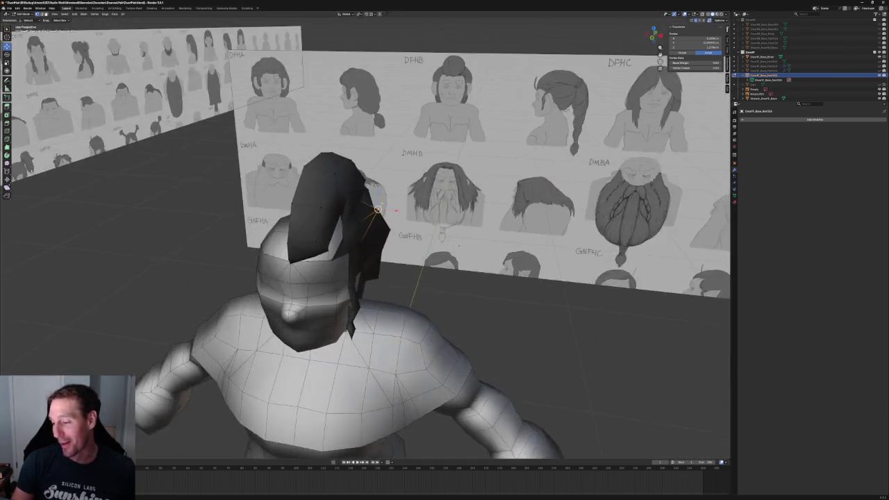
# Switch to Front Orthographic (numpad 1), zoom in on the head, and select a ponytail vertex.
pyautogui.press('KP_1')
pyautogui.scroll(1, 364, 224)
pyautogui.scroll(1, 350, 208)
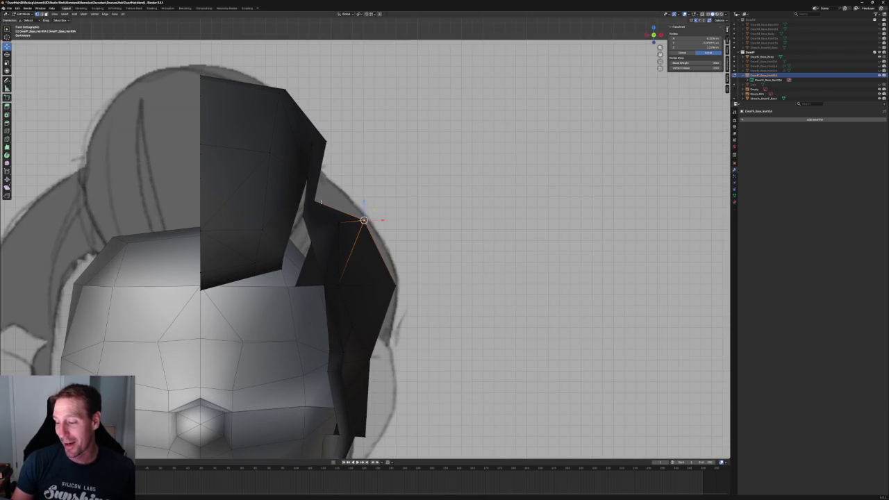
pyautogui.moveTo(353, 193); pyautogui.dragTo(328, 210, button='middle')
pyautogui.moveTo(427, 148); pyautogui.dragTo(402, 174, button='middle')
pyautogui.press('KP_1')
pyautogui.press('g')
pyautogui.press('x')
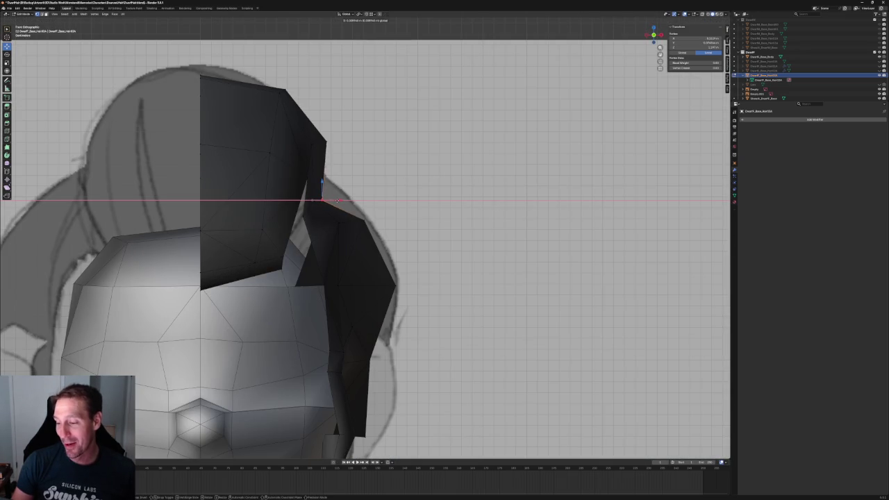
pyautogui.press('Return')
pyautogui.hotkey('alt', 'a')
pyautogui.scroll(-3, 365, 250)
pyautogui.scroll(3, 366, 236)
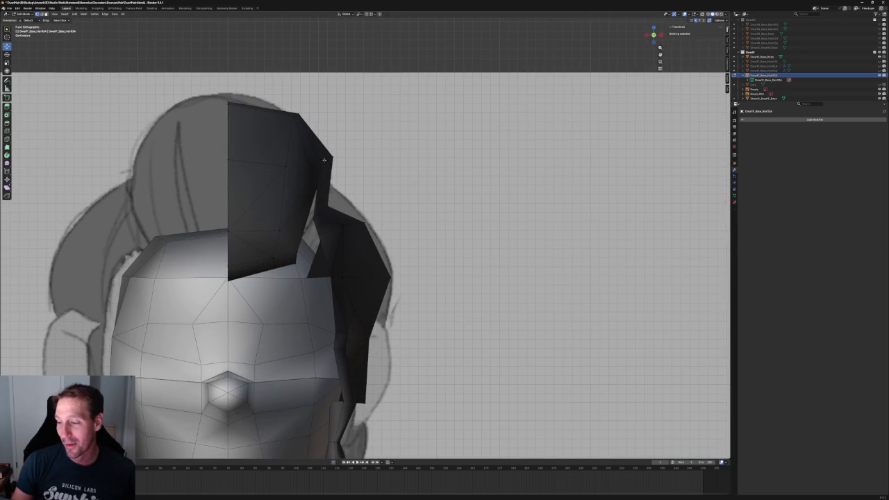
pyautogui.click(322, 159)
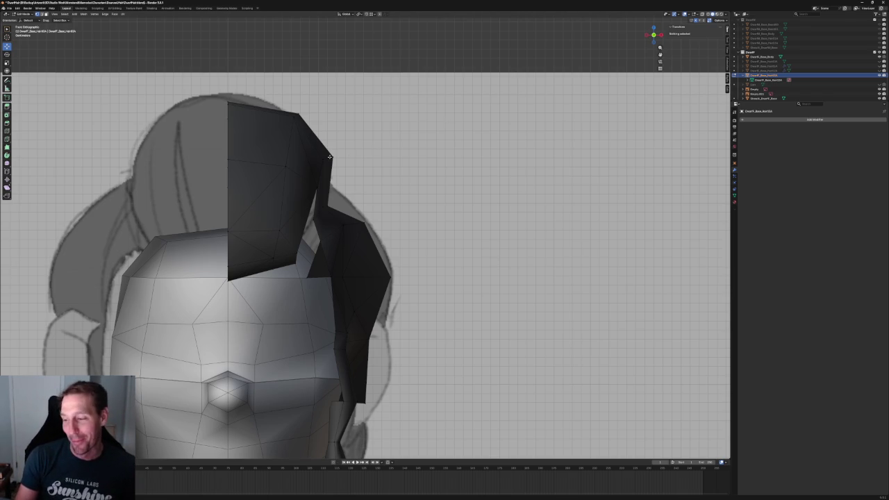
# Slide a side hair vertex along X after cancelling a hair-tip move.
pyautogui.click(329, 157)
pyautogui.press('g')
pyautogui.press('x')
pyautogui.rightClick(345, 162)
pyautogui.click(314, 187)
pyautogui.press('g')
pyautogui.press('x')
pyautogui.click(314, 186)
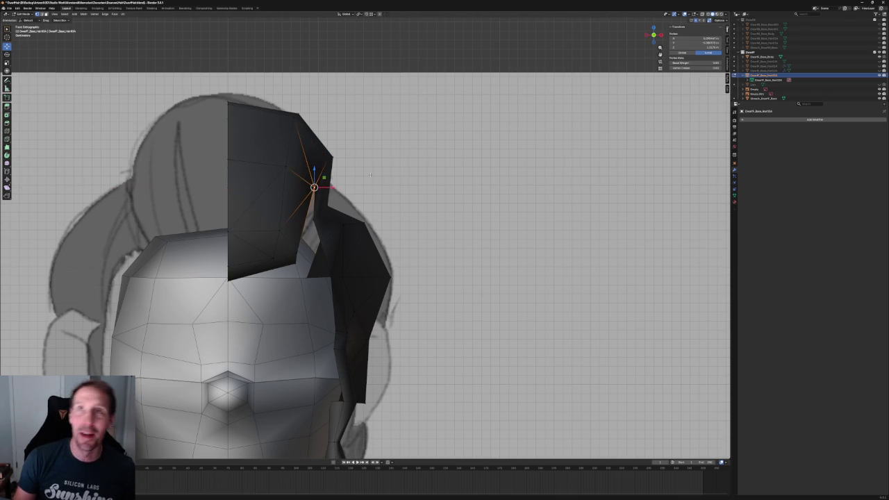
pyautogui.click(368, 175)
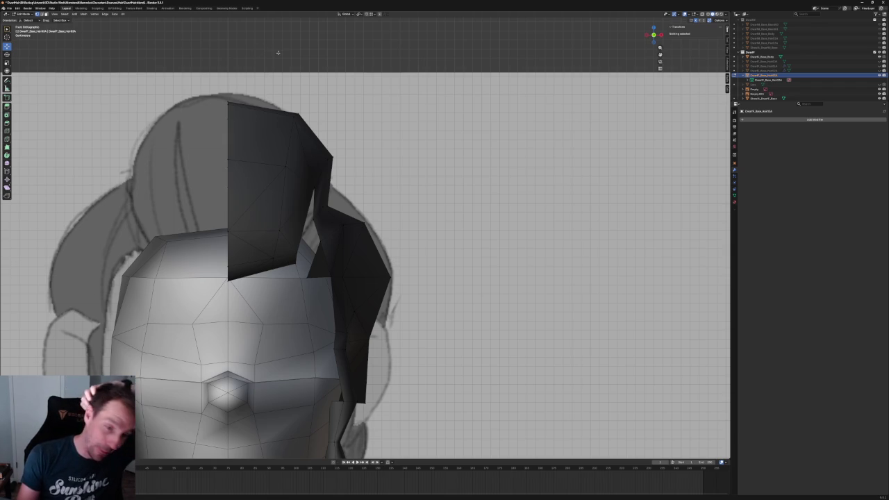
# Move the outer-edge hair vertex up and outward, refining it along X.
pyautogui.click(313, 184)
pyautogui.moveTo(313, 184); pyautogui.dragTo(327, 159)
pyautogui.press('g')
pyautogui.press('x')
pyautogui.click(332, 158)
pyautogui.hotkey('alt', 'a')
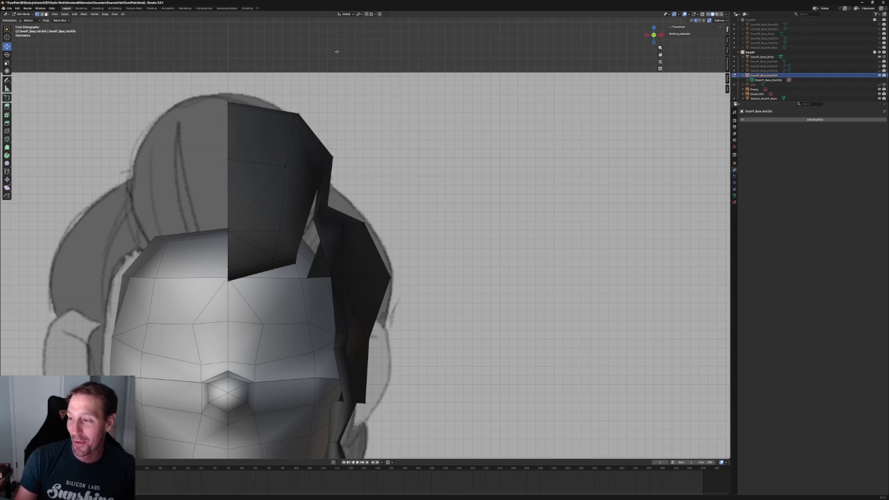
# Nudge the tip, inner and bottom hair vertices, finishing in Right Orthographic view.
pyautogui.click(292, 115)
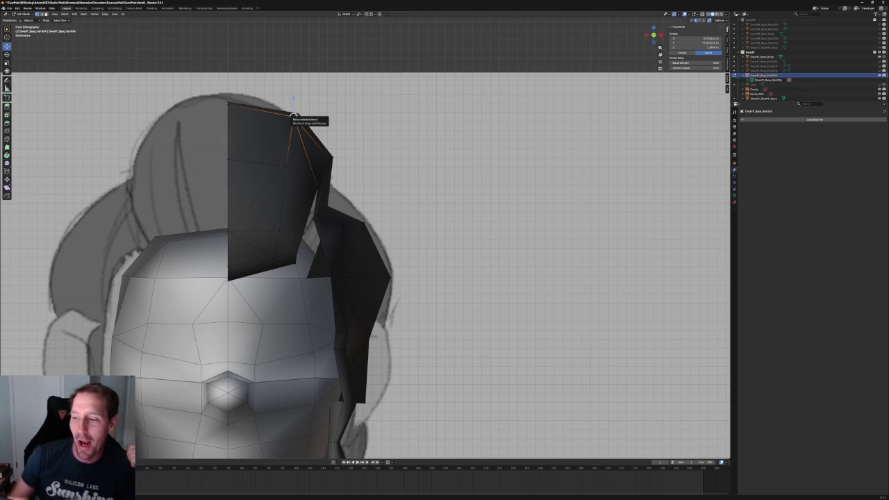
pyautogui.moveTo(294, 116); pyautogui.dragTo(296, 117)
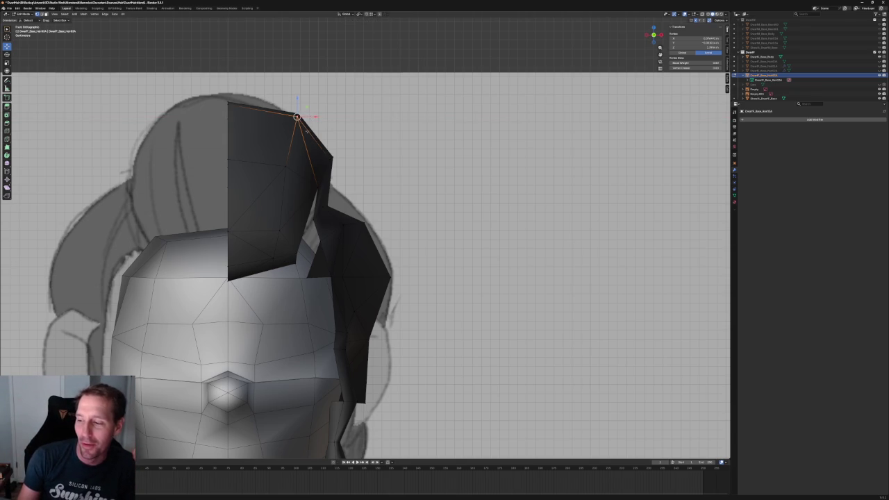
pyautogui.click(287, 163)
pyautogui.moveTo(288, 164)
pyautogui.mouseDown()
pyautogui.moveTo(276, 207)
pyautogui.moveTo(284, 230)
pyautogui.mouseUp()
pyautogui.click(282, 229)
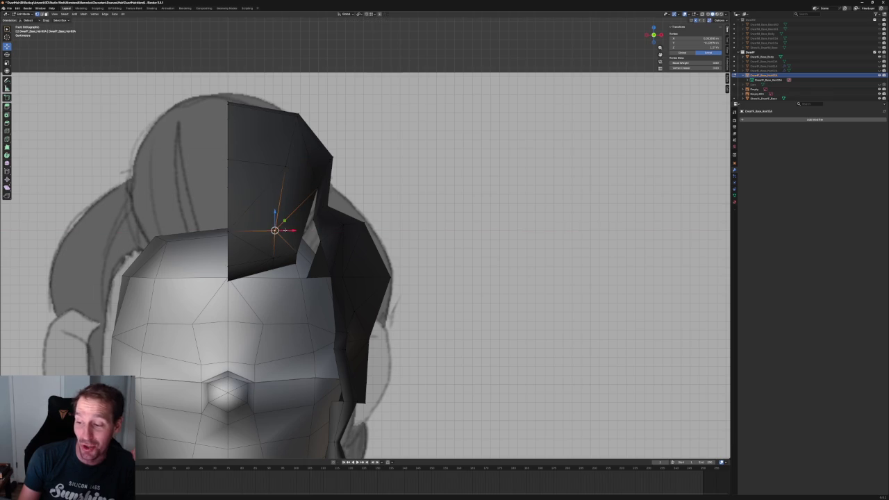
pyautogui.click(270, 262)
pyautogui.moveTo(270, 263); pyautogui.dragTo(276, 263)
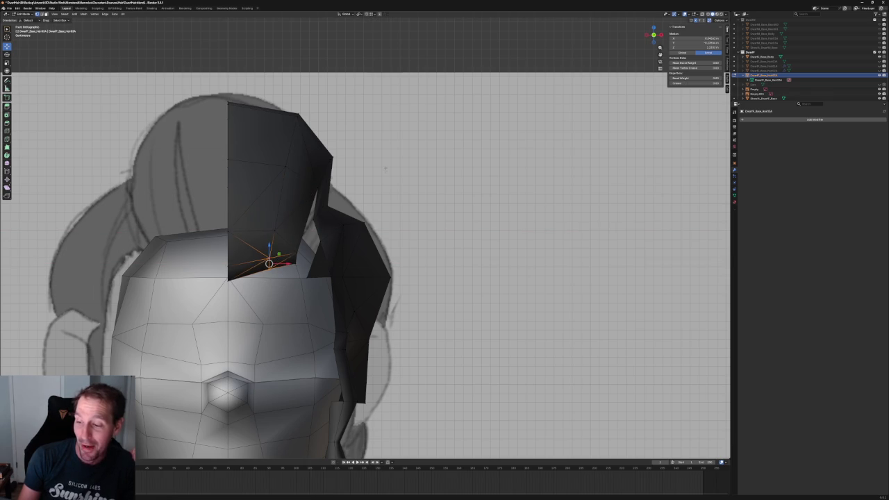
pyautogui.moveTo(232, 166)
pyautogui.mouseDown(button='middle')
pyautogui.moveTo(201, 177)
pyautogui.moveTo(200, 197)
pyautogui.mouseUp(button='middle')
pyautogui.press('KP_3')
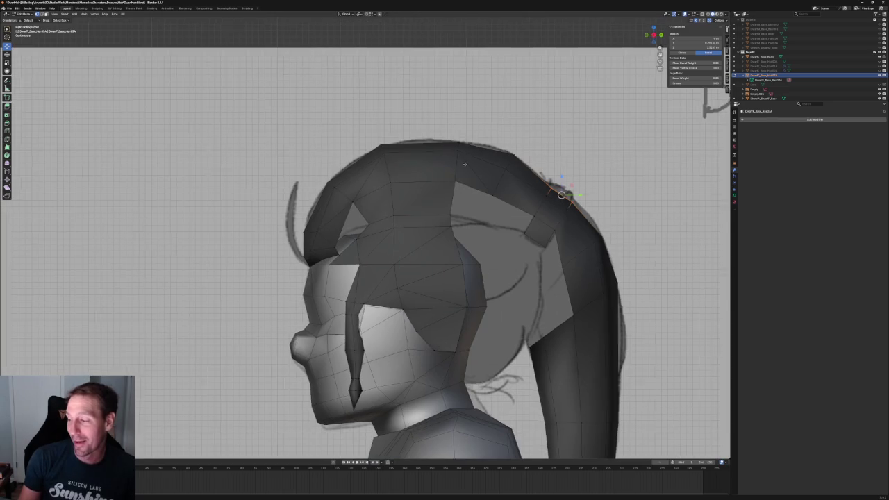
# Pan left to show the DFHC reference beside the side view and select the hair's top edge loop.
pyautogui.keyDown('shift'); pyautogui.moveTo(467, 164); pyautogui.dragTo(287, 164, button='middle'); pyautogui.keyUp('shift')
pyautogui.click(442, 159)
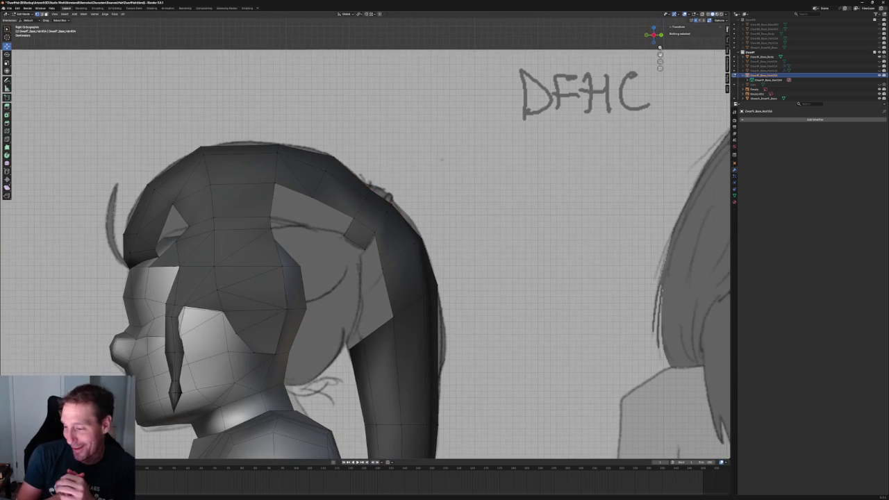
pyautogui.click(305, 196)
pyautogui.keyDown('alt'); pyautogui.click(317, 179); pyautogui.keyUp('alt')
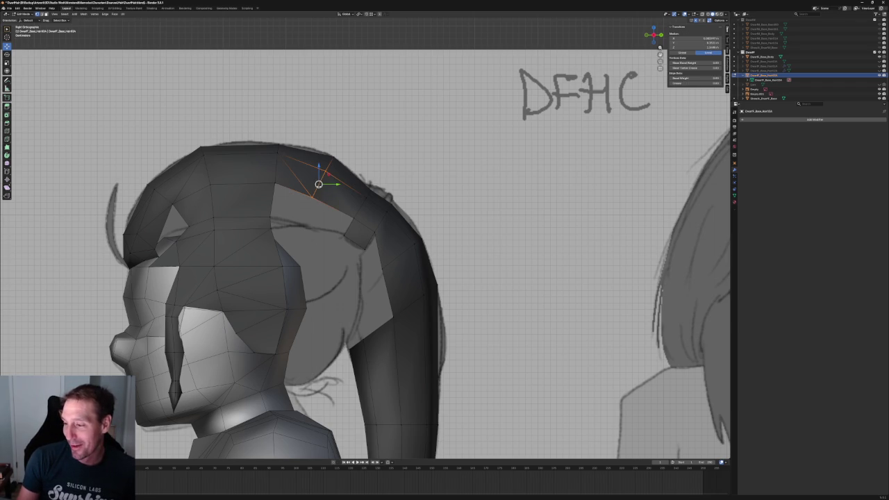
pyautogui.click(360, 131)
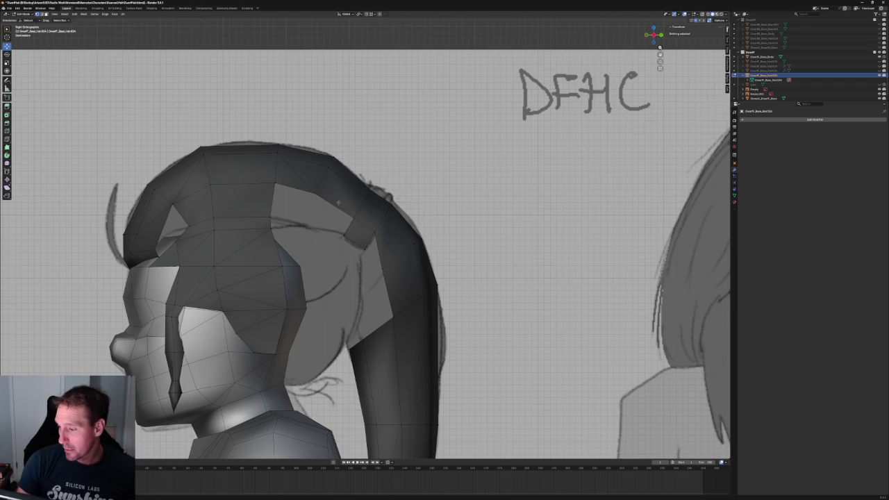
# Move the edge at the top of the hair gap down and scale it shorter.
pyautogui.scroll(3, 353, 183)
pyautogui.keyDown('shift'); pyautogui.moveTo(353, 183); pyautogui.dragTo(293, 195, button='middle'); pyautogui.keyUp('shift')
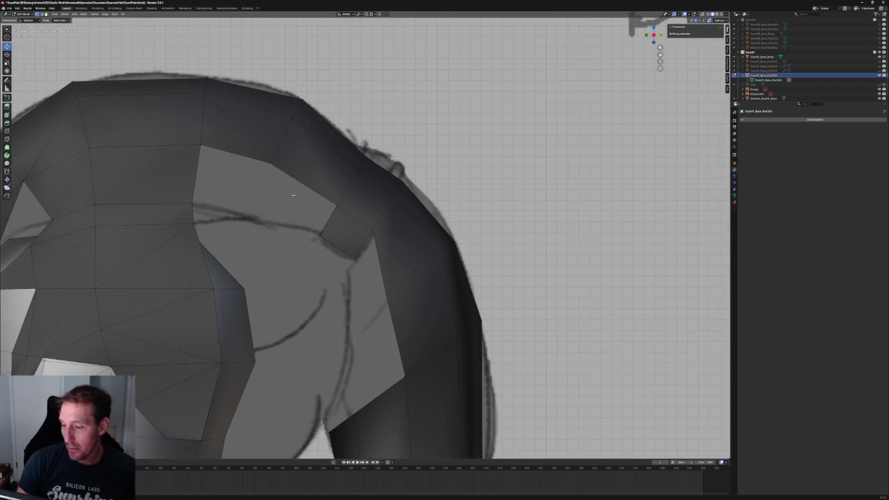
pyautogui.click(241, 164)
pyautogui.press('g')
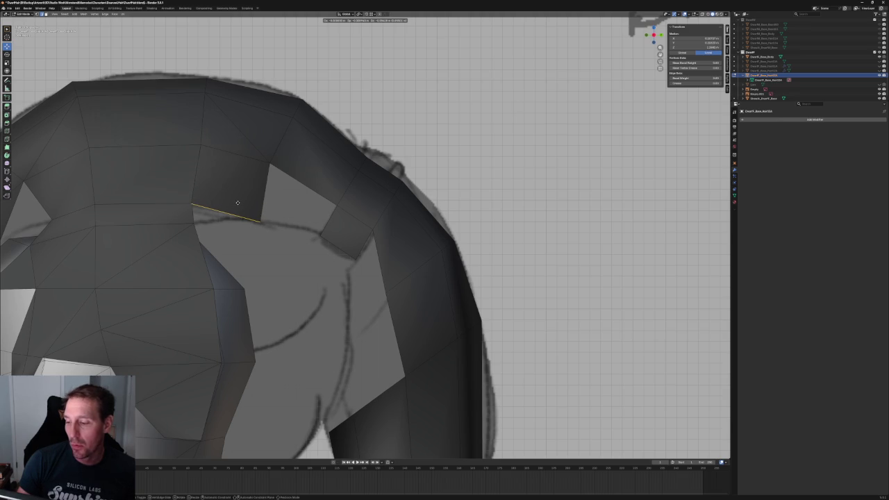
pyautogui.click(231, 200)
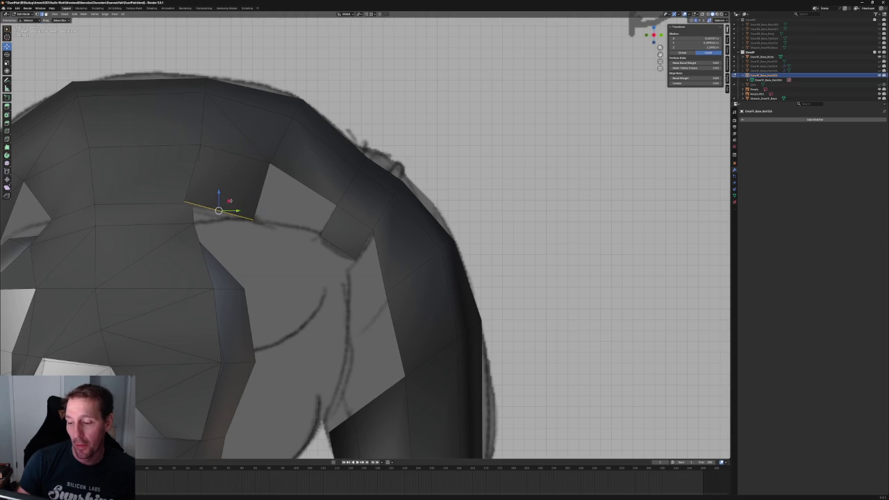
pyautogui.press('s')
pyautogui.click(231, 202)
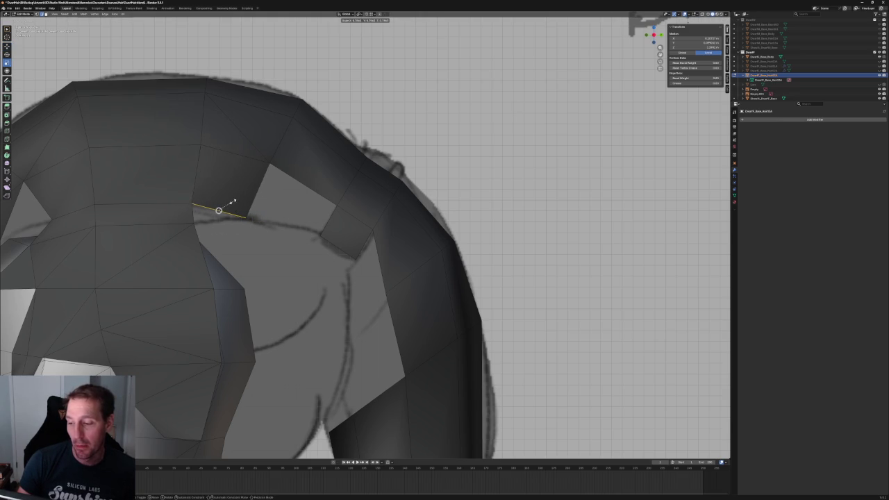
# Reposition the ponytail junction vertex, then join two vertices with a new edge.
pyautogui.scroll(-3, 264, 213)
pyautogui.scroll(3, 274, 171)
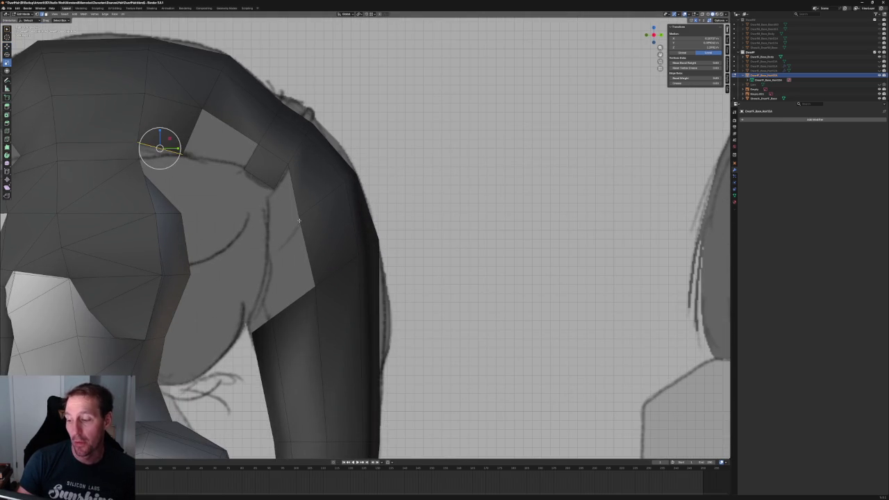
pyautogui.moveTo(278, 204); pyautogui.dragTo(320, 237)
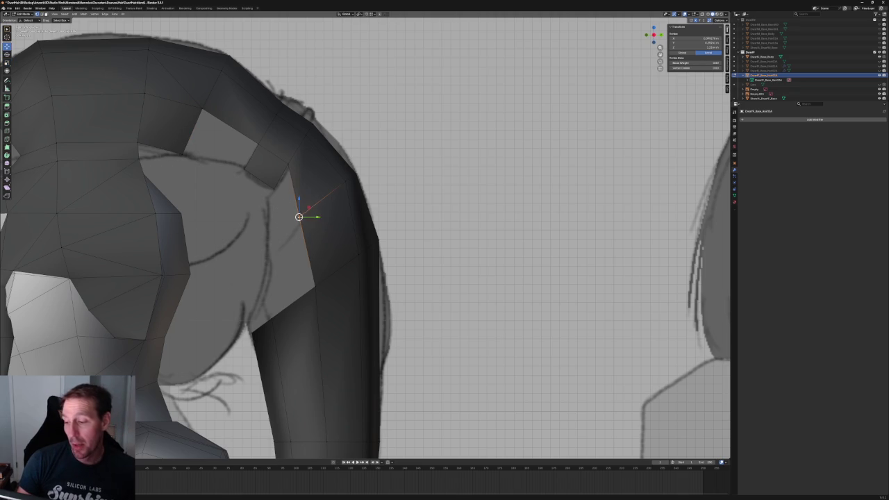
pyautogui.press('g')
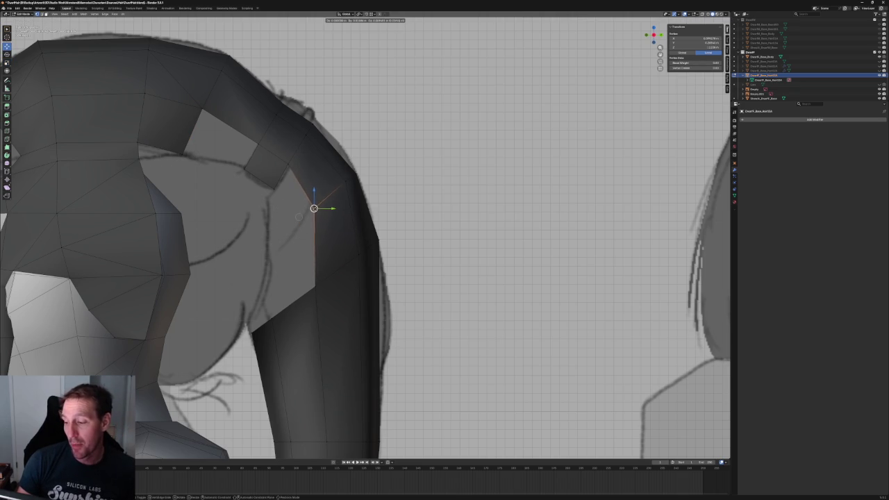
pyautogui.click(314, 208)
pyautogui.click(288, 164)
pyautogui.keyDown('shift'); pyautogui.click(346, 181); pyautogui.keyUp('shift')
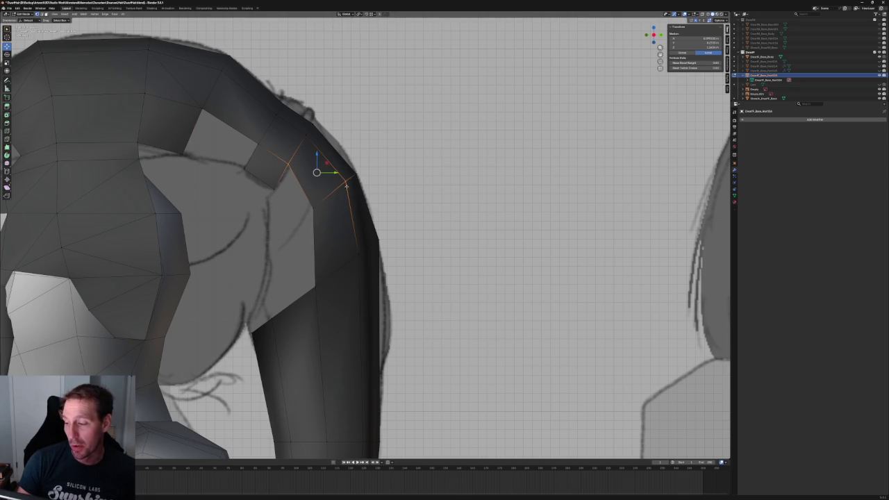
pyautogui.press('j')
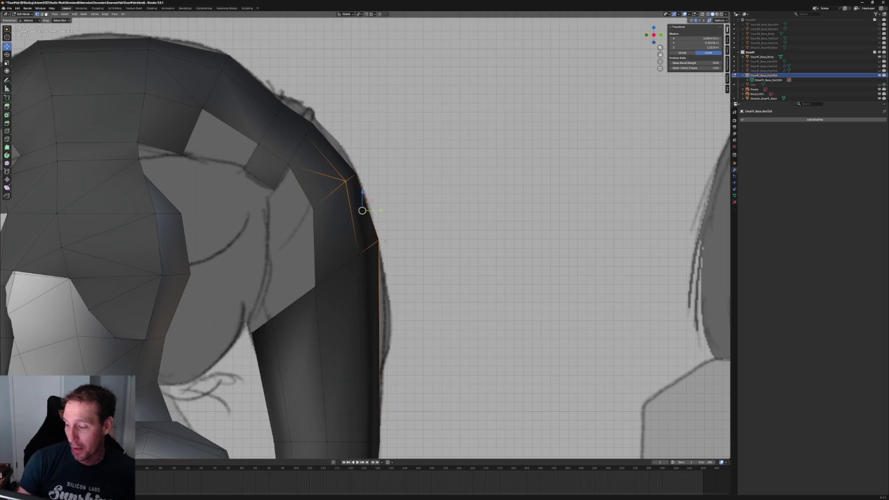
# Move another edge at the top of the gap down and to the left.
pyautogui.click(340, 216)
pyautogui.scroll(-3, 339, 216)
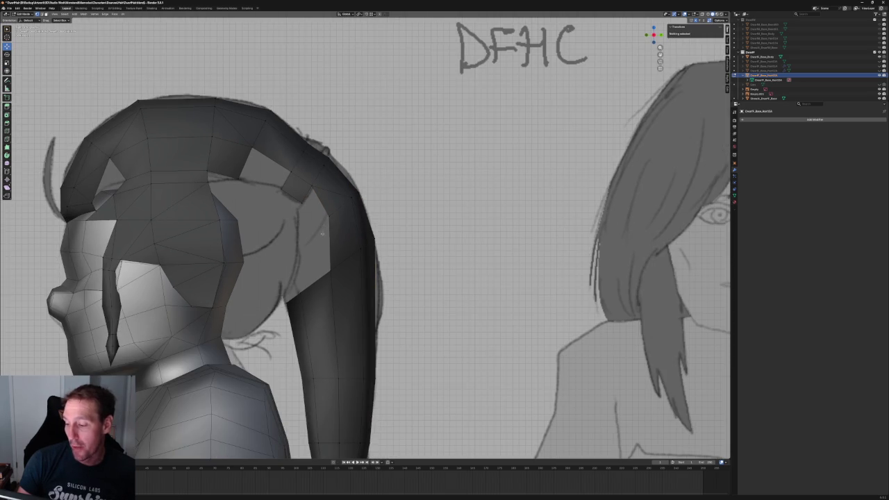
pyautogui.scroll(4, 348, 229)
pyautogui.keyDown('shift'); pyautogui.moveTo(282, 140); pyautogui.dragTo(297, 185, button='middle'); pyautogui.keyUp('shift')
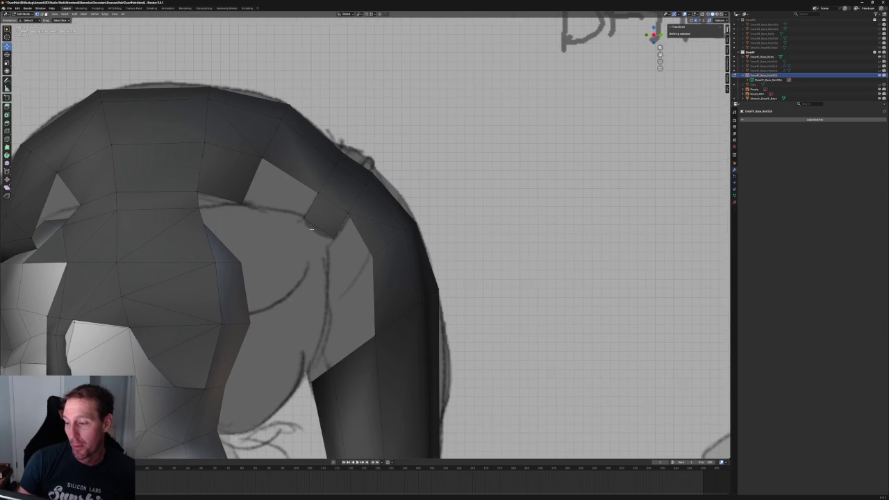
pyautogui.click(298, 167)
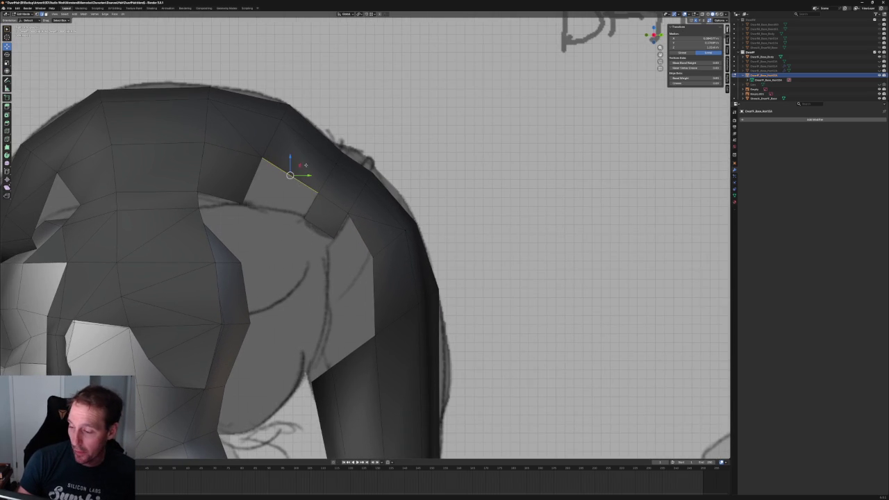
pyautogui.press('g')
pyautogui.click(283, 202)
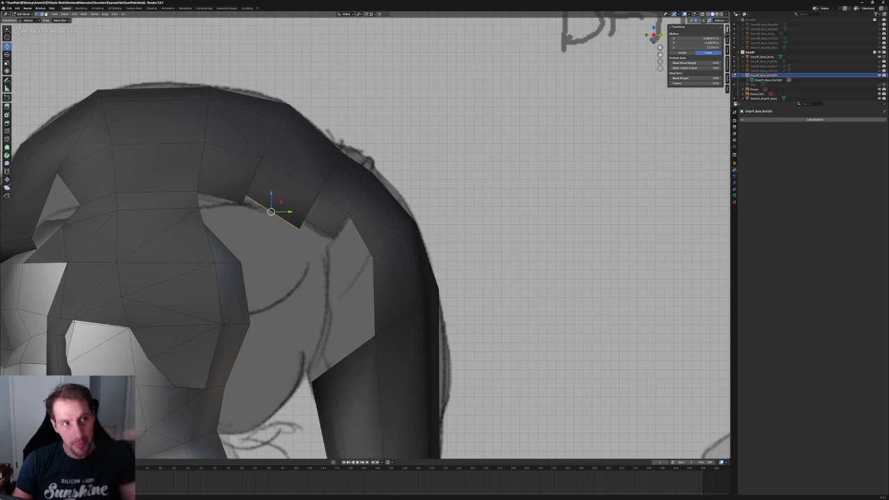
# In front view with X-ray on, move the vertex at the gap's lower corner slightly down.
pyautogui.hotkey('alt', 'a')
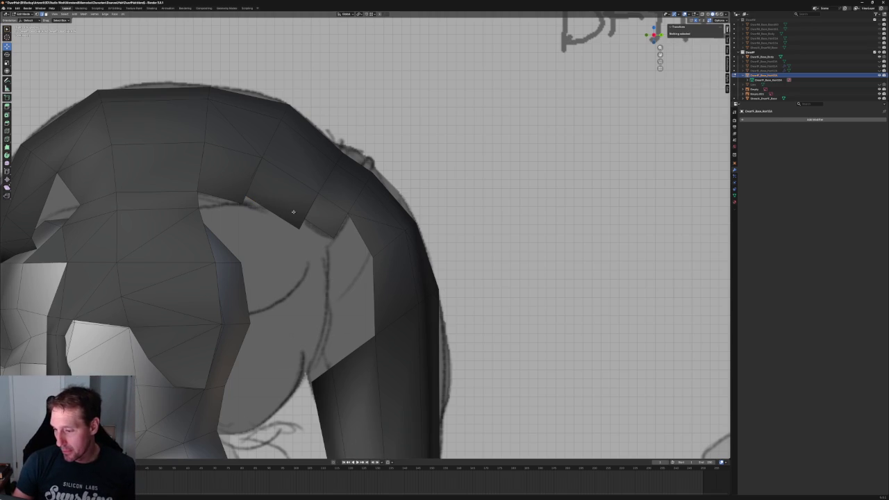
pyautogui.moveTo(291, 211); pyautogui.dragTo(342, 240, button='middle')
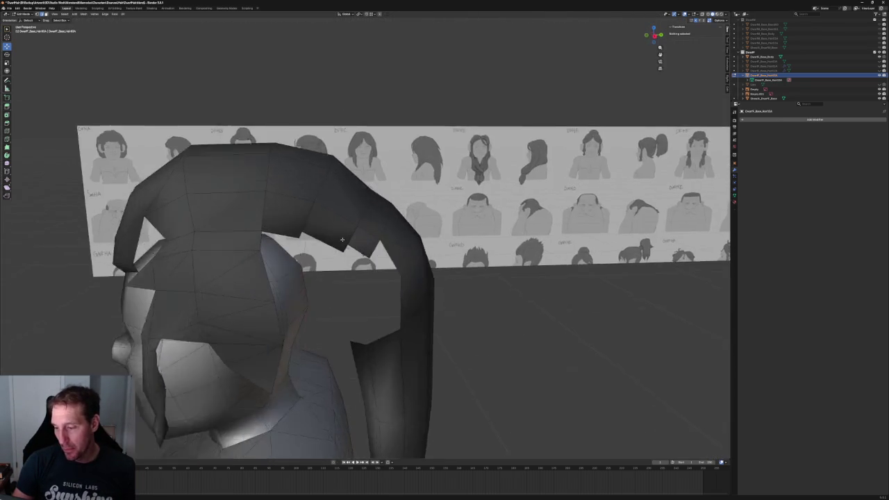
pyautogui.press('KP_1')
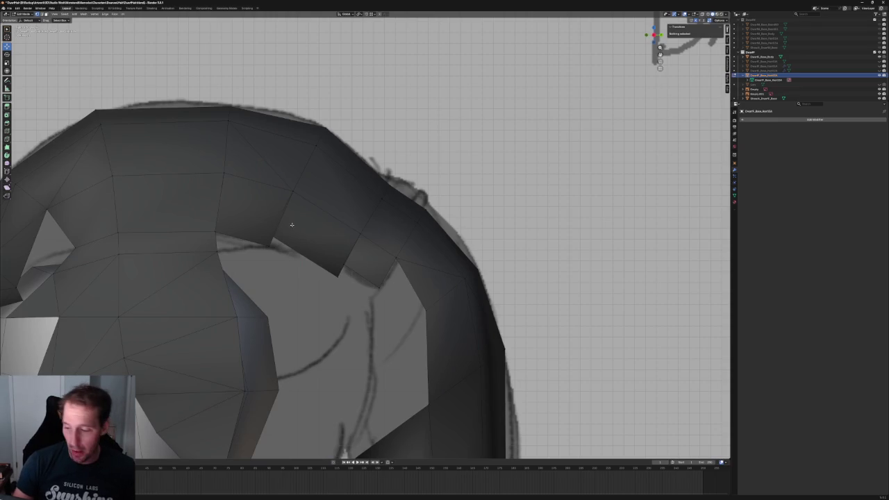
pyautogui.hotkey('alt', 'z')
pyautogui.click(272, 239)
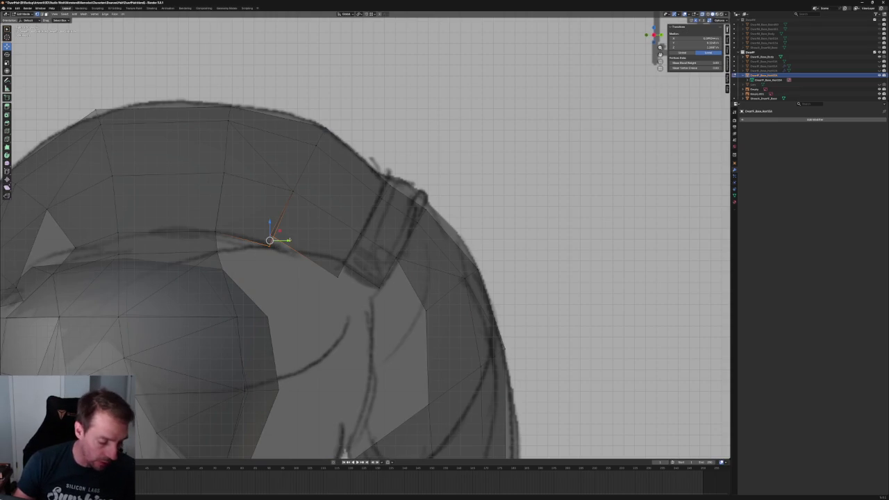
pyautogui.click(271, 242)
pyautogui.press('g')
# Slide the vertex near the ponytail junction along the Y axis.
pyautogui.click(271, 245)
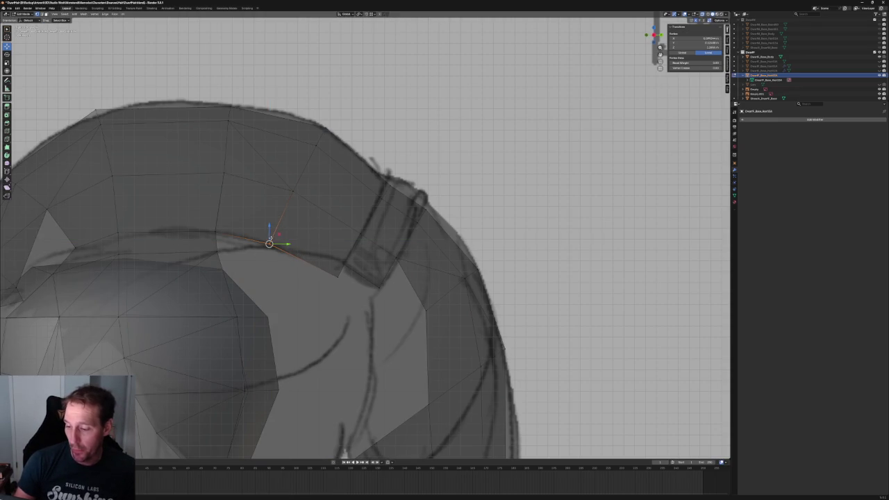
pyautogui.keyDown('shift'); pyautogui.moveTo(237, 223); pyautogui.dragTo(282, 244, button='middle'); pyautogui.keyUp('shift')
pyautogui.click(266, 194)
pyautogui.press('g')
pyautogui.press('y')
pyautogui.click(282, 198)
pyautogui.click(282, 196)
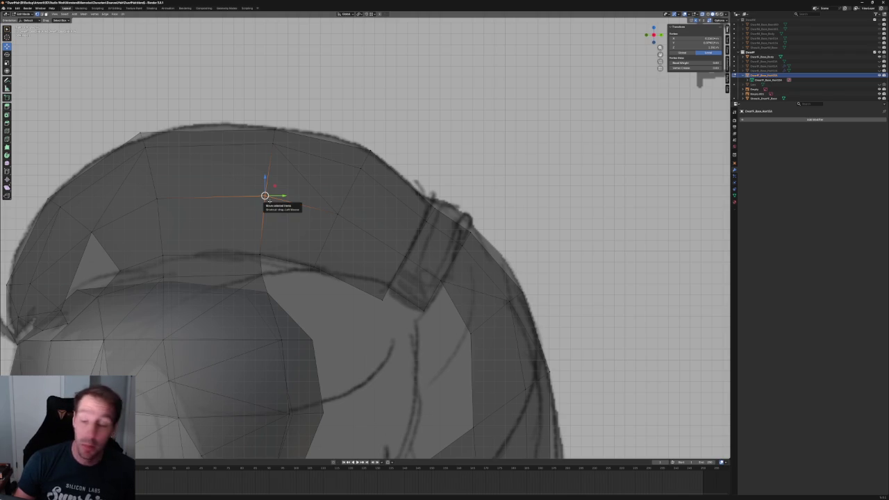
# Select the upper hair vertices and start a Y move, then cancel it.
pyautogui.moveTo(380, 163); pyautogui.dragTo(319, 239)
pyautogui.scroll(-3, 320, 240)
pyautogui.press('g')
pyautogui.press('y')
pyautogui.press('Escape')
pyautogui.scroll(-2, 359, 246)
pyautogui.scroll(3, 359, 247)
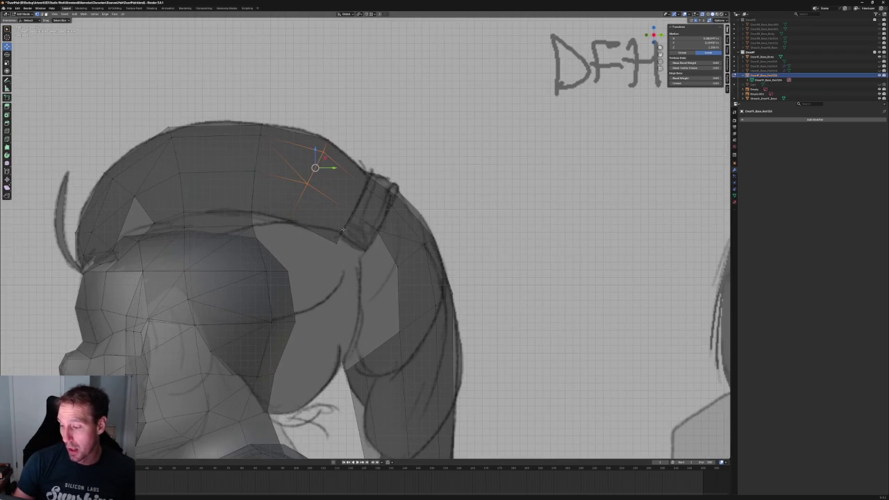
# Frame the selected vertices, turn X-ray off, and return to the right side view.
pyautogui.press('KP_Decimal')
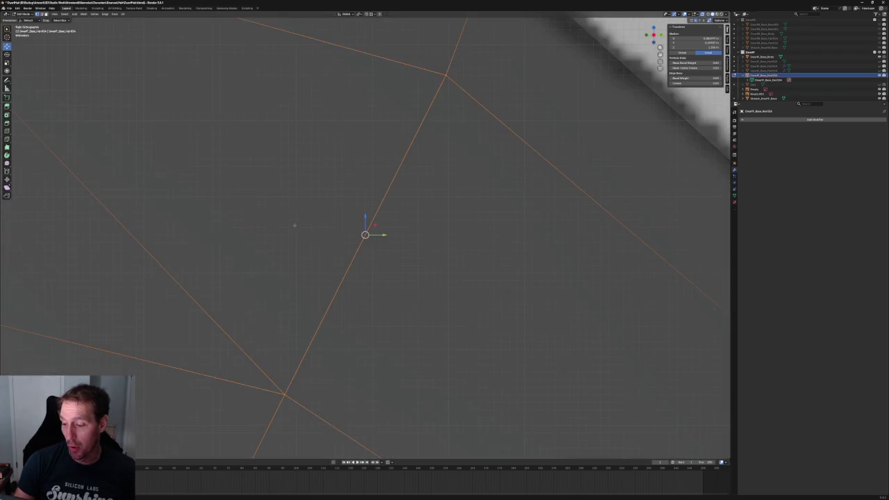
pyautogui.scroll(-3, 365, 236)
pyautogui.press('KP_1')
pyautogui.scroll(2, 366, 236)
pyautogui.hotkey('alt', 'z')
pyautogui.keyDown('shift'); pyautogui.moveTo(450, 267); pyautogui.dragTo(365, 225, button='middle'); pyautogui.keyUp('shift')
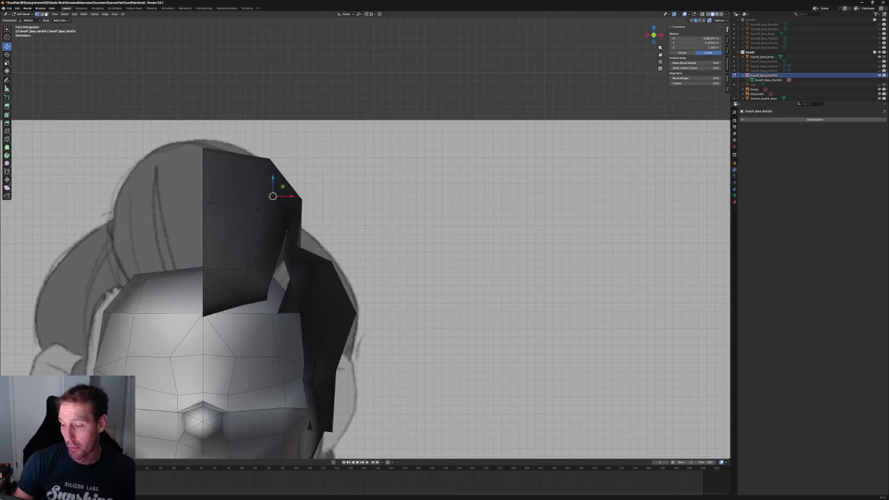
pyautogui.press('KP_3')
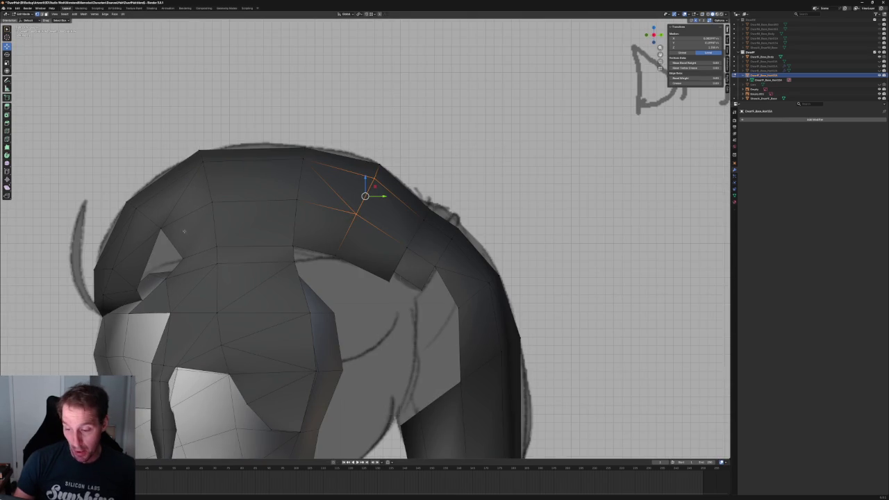
# Slide a vertex at the hair's front along Y to follow the DFHC side sketch.
pyautogui.click(158, 228)
pyautogui.press('g')
pyautogui.press('y')
pyautogui.click(174, 229)
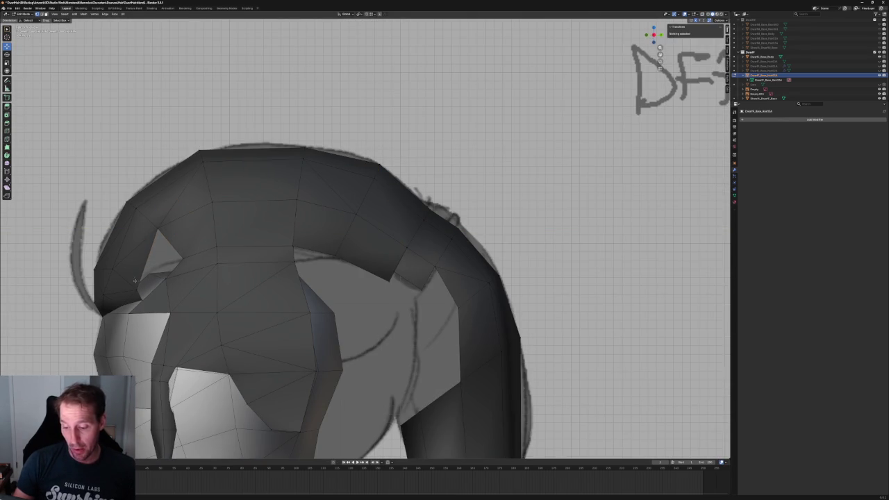
pyautogui.keyDown('shift'); pyautogui.moveTo(174, 229); pyautogui.dragTo(263, 239, button='middle'); pyautogui.keyUp('shift')
pyautogui.scroll(-1, 263, 239)
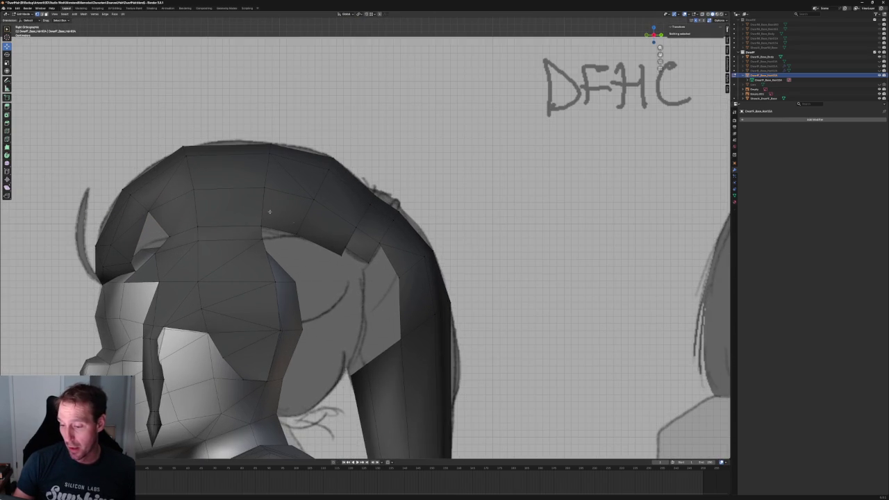
# Slide the vertices on the hair's front edge along the Y axis.
pyautogui.moveTo(173, 164); pyautogui.dragTo(111, 236)
pyautogui.press('g')
pyautogui.press('y')
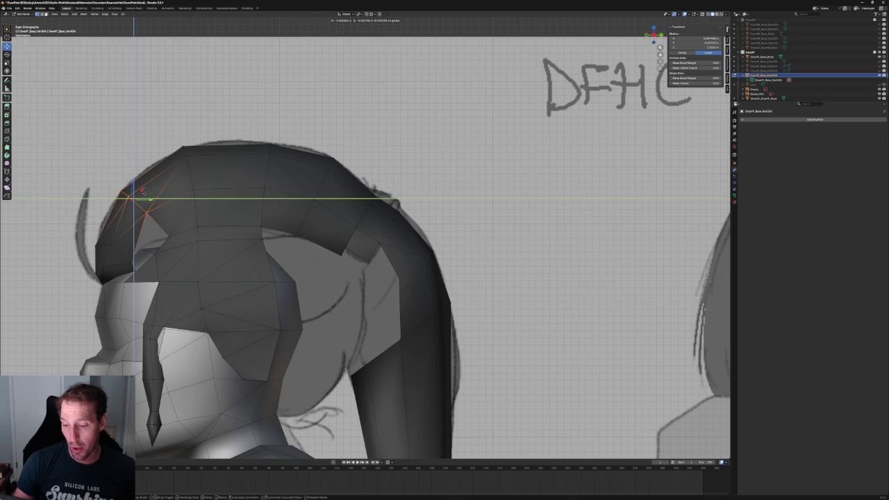
pyautogui.click(143, 195)
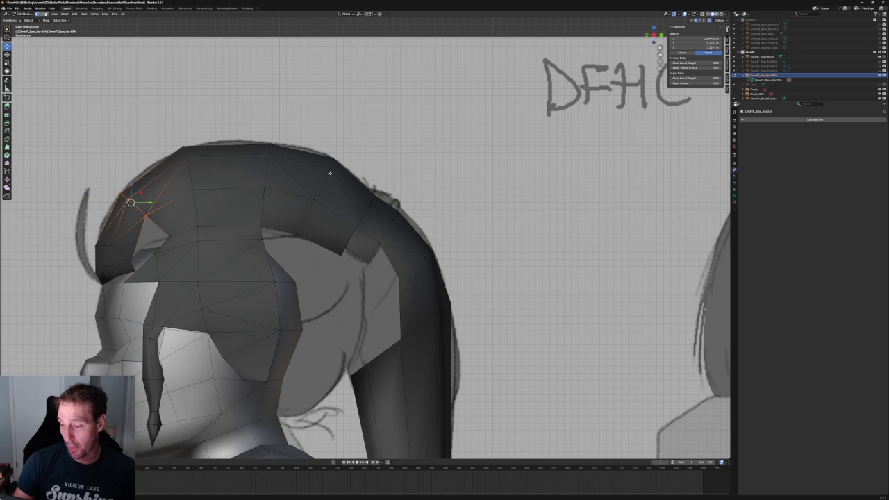
pyautogui.hotkey('alt', 'a')
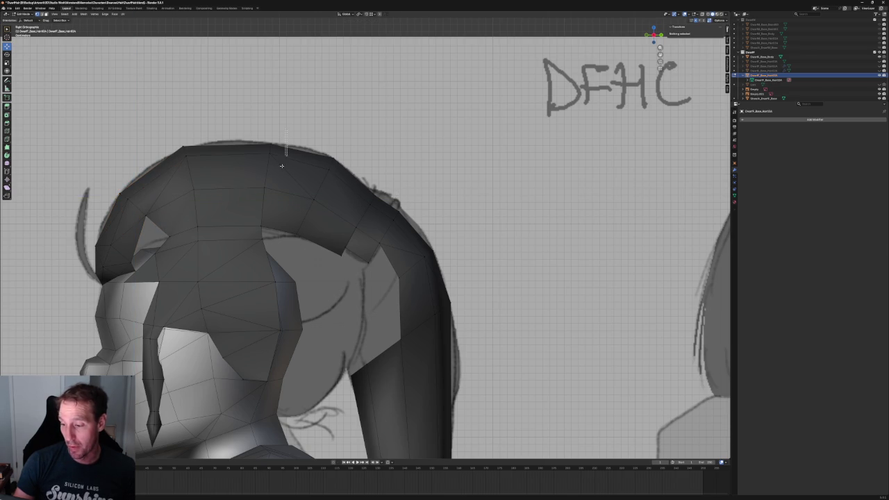
# Shift a vertical edge loop along Y and adjust the vertex near the top.
pyautogui.keyDown('alt'); pyautogui.click(273, 198); pyautogui.keyUp('alt')
pyautogui.scroll(2, 254, 160)
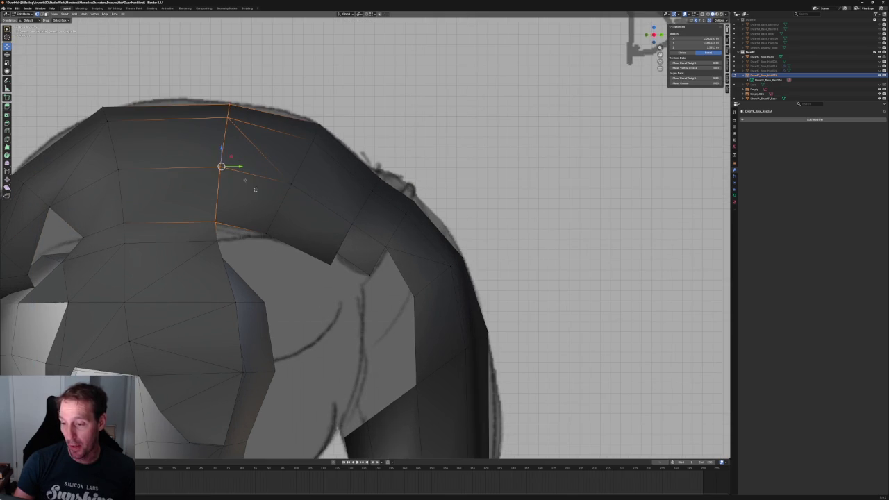
pyautogui.press('g')
pyautogui.press('y')
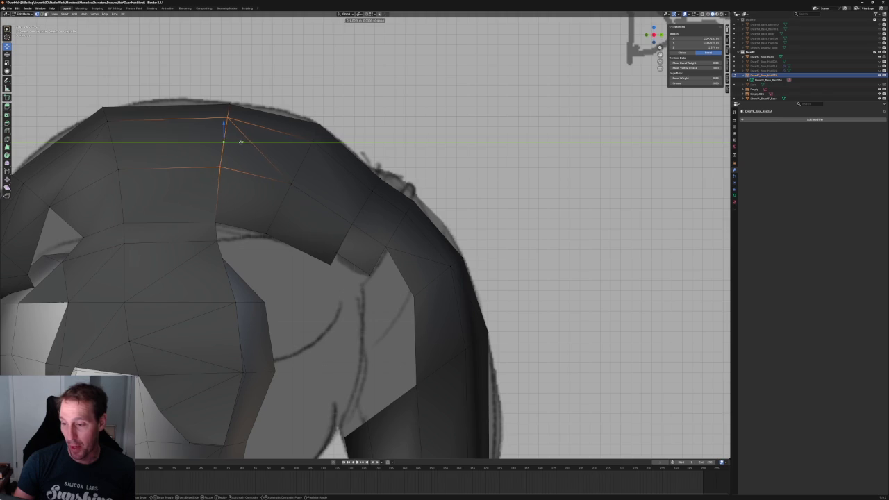
pyautogui.click(240, 143)
pyautogui.click(202, 179)
pyautogui.press('g')
pyautogui.press('y')
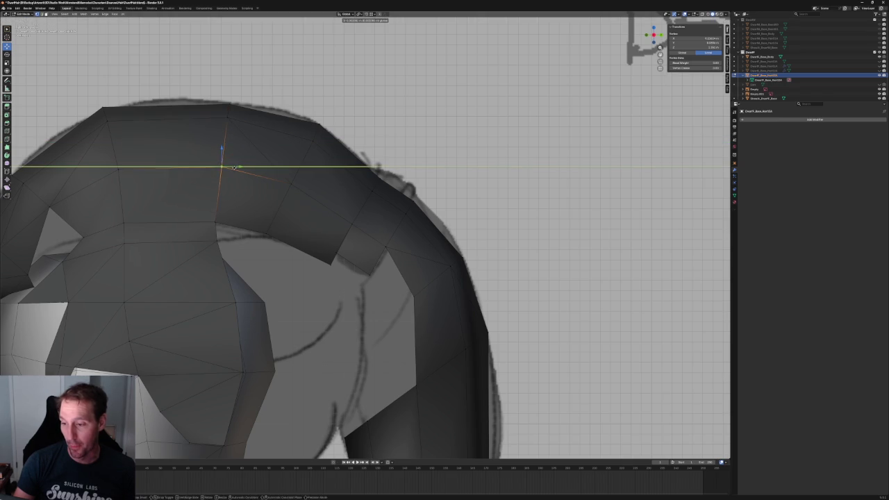
pyautogui.press('Escape')
pyautogui.click(244, 199)
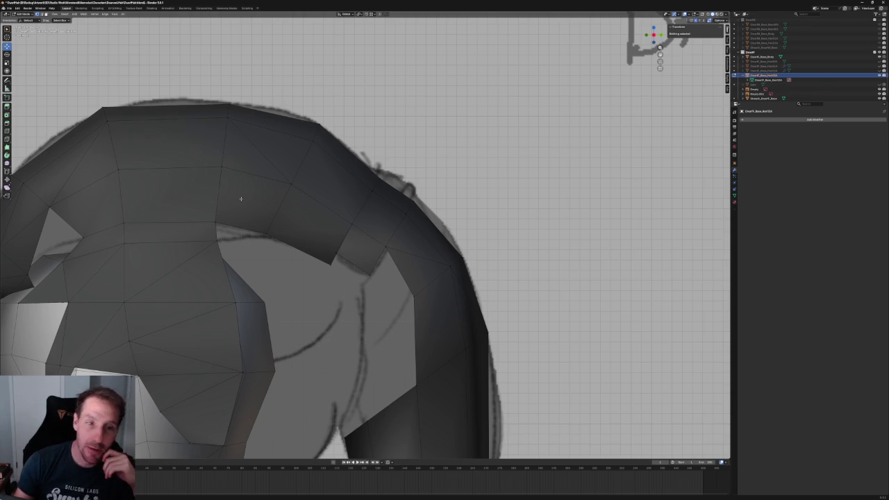
# Move the ponytail junction face back into line, excluding the X axis.
pyautogui.scroll(-4, 382, 216)
pyautogui.scroll(2, 383, 216)
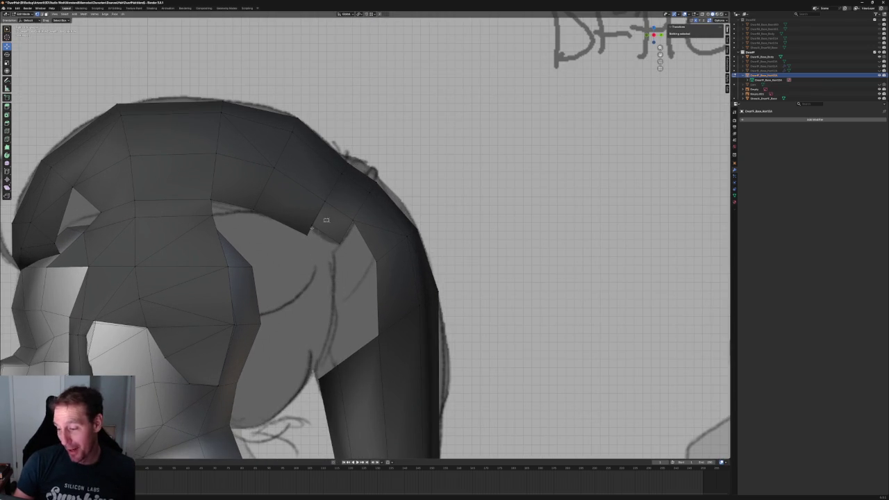
pyautogui.click(321, 222)
pyautogui.scroll(1, 321, 222)
pyautogui.press('g')
pyautogui.hotkey('shift', 'x')
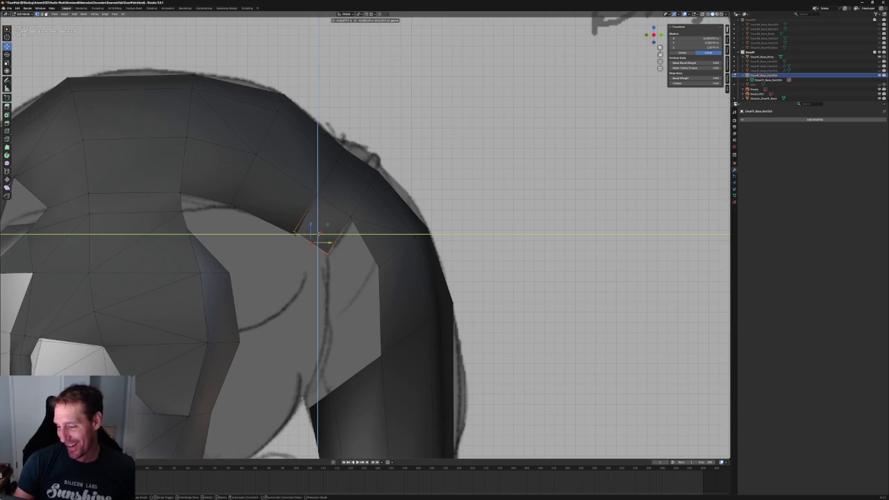
pyautogui.click(320, 237)
# Orbit behind the head and check the junction vertex with X-ray on.
pyautogui.scroll(-8, 321, 236)
pyautogui.scroll(-1, 320, 236)
pyautogui.moveTo(321, 236)
pyautogui.mouseDown(button='middle')
pyautogui.moveTo(375, 219)
pyautogui.moveTo(340, 266)
pyautogui.mouseUp(button='middle')
pyautogui.scroll(5, 374, 219)
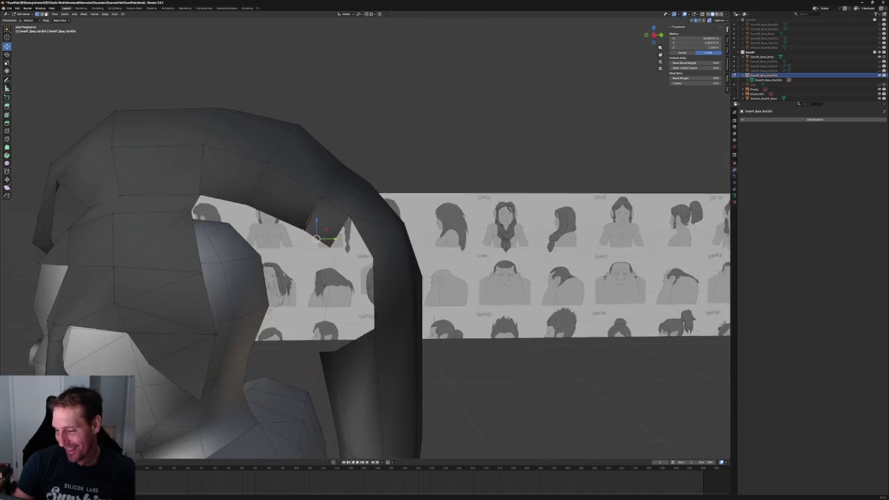
pyautogui.click(297, 208)
pyautogui.hotkey('alt', 'z')
pyautogui.hotkey('alt', 'z')
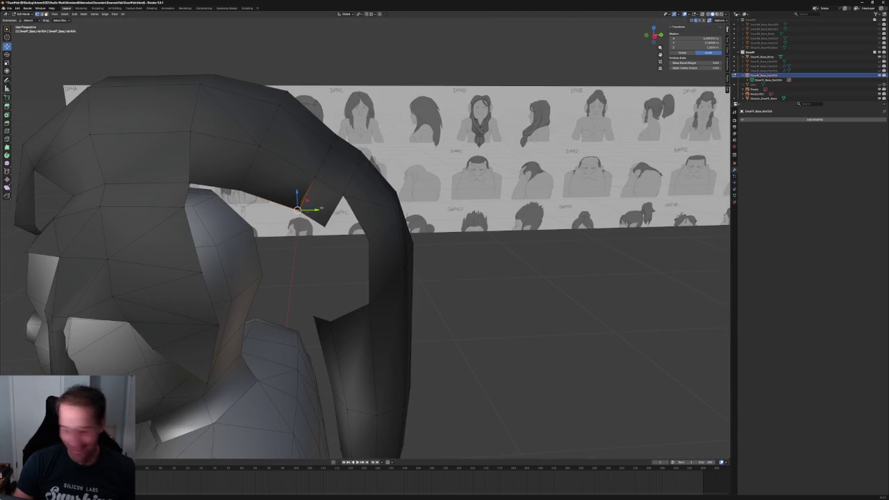
pyautogui.scroll(-3, 321, 209)
pyautogui.scroll(-3, 321, 209)
pyautogui.moveTo(321, 209)
pyautogui.mouseDown(button='middle')
pyautogui.moveTo(361, 181)
pyautogui.moveTo(327, 209)
pyautogui.mouseUp(button='middle')
# In Right Ortho, move the ponytail's front vertical edge toward the head.
pyautogui.press('KP_3')
pyautogui.scroll(3, 354, 221)
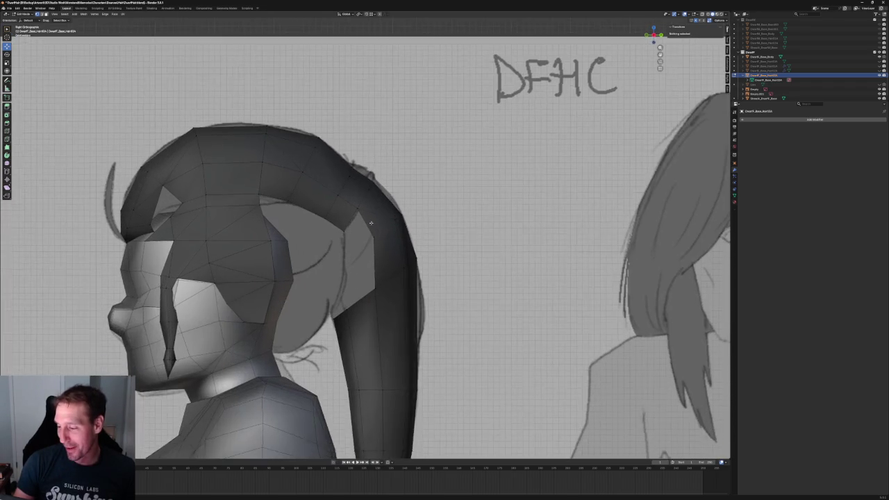
pyautogui.scroll(2, 354, 221)
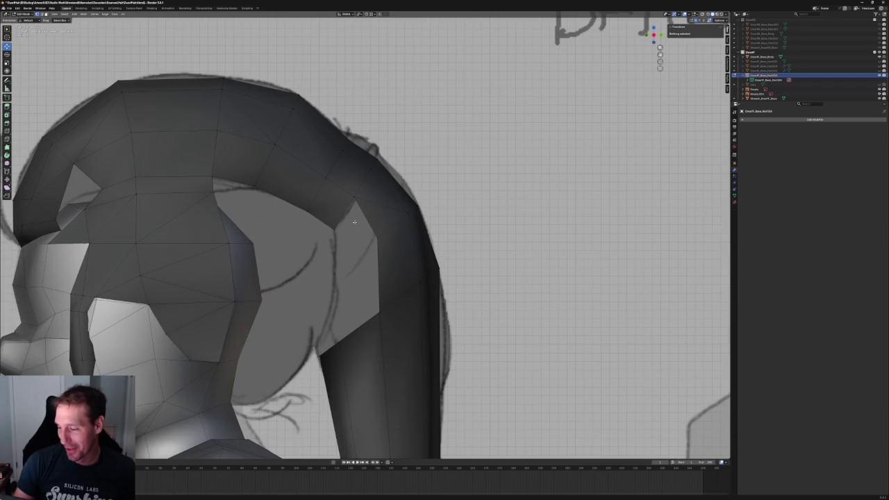
pyautogui.click(379, 274)
pyautogui.press('g')
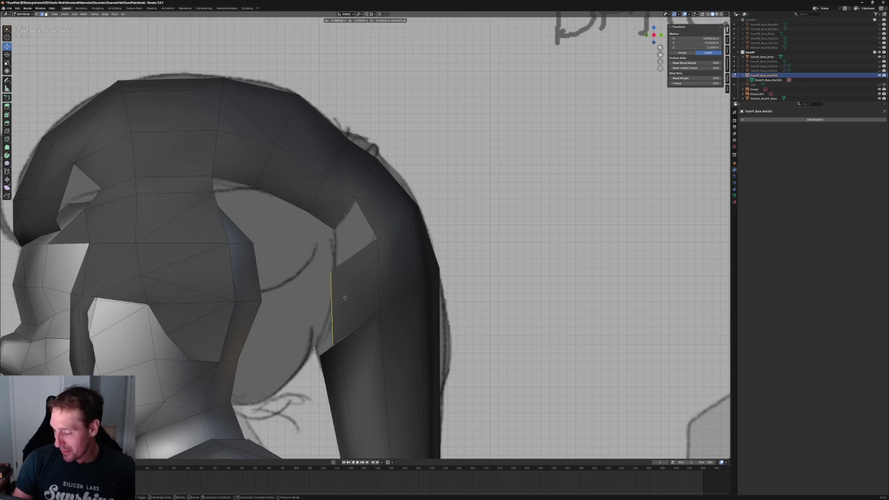
pyautogui.click(347, 295)
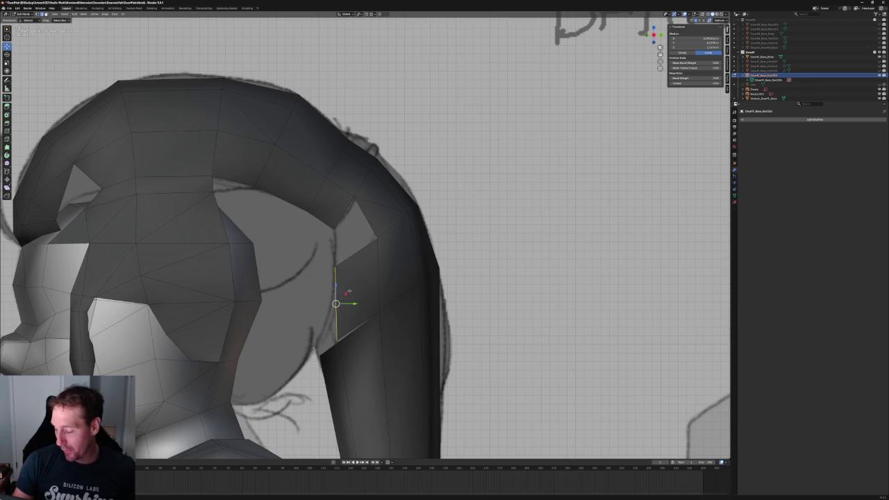
# Extrude that edge into a new face toward the head and square it into a rectangle.
pyautogui.scroll(-4, 349, 291)
pyautogui.scroll(3, 349, 291)
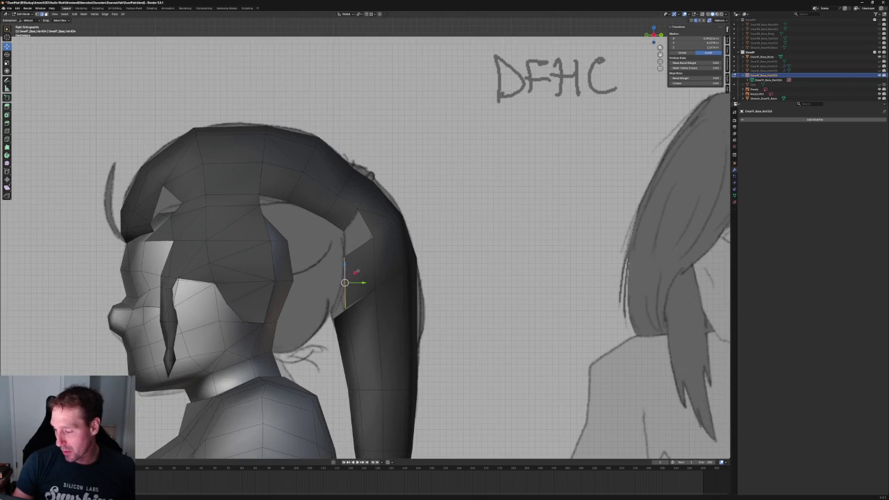
pyautogui.press('e')
pyautogui.click(314, 250)
pyautogui.press('g')
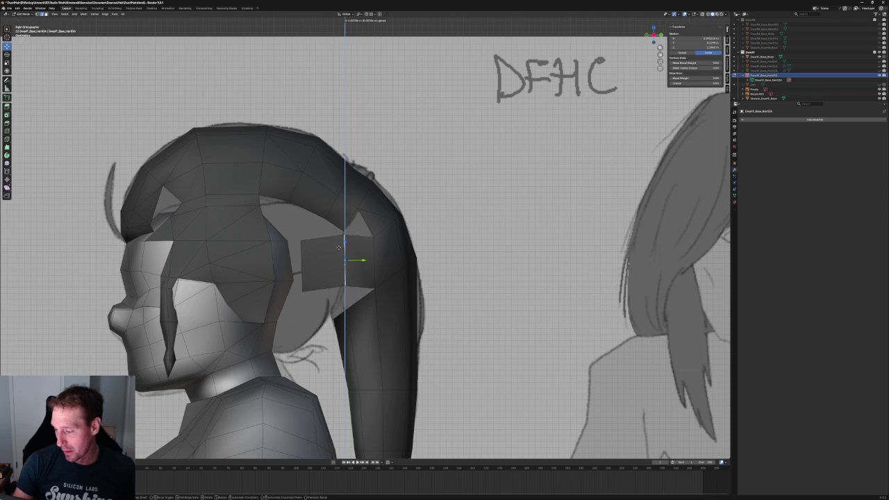
pyautogui.click(340, 250)
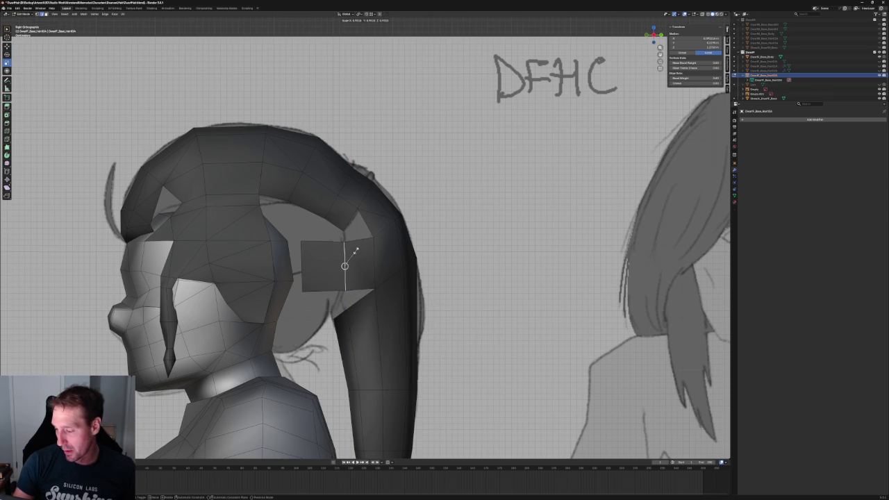
# Shrink the new face's left edge and nudge it slightly upward.
pyautogui.click(301, 266)
pyautogui.press('s')
pyautogui.click(316, 260)
pyautogui.press('g')
pyautogui.click(301, 266)
pyautogui.click(316, 289)
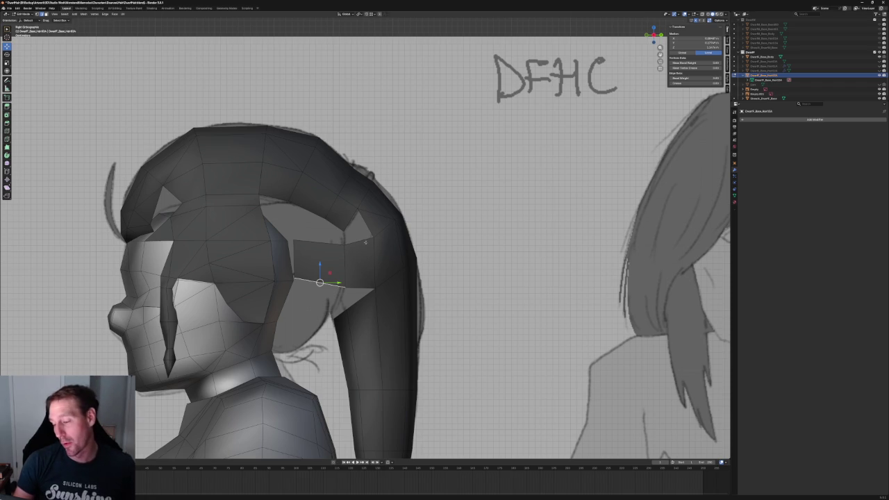
# Shift the face's right vertical edge slightly along the Y axis.
pyautogui.scroll(2, 365, 242)
pyautogui.scroll(2, 365, 242)
pyautogui.click(336, 277)
pyautogui.press('g')
pyautogui.press('z')
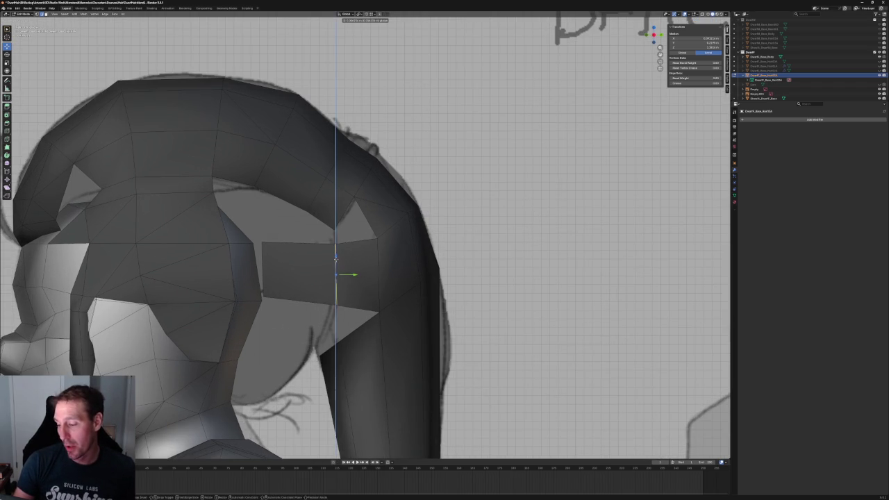
pyautogui.click(336, 259)
pyautogui.press('g')
pyautogui.press('y')
pyautogui.press('Return')
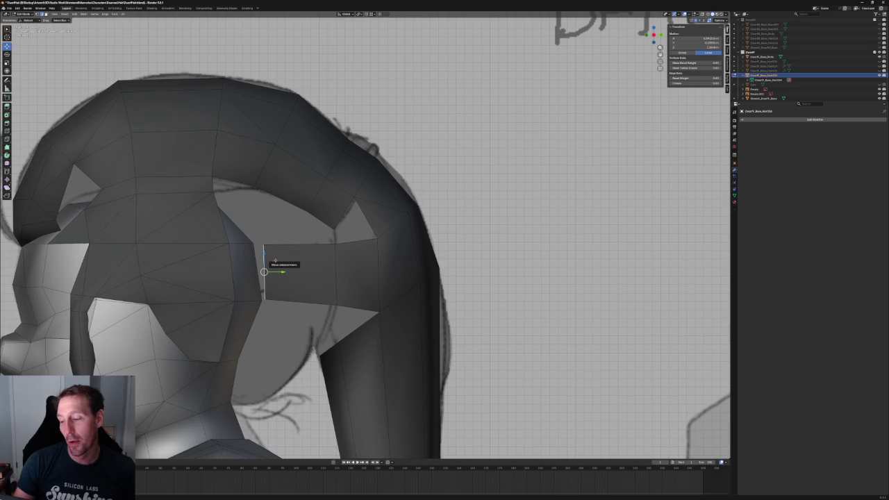
# Orbit behind the character and check the new strip in X-ray.
pyautogui.scroll(-5, 293, 258)
pyautogui.moveTo(293, 258)
pyautogui.mouseDown(button='middle')
pyautogui.moveTo(288, 272)
pyautogui.moveTo(383, 274)
pyautogui.moveTo(264, 254)
pyautogui.moveTo(370, 268)
pyautogui.moveTo(409, 223)
pyautogui.moveTo(399, 240)
pyautogui.moveTo(292, 271)
pyautogui.mouseUp(button='middle')
pyautogui.hotkey('alt', 'z')
pyautogui.hotkey('alt', 'z')
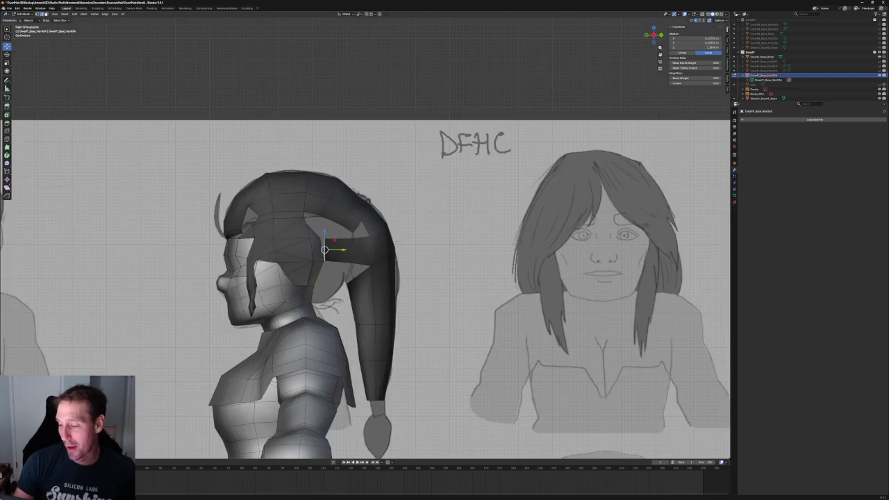
pyautogui.scroll(5, 291, 271)
pyautogui.hotkey('alt', 'z')
pyautogui.hotkey('alt', 'z')
# Extrude the strip's end edge along the Y axis.
pyautogui.press('e')
pyautogui.press('y')
pyautogui.click(299, 272)
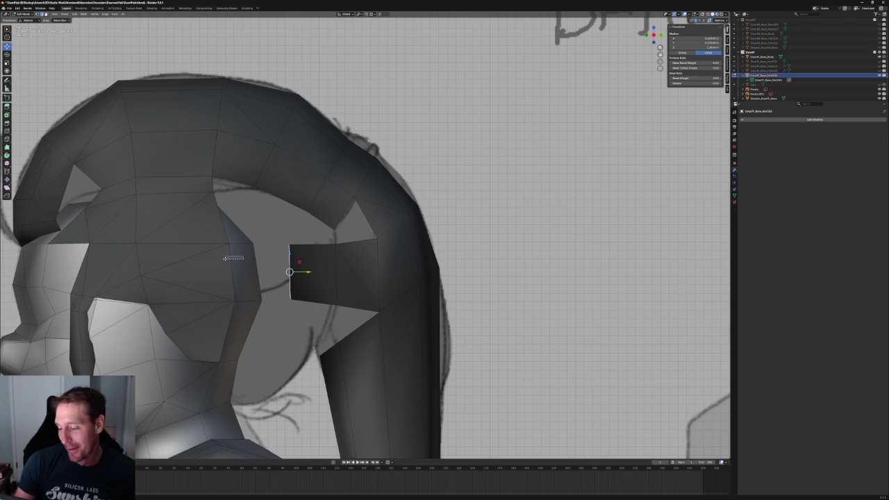
# Orbit around the hair band, then inspect the extended strip in Right Ortho view.
pyautogui.moveTo(249, 261); pyautogui.dragTo(359, 261, button='middle')
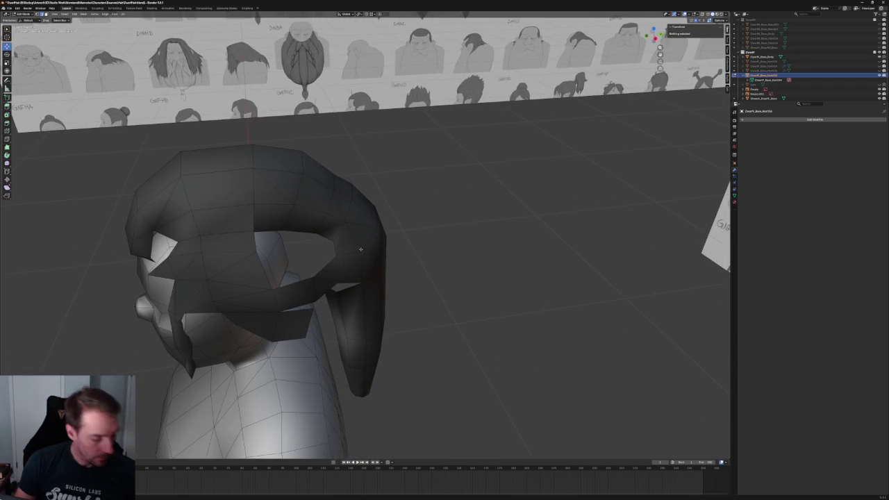
pyautogui.click(365, 256)
pyautogui.moveTo(365, 256)
pyautogui.mouseDown(button='middle')
pyautogui.moveTo(422, 293)
pyautogui.moveTo(348, 246)
pyautogui.mouseUp(button='middle')
pyautogui.scroll(-3, 422, 293)
pyautogui.click(425, 291)
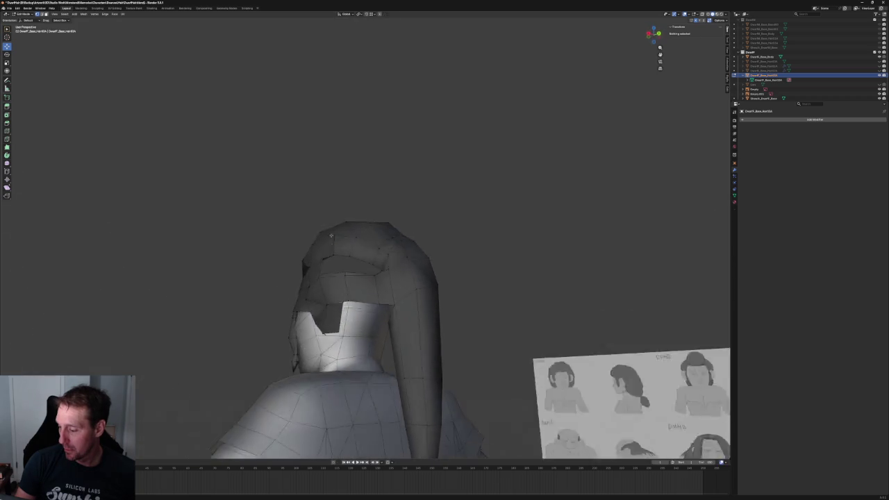
pyautogui.scroll(3, 347, 247)
pyautogui.press('KP_3')
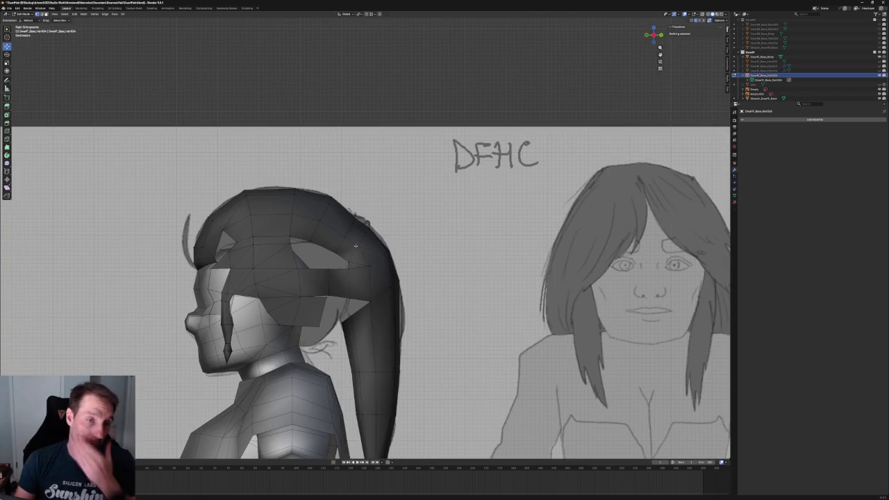
pyautogui.scroll(-2, 319, 178)
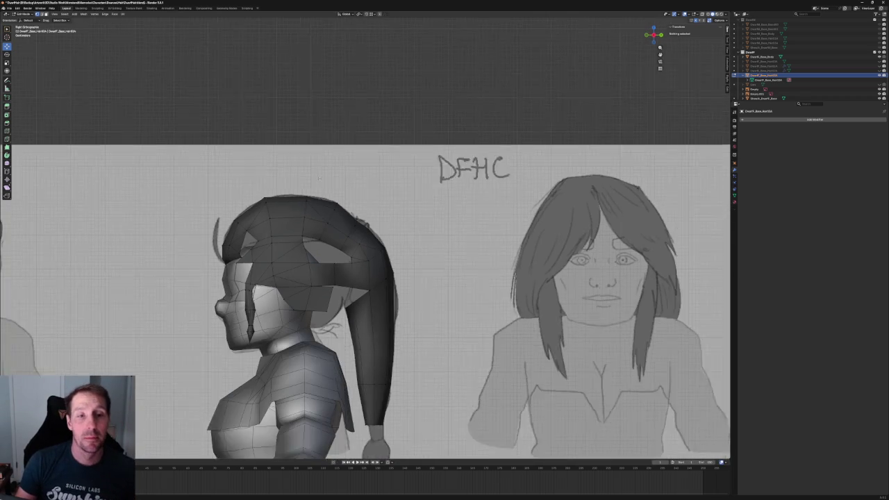
pyautogui.scroll(-1, 319, 179)
pyautogui.scroll(3, 281, 142)
pyautogui.scroll(2, 280, 141)
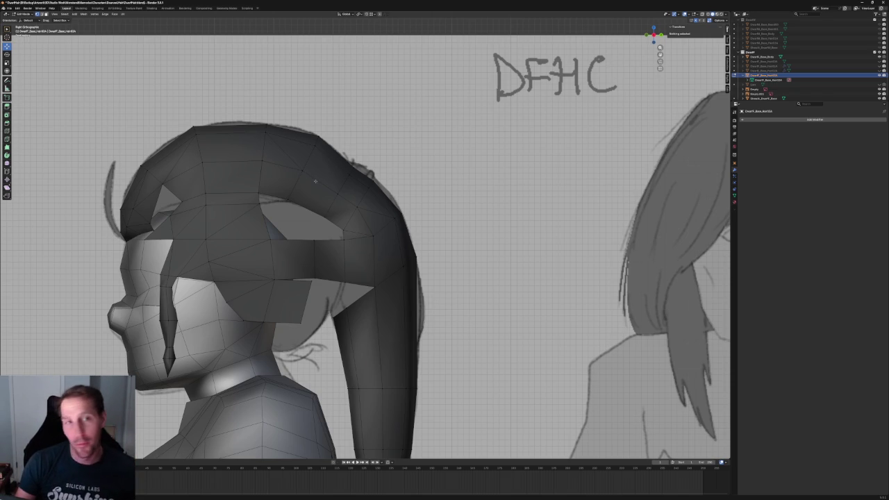
# Compare the hair band with the side sketch by toggling X-ray in Right Ortho view.
pyautogui.scroll(4, 320, 197)
pyautogui.hotkey('alt', 'z')
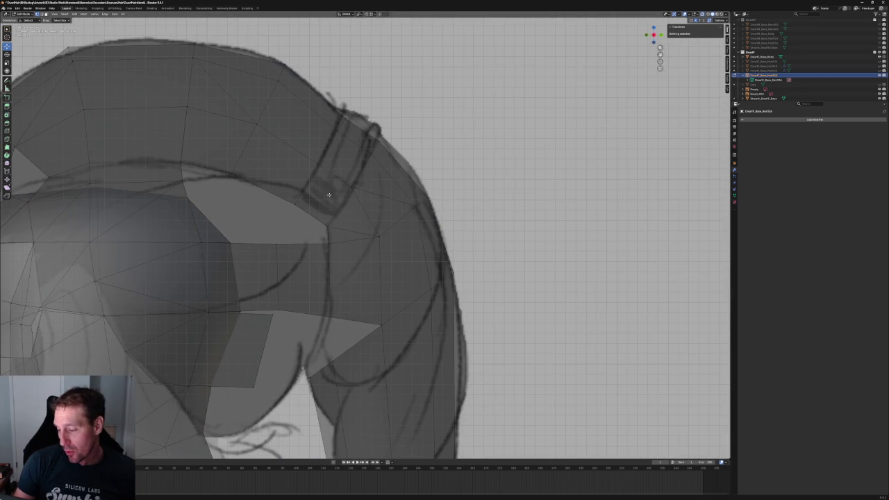
pyautogui.hotkey('alt', 'z')
pyautogui.scroll(-5, 330, 194)
pyautogui.moveTo(329, 195); pyautogui.dragTo(369, 212, button='middle')
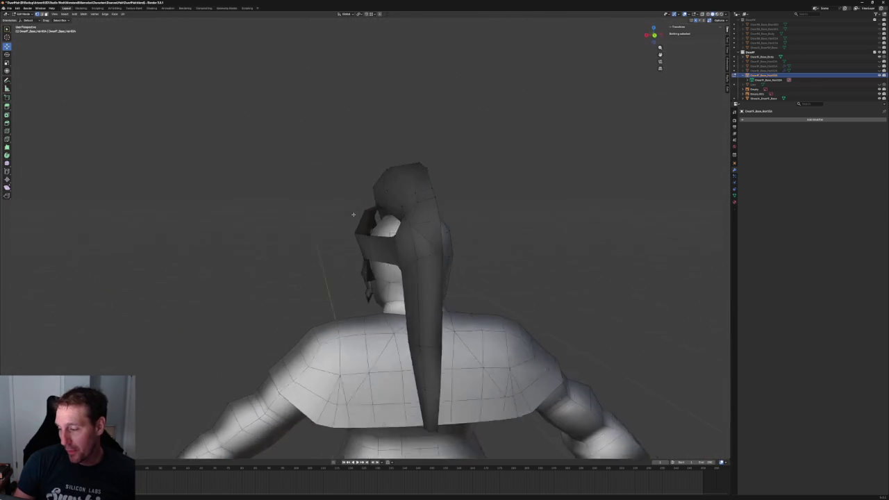
pyautogui.press('KP_3')
pyautogui.hotkey('alt', 'z')
pyautogui.scroll(4, 370, 206)
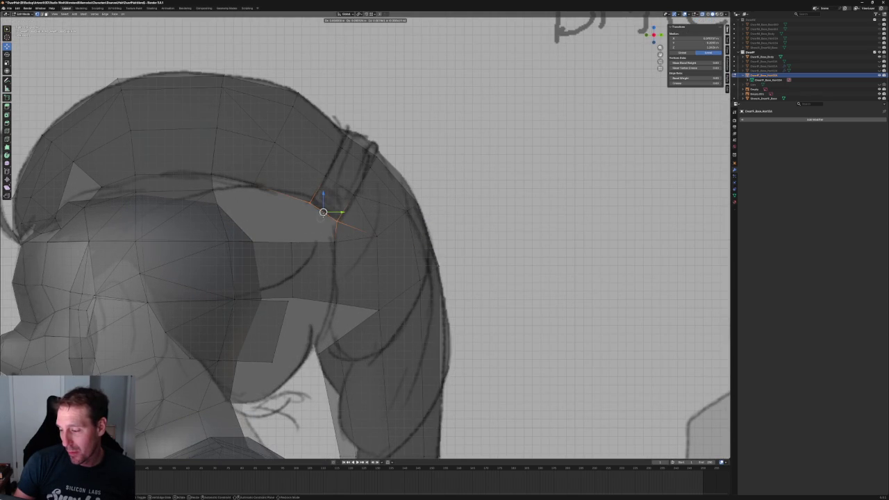
pyautogui.click(346, 179)
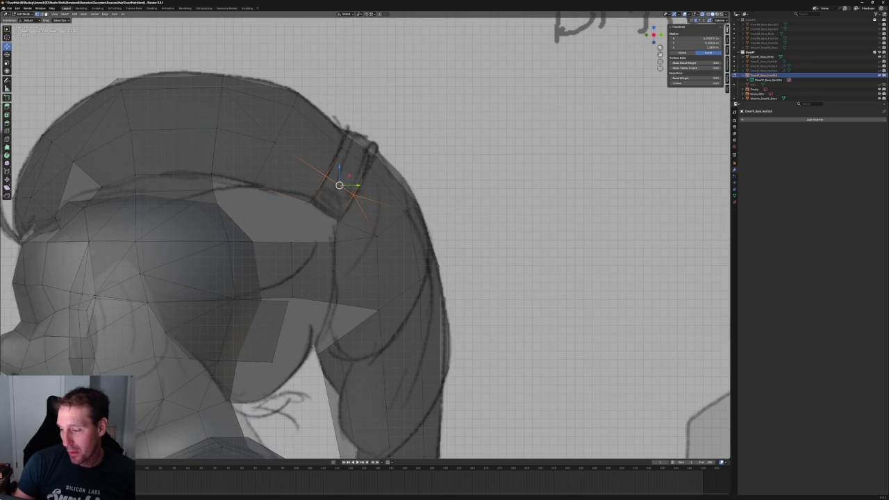
pyautogui.hotkey('alt', 'a')
pyautogui.hotkey('alt', 'z')
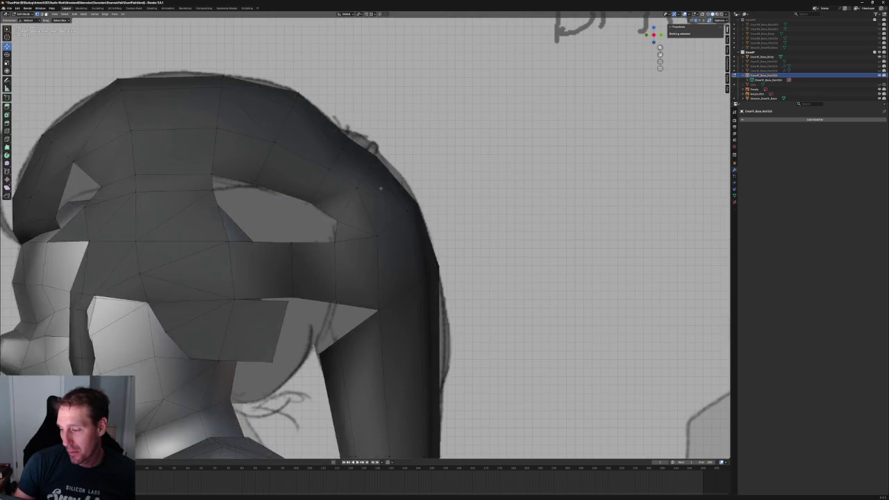
pyautogui.scroll(-5, 347, 187)
# Orbit out to see the whole body, then return to side view in X-ray.
pyautogui.moveTo(347, 188)
pyautogui.mouseDown(button='middle')
pyautogui.moveTo(379, 207)
pyautogui.moveTo(440, 185)
pyautogui.moveTo(432, 213)
pyautogui.moveTo(430, 201)
pyautogui.mouseUp(button='middle')
pyautogui.scroll(3, 440, 185)
pyautogui.scroll(-4, 431, 201)
pyautogui.press('KP_3')
pyautogui.scroll(4, 431, 198)
pyautogui.scroll(3, 347, 221)
pyautogui.hotkey('alt', 'z')
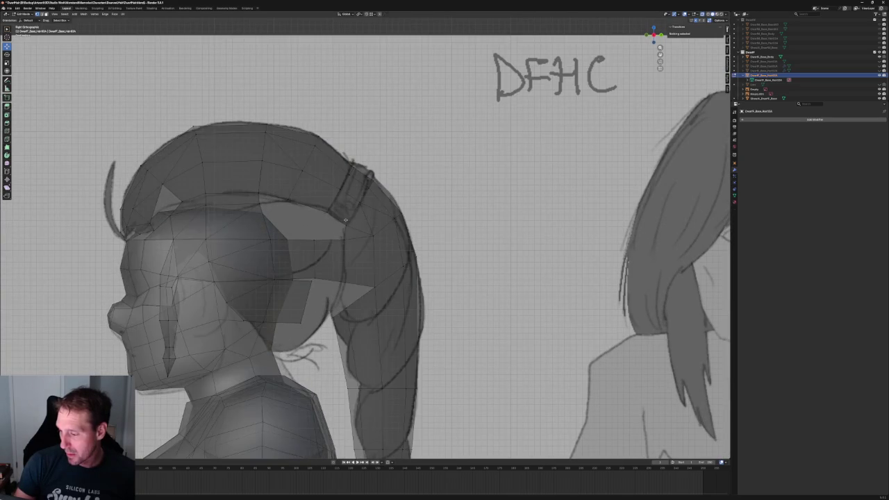
pyautogui.scroll(-3, 339, 218)
pyautogui.moveTo(339, 218)
pyautogui.mouseDown(button='middle')
pyautogui.moveTo(308, 240)
pyautogui.moveTo(296, 234)
pyautogui.moveTo(397, 233)
pyautogui.mouseUp(button='middle')
# Slide the short hair edge behind the ear sideways along X in two moves.
pyautogui.click(397, 233)
pyautogui.press('g')
pyautogui.press('x')
pyautogui.click(400, 247)
pyautogui.moveTo(401, 248)
pyautogui.mouseDown(button='middle')
pyautogui.moveTo(457, 210)
pyautogui.moveTo(398, 234)
pyautogui.moveTo(405, 260)
pyautogui.mouseUp(button='middle')
pyautogui.press('g')
pyautogui.press('x')
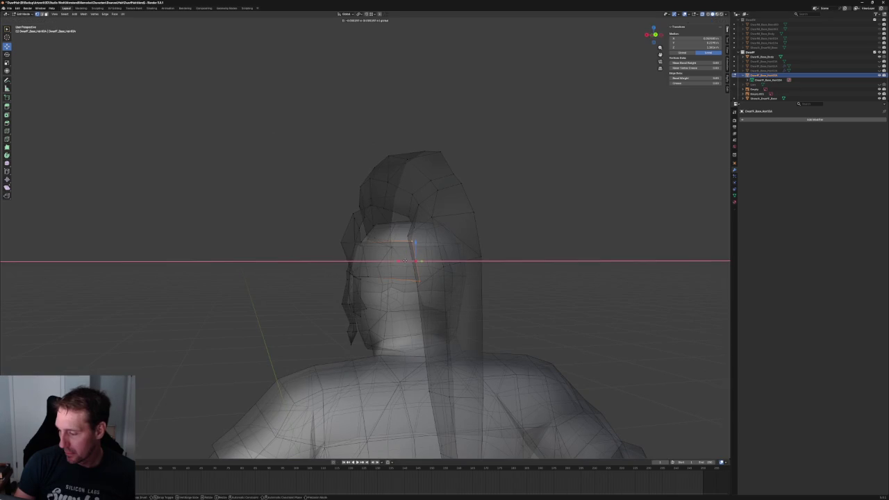
pyautogui.click(405, 260)
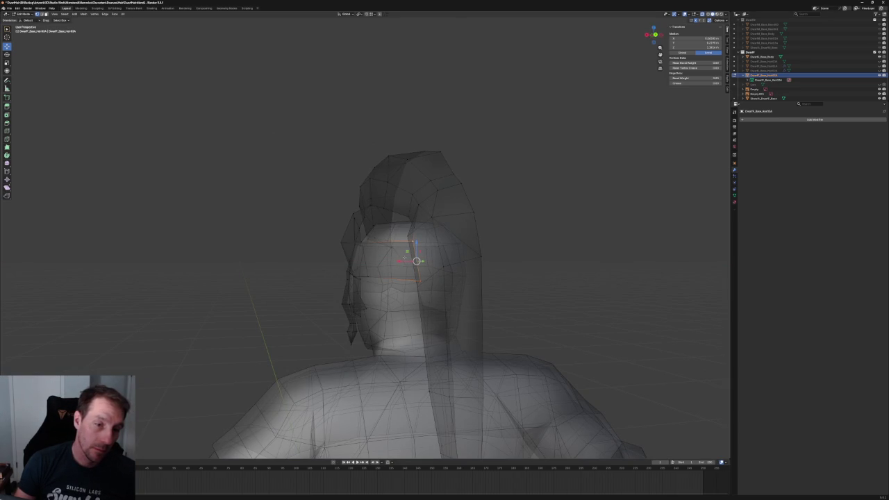
pyautogui.scroll(-3, 338, 192)
pyautogui.moveTo(324, 214); pyautogui.dragTo(383, 219, button='middle')
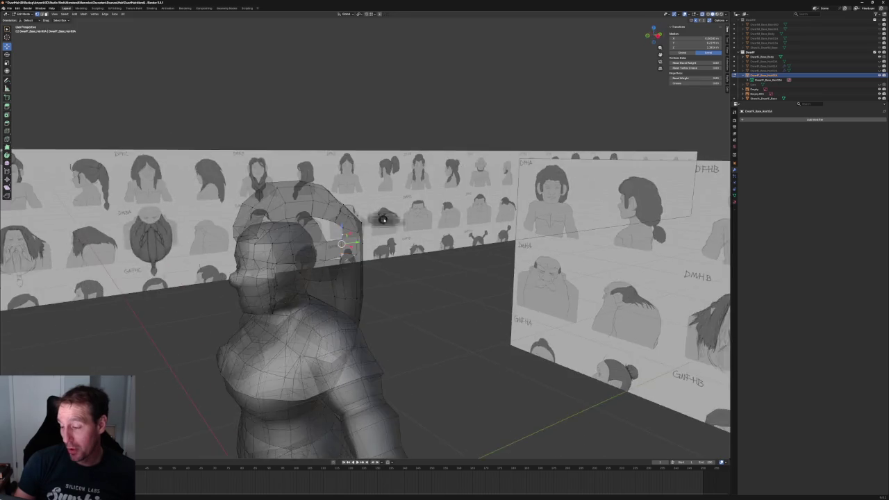
# Extrude the edge where the ponytail meets the hair cap into a new face.
pyautogui.press('KP_3')
pyautogui.scroll(4, 313, 189)
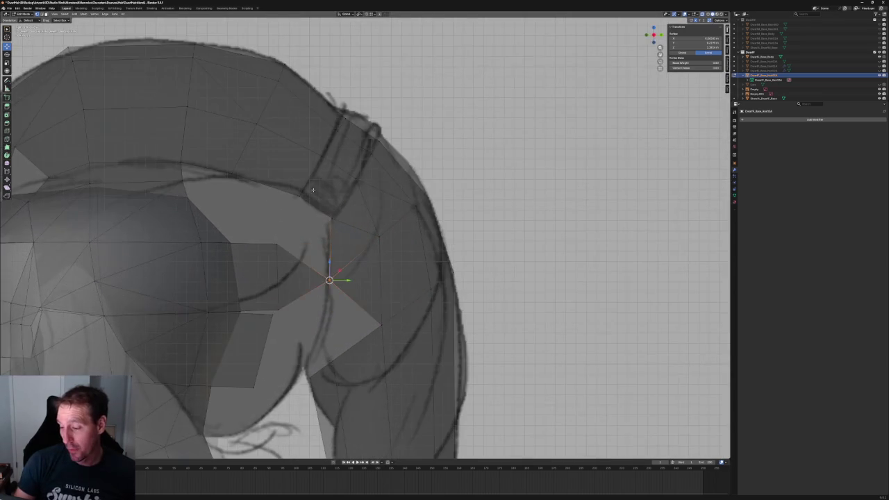
pyautogui.click(261, 187)
pyautogui.scroll(-2, 261, 186)
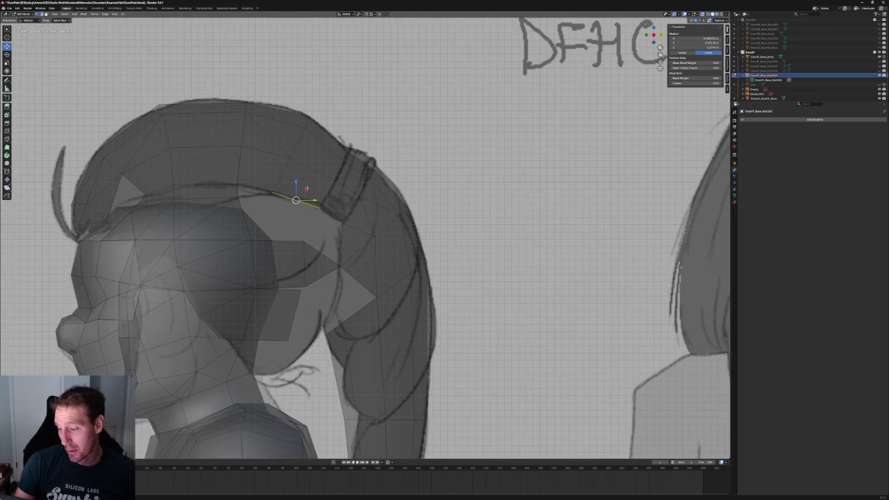
pyautogui.press('e')
pyautogui.click(295, 219)
pyautogui.scroll(-2, 295, 219)
pyautogui.moveTo(295, 219)
pyautogui.mouseDown(button='middle')
pyautogui.moveTo(364, 204)
pyautogui.moveTo(327, 222)
pyautogui.mouseUp(button='middle')
# Move the new face along X, rotate it, and shift it up and left.
pyautogui.press('KP_3')
pyautogui.scroll(-3, 364, 205)
pyautogui.scroll(3, 326, 222)
pyautogui.press('g')
pyautogui.press('x')
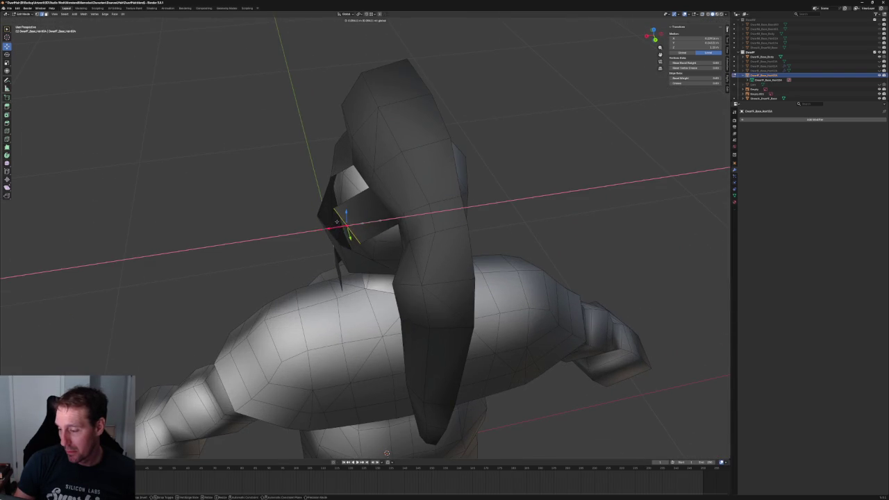
pyautogui.click(324, 225)
pyautogui.press('KP_3')
pyautogui.scroll(4, 366, 207)
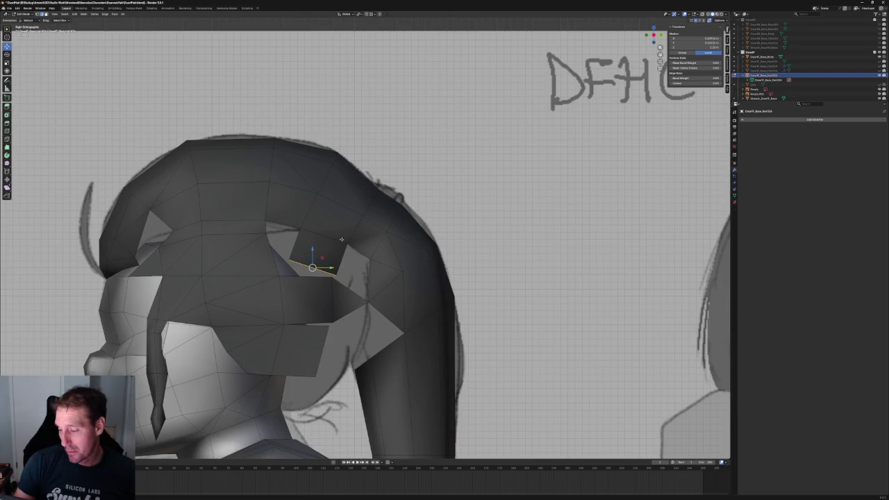
pyautogui.press('r')
pyautogui.click(327, 262)
pyautogui.moveTo(318, 264); pyautogui.dragTo(299, 240)
# Reposition the neighbouring junction element so it covers the gap.
pyautogui.click(281, 236)
pyautogui.click(317, 252)
pyautogui.moveTo(318, 252); pyautogui.dragTo(337, 272)
pyautogui.moveTo(337, 271); pyautogui.dragTo(347, 257, button='middle')
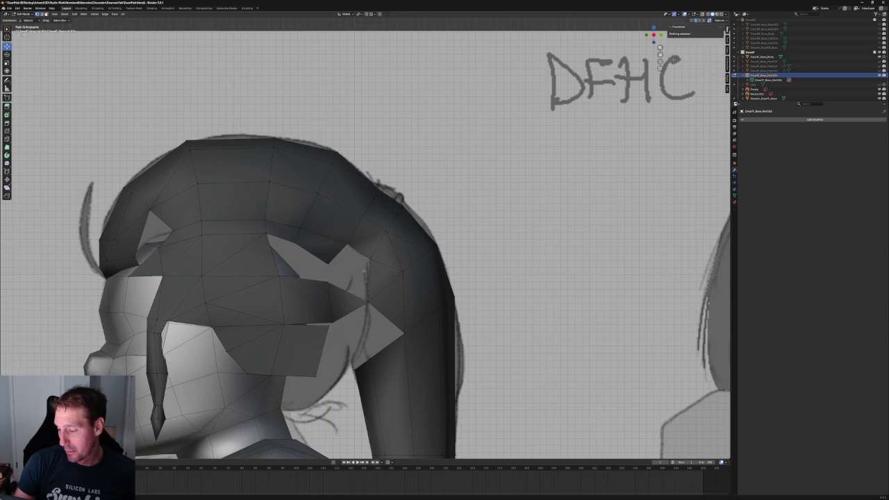
pyautogui.scroll(-4, 347, 257)
pyautogui.scroll(5, 353, 247)
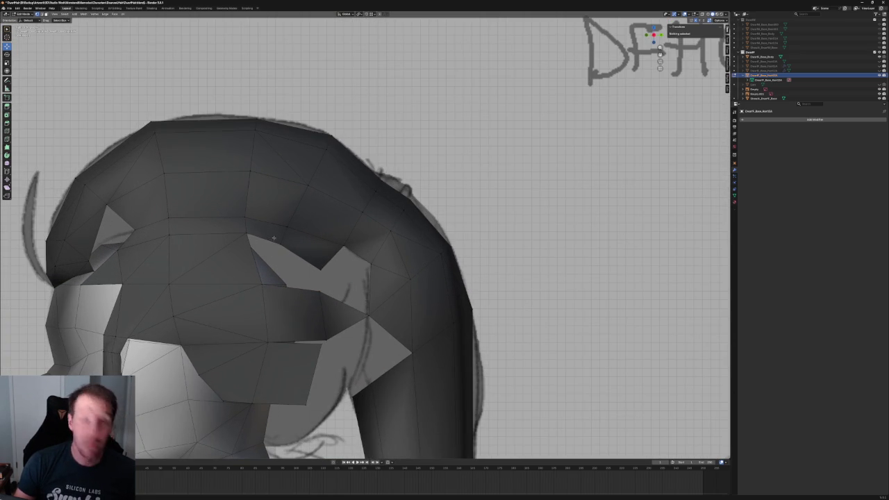
# Fill the open edge loop with a face and select the stray vertex below.
pyautogui.click(267, 236)
pyautogui.press('f')
pyautogui.click(327, 256)
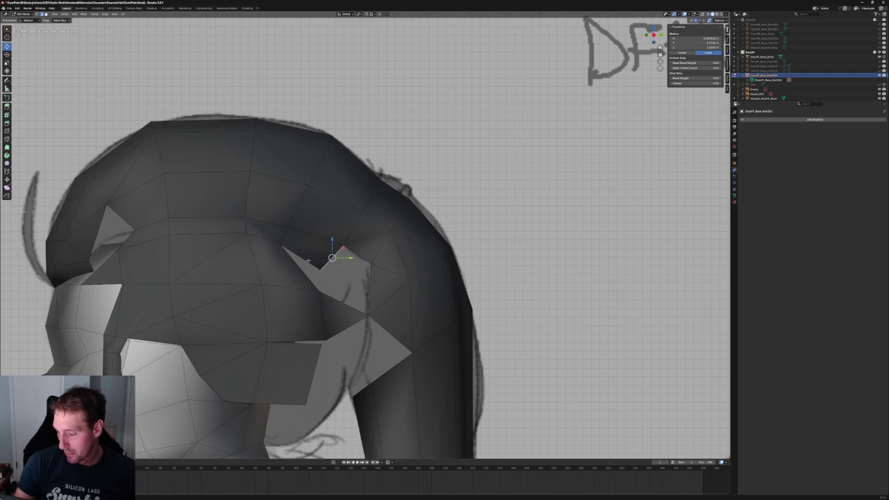
pyautogui.click(319, 280)
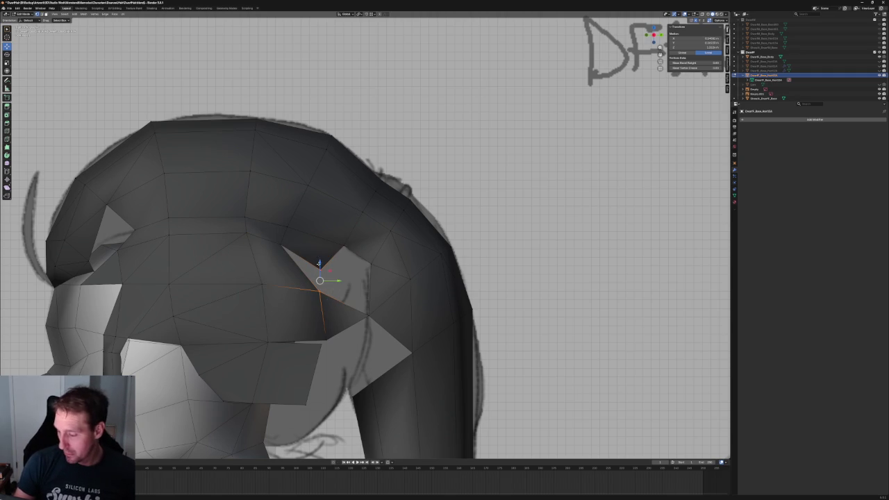
# Delete the stray vertex and orbit behind the character in X-ray.
pyautogui.press('x')
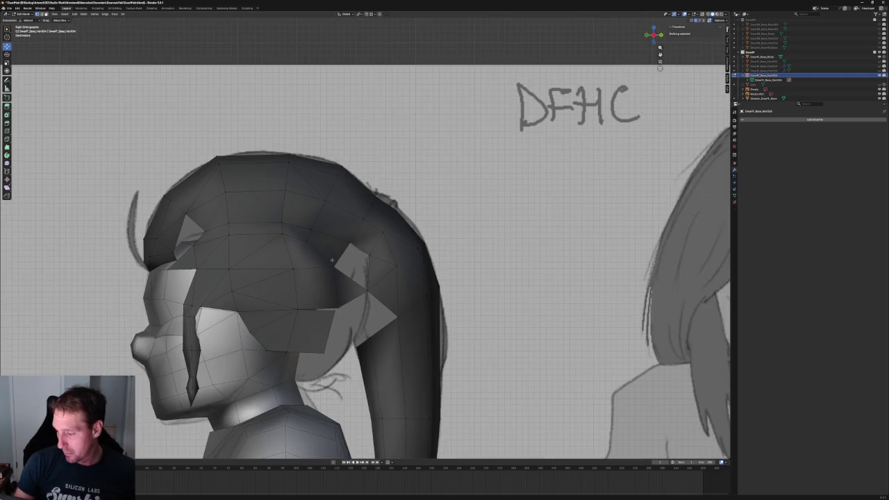
pyautogui.hotkey('alt', 'z')
pyautogui.hotkey('alt', 'z')
pyautogui.hotkey('alt', 'z')
pyautogui.hotkey('alt', 'z')
pyautogui.scroll(-5, 315, 245)
pyautogui.moveTo(314, 245); pyautogui.dragTo(352, 275, button='middle')
pyautogui.scroll(2, 352, 276)
pyautogui.scroll(2, 353, 276)
# Slide the upper and lower junction vertices sideways along X.
pyautogui.click(351, 217)
pyautogui.press('g')
pyautogui.press('x')
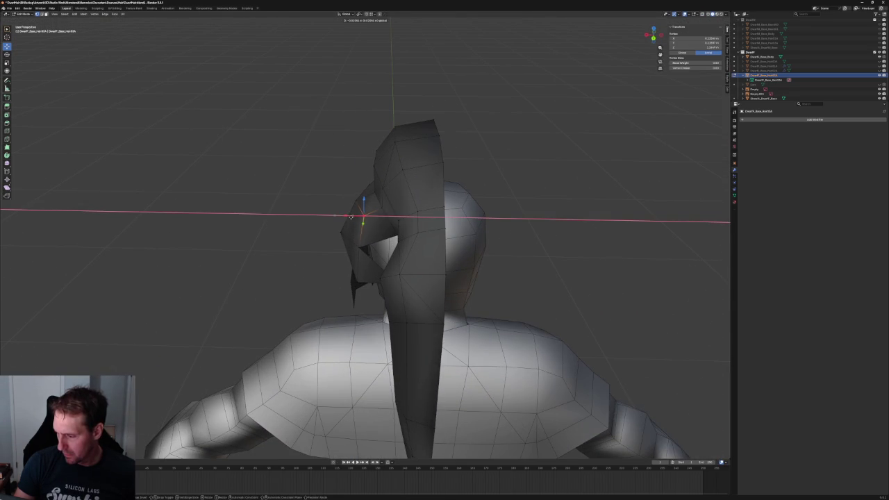
pyautogui.click(352, 217)
pyautogui.press('g')
pyautogui.press('x')
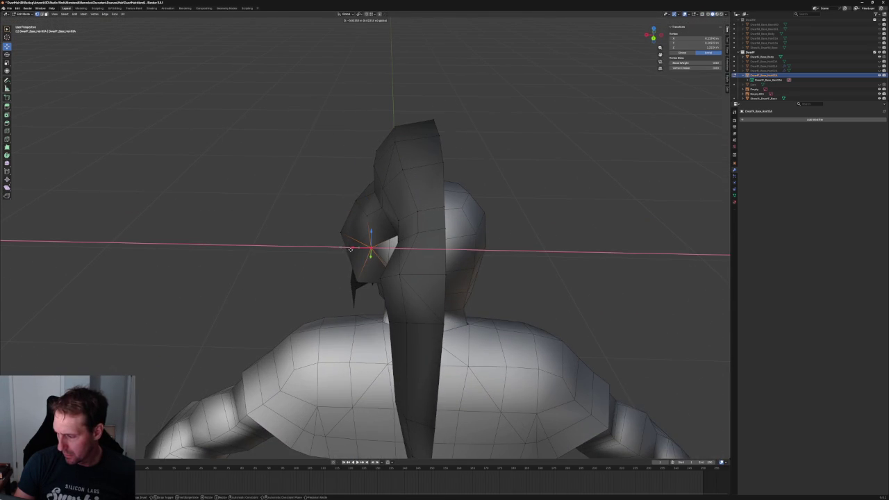
pyautogui.click(348, 248)
pyautogui.click(341, 283)
pyautogui.press('g')
pyautogui.press('x')
pyautogui.click(351, 282)
# In front view, nudge the hair vertex at the side of the head closer in.
pyautogui.moveTo(303, 287)
pyautogui.mouseDown(button='middle')
pyautogui.moveTo(355, 295)
pyautogui.moveTo(348, 278)
pyautogui.mouseUp(button='middle')
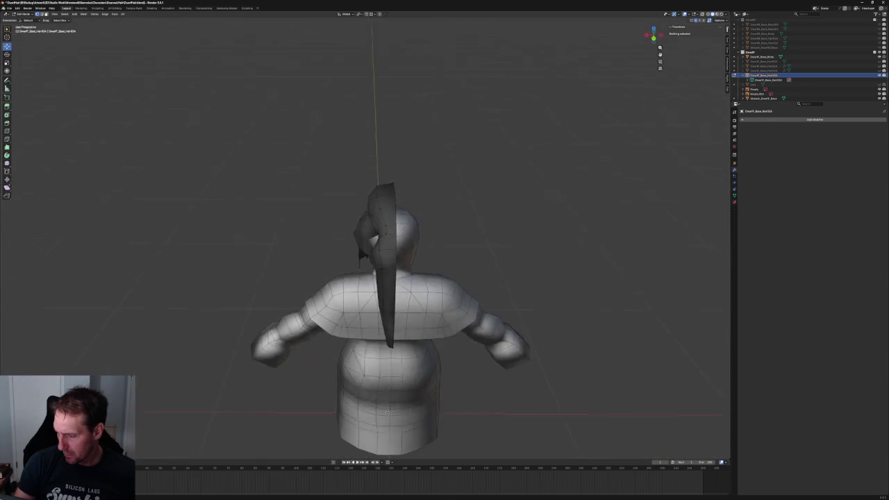
pyautogui.scroll(5, 347, 277)
pyautogui.click(340, 255)
pyautogui.press('KP_1')
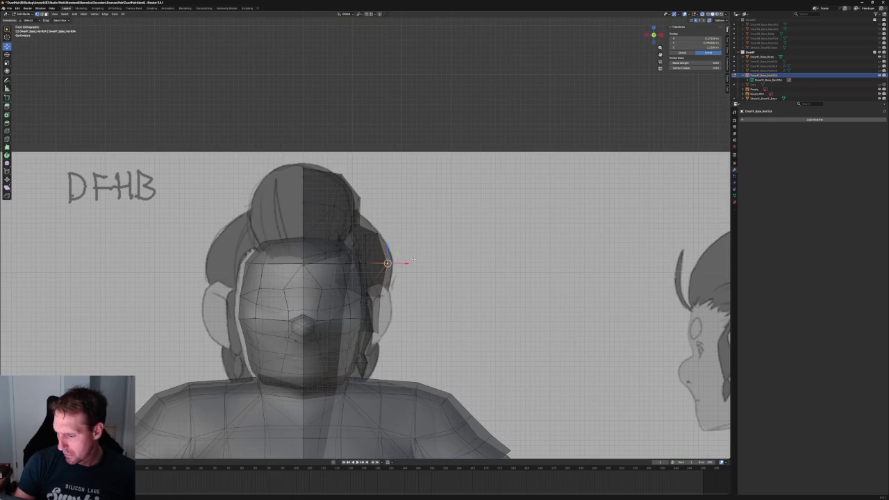
pyautogui.hotkey('alt', 'a')
pyautogui.hotkey('alt', 'z')
pyautogui.click(368, 237)
pyautogui.press('g')
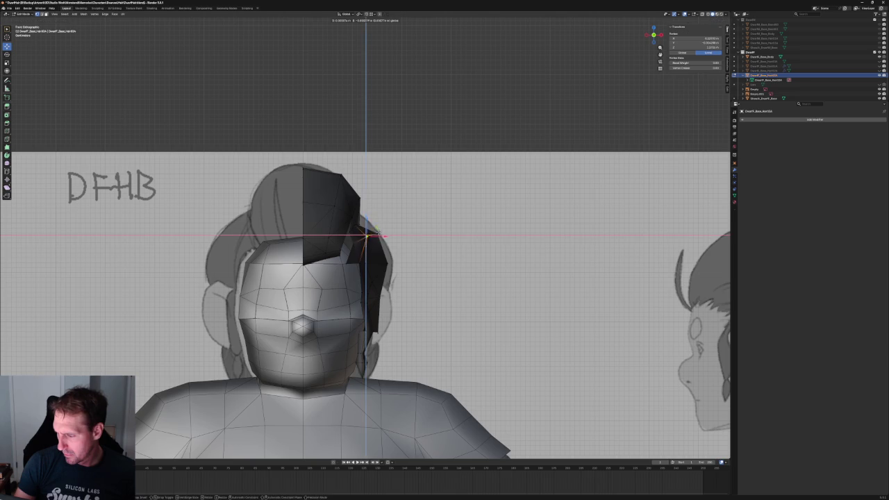
pyautogui.click(368, 233)
# Deselect and check the hair from the side view and from above.
pyautogui.hotkey('alt', 'z')
pyautogui.hotkey('alt', 'a')
pyautogui.hotkey('alt', 'z')
pyautogui.scroll(-2, 367, 239)
pyautogui.scroll(-2, 368, 239)
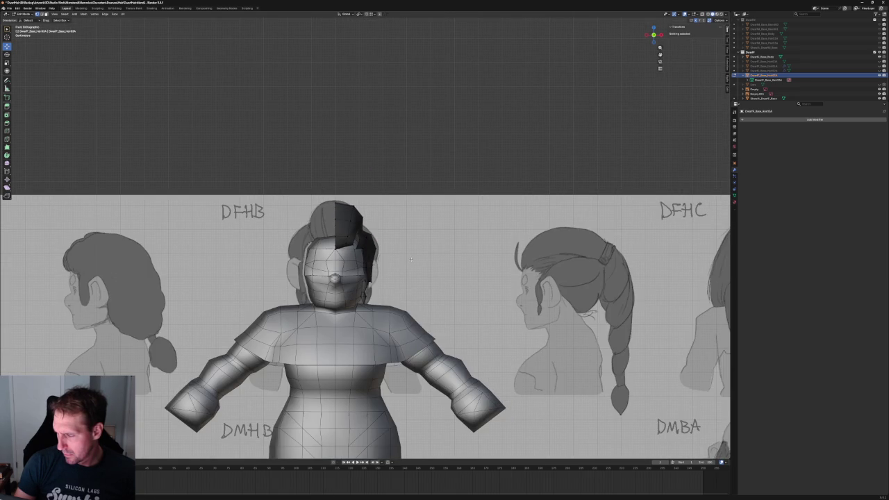
pyautogui.press('KP_3')
pyautogui.moveTo(410, 258)
pyautogui.mouseDown(button='middle')
pyautogui.moveTo(324, 248)
pyautogui.moveTo(326, 277)
pyautogui.mouseUp(button='middle')
pyautogui.scroll(3, 368, 243)
# Try an X slide of a junction vertex, then cancel and deselect it.
pyautogui.click(369, 234)
pyautogui.press('g')
pyautogui.press('x')
pyautogui.press('Escape')
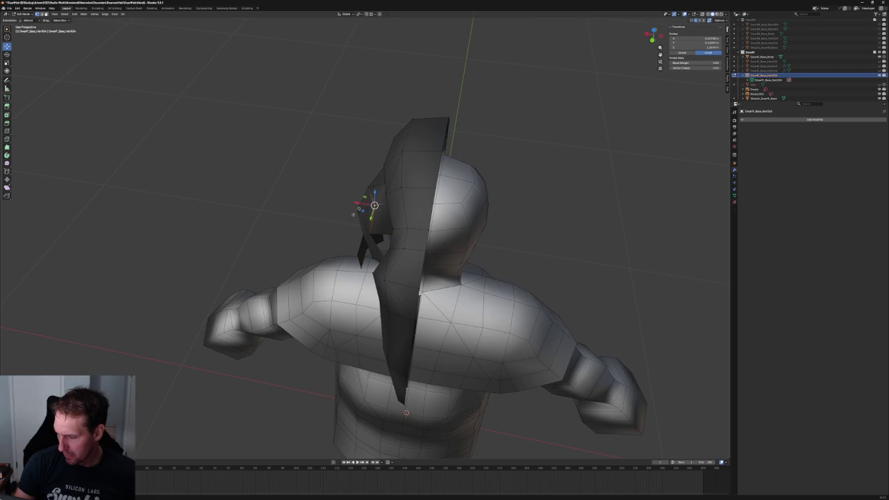
pyautogui.click(317, 235)
# Attempt an X move of the vertex near the ponytail base, cancel, and deselect all.
pyautogui.scroll(-2, 316, 235)
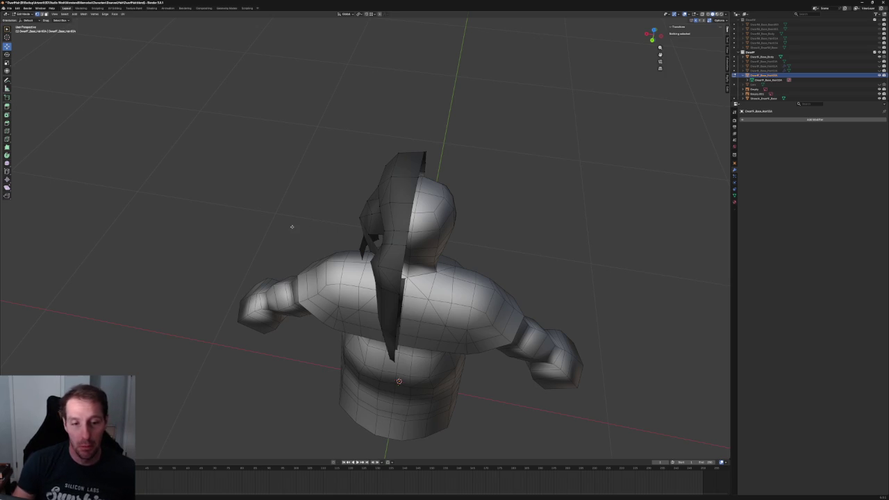
pyautogui.moveTo(300, 233); pyautogui.dragTo(361, 248, button='middle')
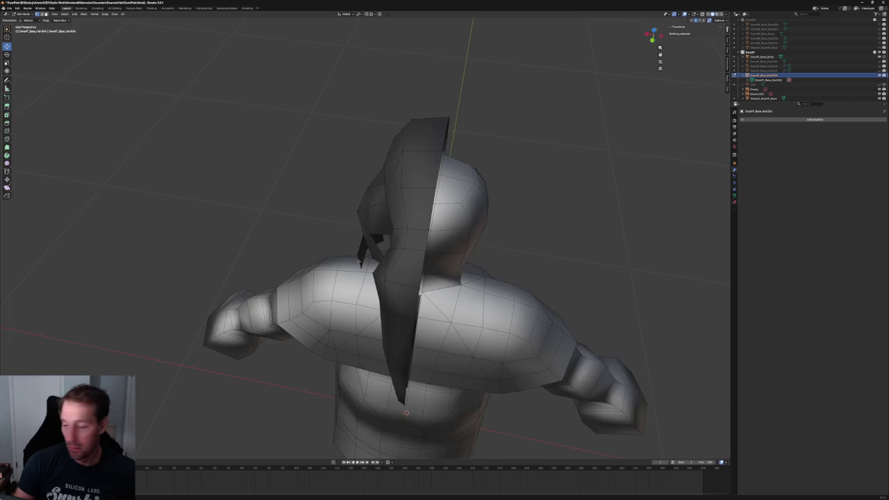
pyautogui.scroll(2, 361, 248)
pyautogui.scroll(3, 361, 248)
pyautogui.scroll(-2, 361, 248)
pyautogui.scroll(2, 361, 248)
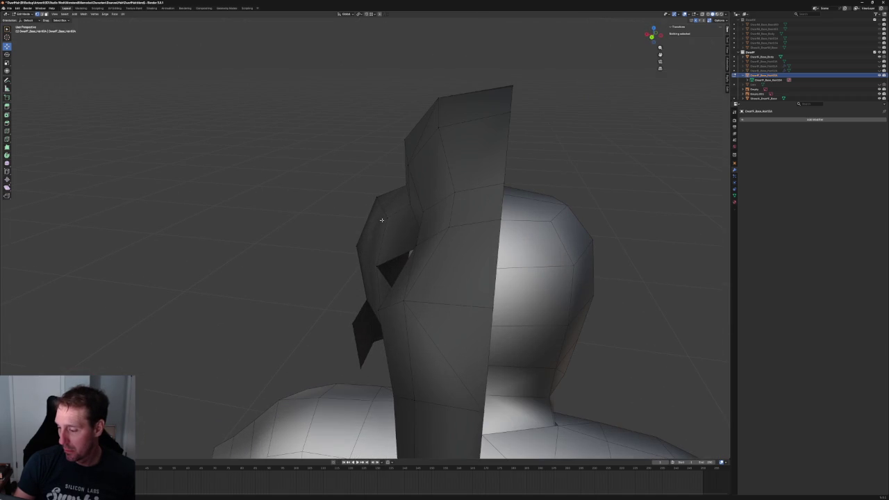
pyautogui.click(380, 216)
pyautogui.press('g')
pyautogui.press('x')
pyautogui.press('Escape')
pyautogui.press('g')
pyautogui.press('x')
pyautogui.press('Escape')
pyautogui.hotkey('alt', 'a')
# Check a junction vertex against the reference sheets, ending centred on the junction in side X-ray.
pyautogui.moveTo(303, 229)
pyautogui.mouseDown(button='middle')
pyautogui.moveTo(429, 258)
pyautogui.moveTo(361, 173)
pyautogui.moveTo(278, 216)
pyautogui.moveTo(278, 236)
pyautogui.mouseUp(button='middle')
pyautogui.scroll(-3, 429, 257)
pyautogui.scroll(2, 278, 216)
pyautogui.hotkey('alt', 'z')
pyautogui.scroll(2, 278, 236)
pyautogui.click(252, 233)
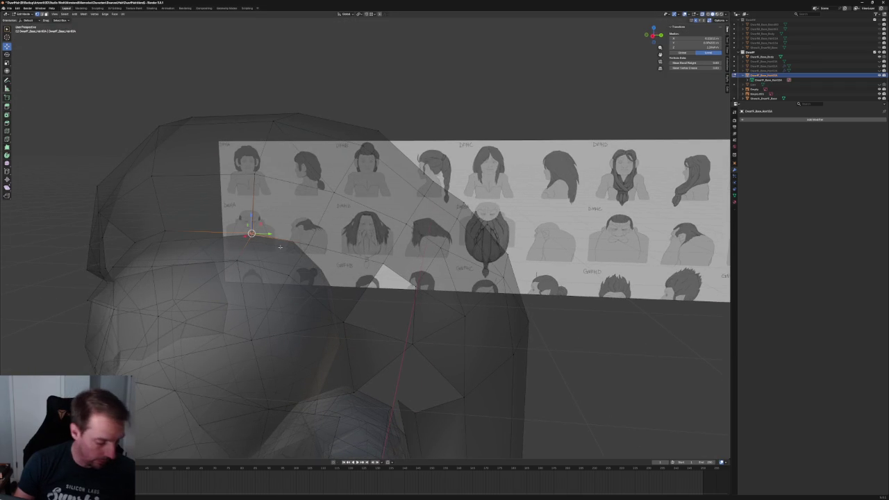
pyautogui.hotkey('alt', 'z')
pyautogui.scroll(-2, 332, 253)
pyautogui.moveTo(332, 252)
pyautogui.mouseDown(button='middle')
pyautogui.moveTo(326, 243)
pyautogui.moveTo(332, 252)
pyautogui.mouseUp(button='middle')
pyautogui.press('KP_3')
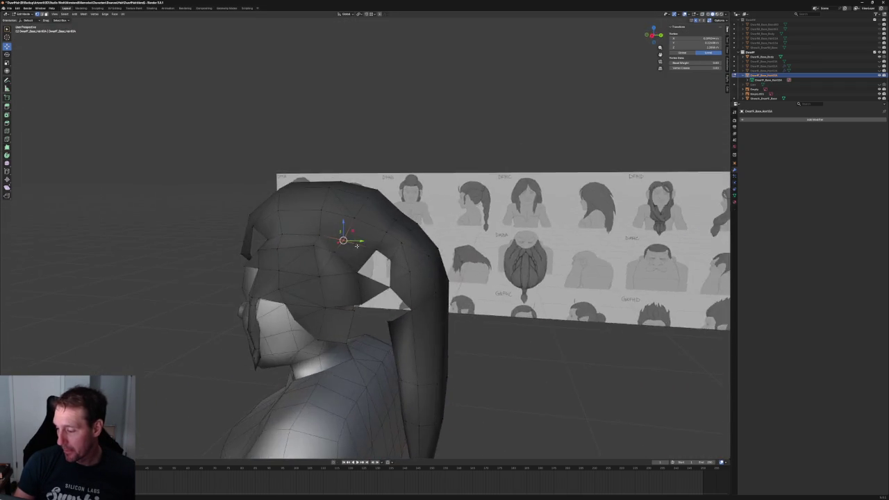
pyautogui.hotkey('alt', 'z')
pyautogui.keyDown('shift'); pyautogui.moveTo(403, 267); pyautogui.dragTo(375, 216, button='middle'); pyautogui.keyUp('shift')
pyautogui.scroll(3, 375, 215)
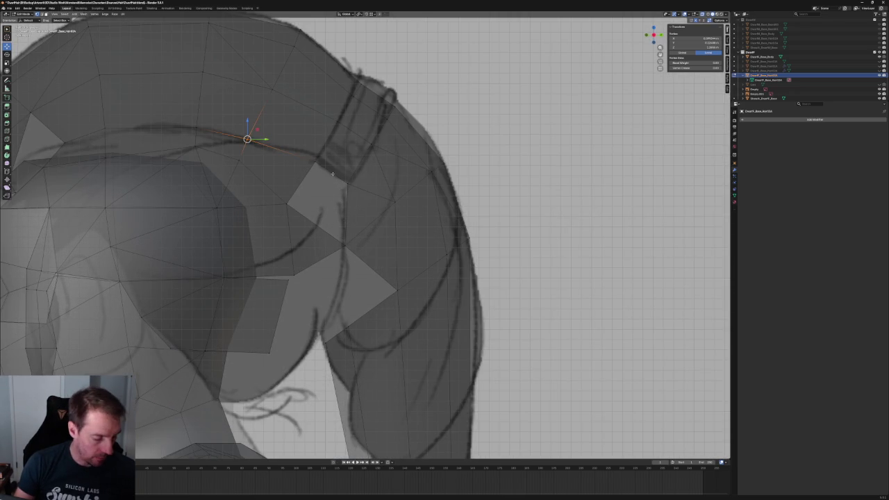
# Inspect a junction vertex with the mesh opaque, then deselect it and restore X-ray.
pyautogui.scroll(-2, 333, 173)
pyautogui.click(318, 194)
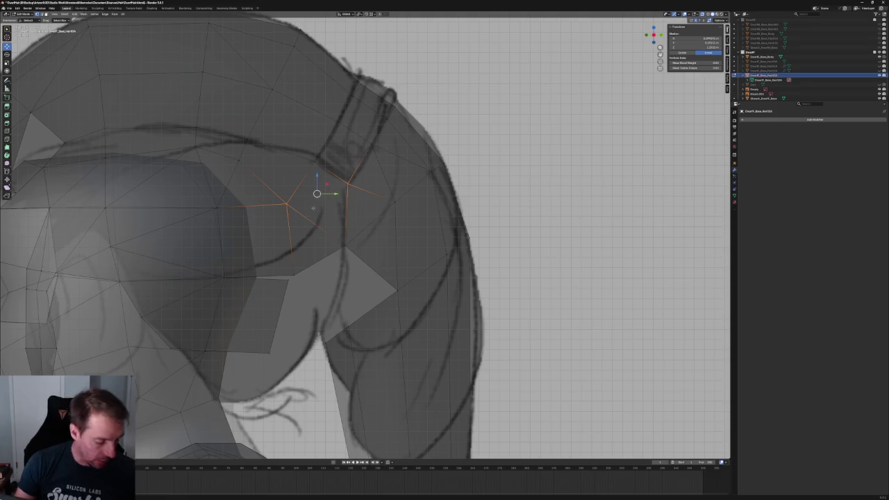
pyautogui.hotkey('alt', 'z')
pyautogui.scroll(-2, 328, 227)
pyautogui.scroll(1, 329, 227)
pyautogui.scroll(3, 329, 227)
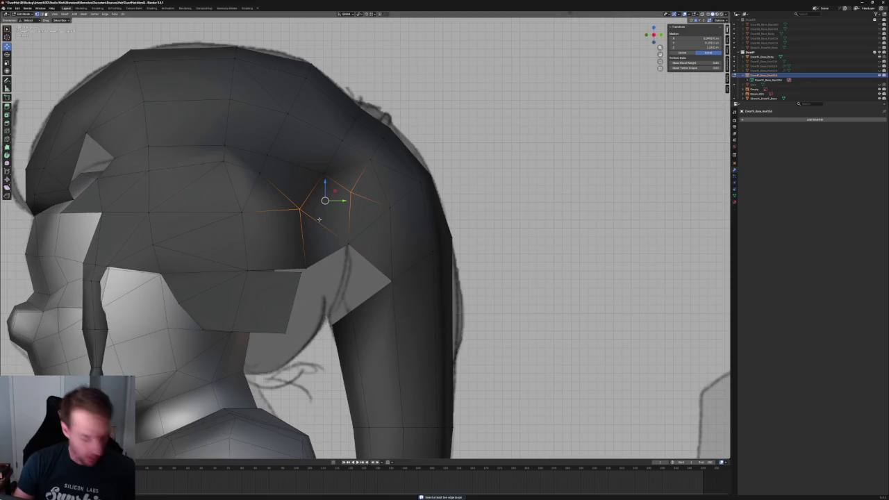
pyautogui.click(500, 208)
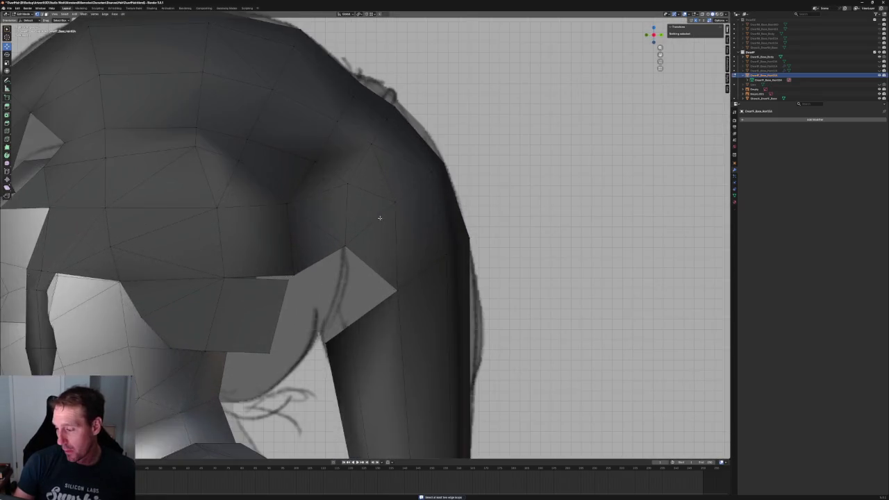
pyautogui.hotkey('alt', 'z')
# Move the vertex beside the ponytail band twice, keeping it off the X axis.
pyautogui.click(347, 184)
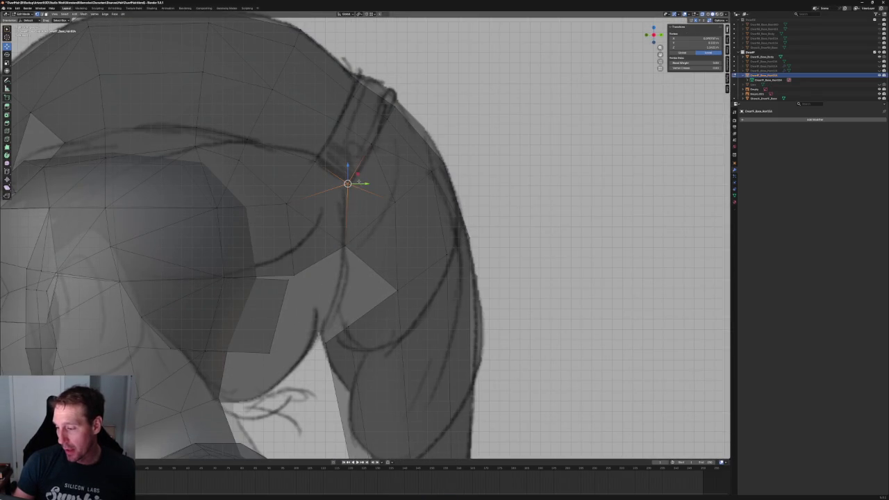
pyautogui.press('g')
pyautogui.hotkey('shift', 'x')
pyautogui.click(354, 179)
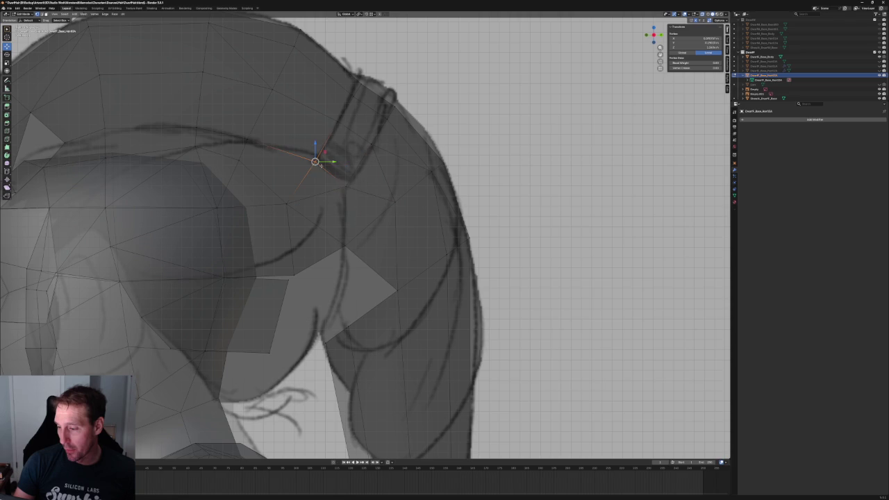
pyautogui.press('g')
pyautogui.hotkey('shift', 'x')
pyautogui.click(323, 159)
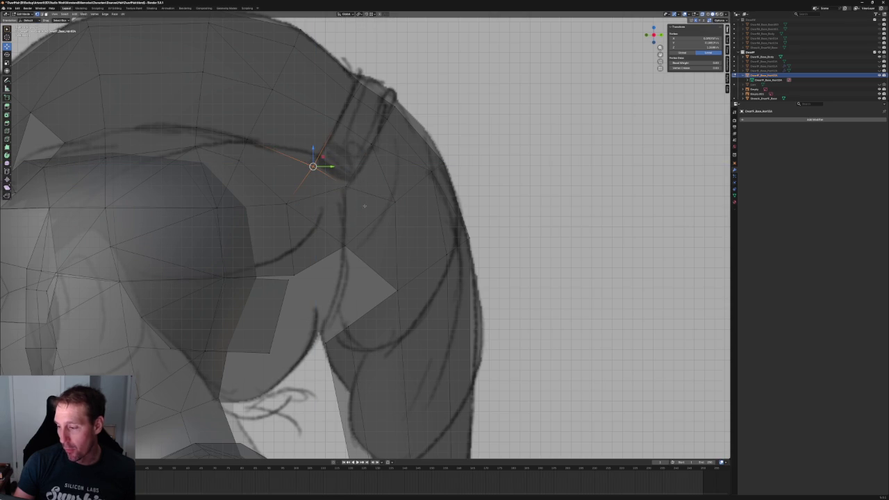
# Raise a vertex along Z, then nudge it slightly down off the X axis.
pyautogui.press('g')
pyautogui.press('z')
pyautogui.click(387, 93)
pyautogui.press('g')
pyautogui.hotkey('shift', 'x')
pyautogui.click(387, 93)
pyautogui.click(386, 94)
# Slide the vertex near the ponytail band along Y and clear the selection.
pyautogui.click(355, 88)
pyautogui.press('g')
pyautogui.press('y')
pyautogui.click(355, 88)
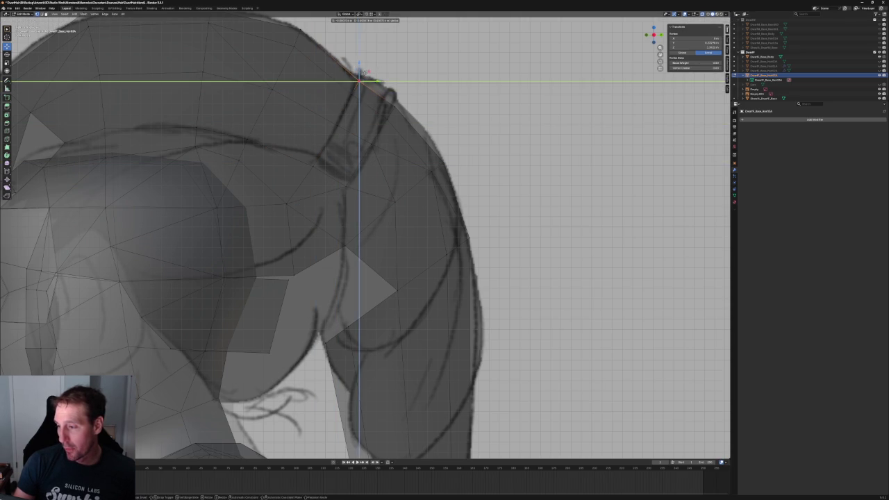
pyautogui.hotkey('alt', 'a')
# Move the hair-tie strap vertices into place and rotate the strap onto the ponytail base.
pyautogui.moveTo(414, 65)
pyautogui.mouseDown()
pyautogui.moveTo(336, 134)
pyautogui.moveTo(352, 124)
pyautogui.mouseUp()
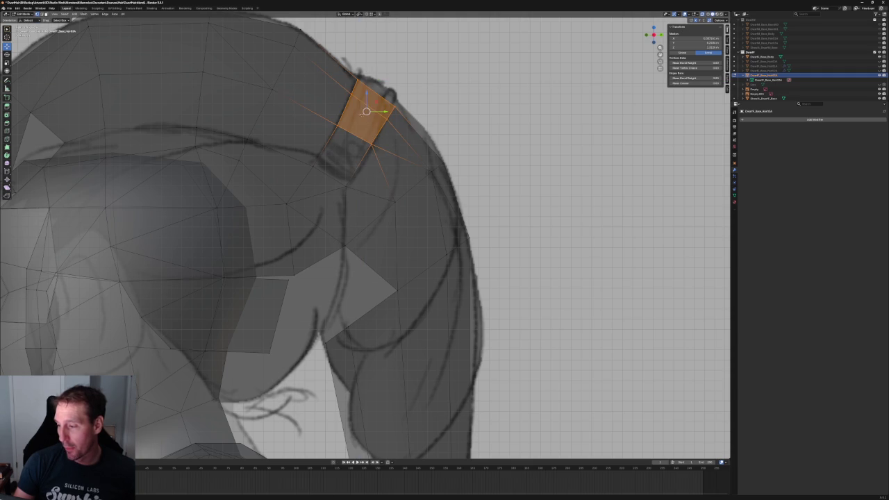
pyautogui.press('g')
pyautogui.click(343, 119)
pyautogui.click(343, 120)
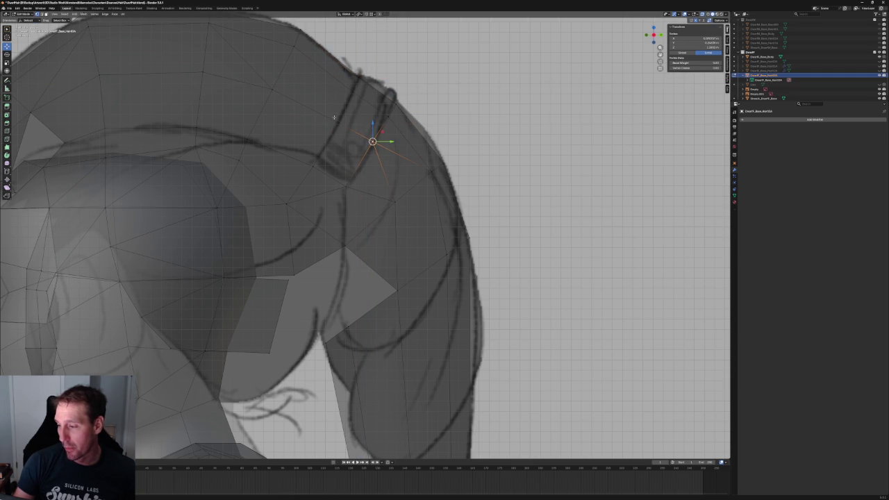
pyautogui.moveTo(385, 151); pyautogui.dragTo(375, 139)
pyautogui.press('r')
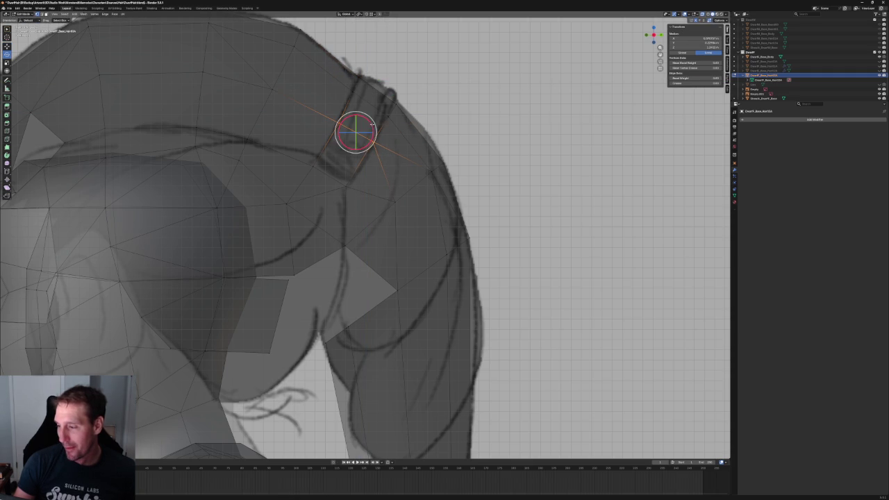
pyautogui.click(370, 126)
# Reselect the strap edges for a slight final nudge, then deselect everything.
pyautogui.hotkey('alt', 'a')
pyautogui.moveTo(350, 113); pyautogui.dragTo(382, 153)
pyautogui.press('g')
pyautogui.press('Escape')
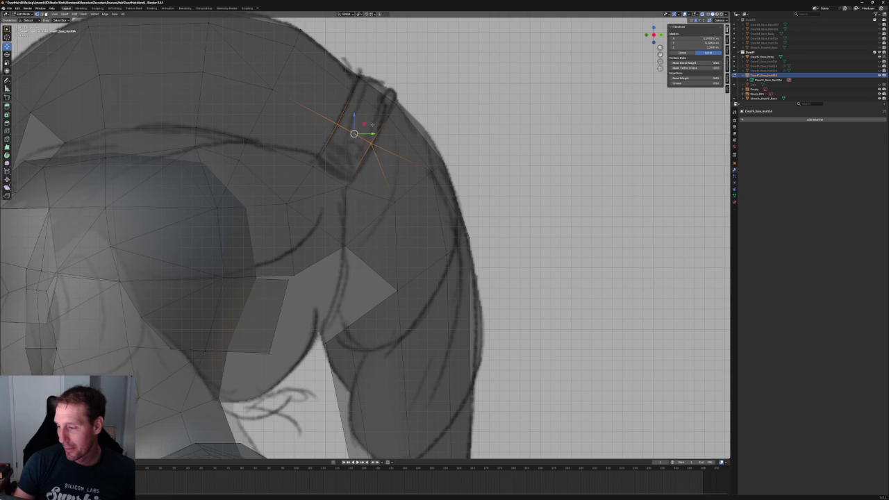
pyautogui.hotkey('alt', 'a')
pyautogui.scroll(-3, 354, 141)
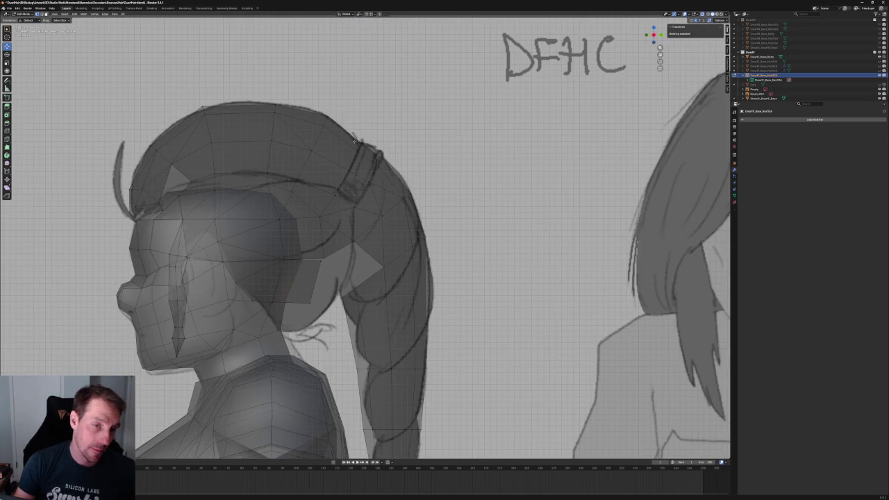
# Turn off X-ray so the hair shows solid, switch to right side view, and select junction vertices.
pyautogui.scroll(2, 354, 141)
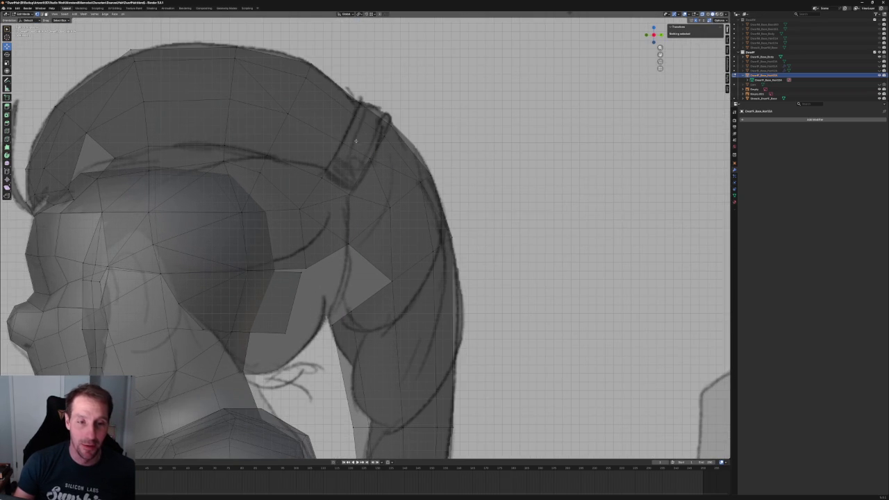
pyautogui.scroll(-3, 341, 130)
pyautogui.scroll(-2, 341, 130)
pyautogui.moveTo(341, 129)
pyautogui.mouseDown(button='middle')
pyautogui.moveTo(403, 150)
pyautogui.moveTo(389, 153)
pyautogui.moveTo(444, 159)
pyautogui.moveTo(417, 156)
pyautogui.mouseUp(button='middle')
pyautogui.hotkey('alt', 'z')
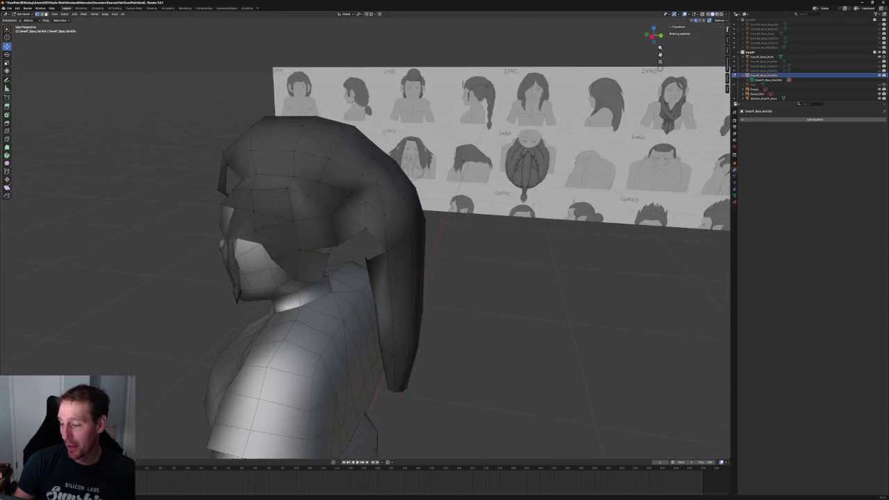
pyautogui.press('KP_3')
pyautogui.scroll(3, 319, 223)
pyautogui.moveTo(349, 209); pyautogui.dragTo(295, 242)
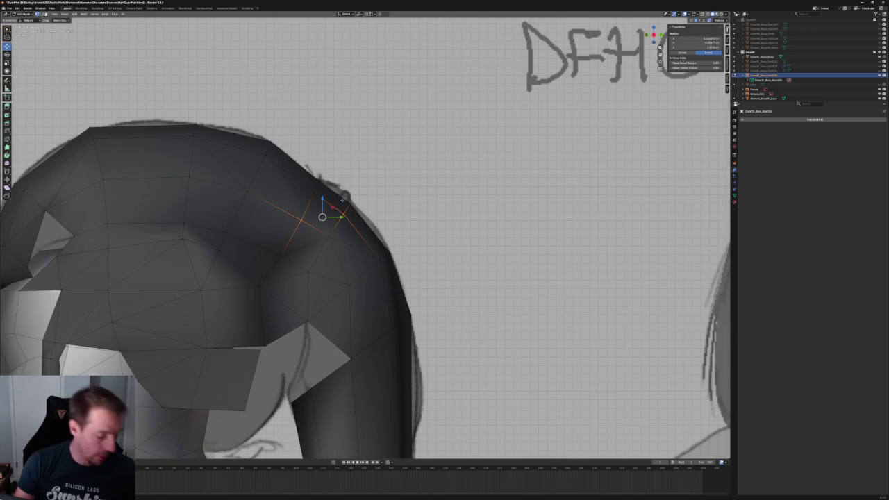
# From behind the character, select two vertices where the ponytail joins the head.
pyautogui.scroll(-5, 344, 205)
pyautogui.moveTo(347, 209)
pyautogui.mouseDown(button='middle')
pyautogui.moveTo(396, 228)
pyautogui.moveTo(341, 254)
pyautogui.moveTo(332, 237)
pyautogui.moveTo(266, 248)
pyautogui.moveTo(330, 251)
pyautogui.moveTo(340, 239)
pyautogui.moveTo(240, 246)
pyautogui.moveTo(297, 252)
pyautogui.moveTo(304, 234)
pyautogui.moveTo(304, 274)
pyautogui.mouseUp(button='middle')
pyautogui.scroll(4, 395, 228)
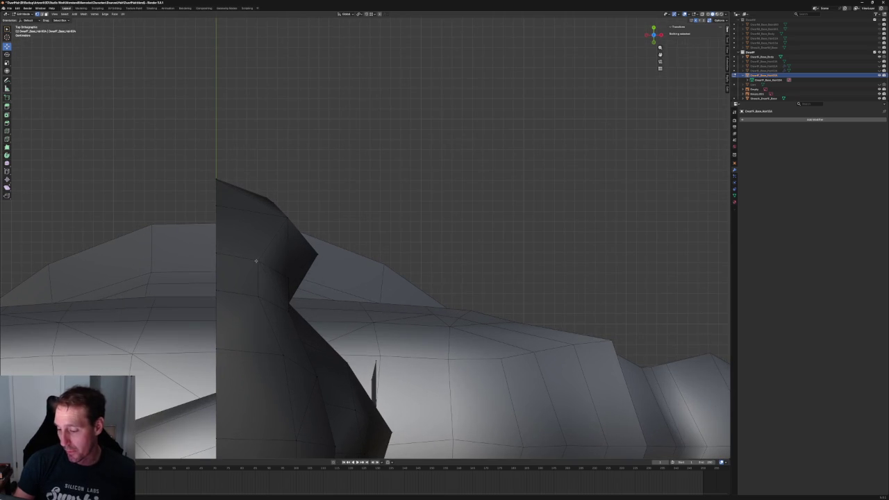
pyautogui.click(256, 260)
pyautogui.click(272, 259)
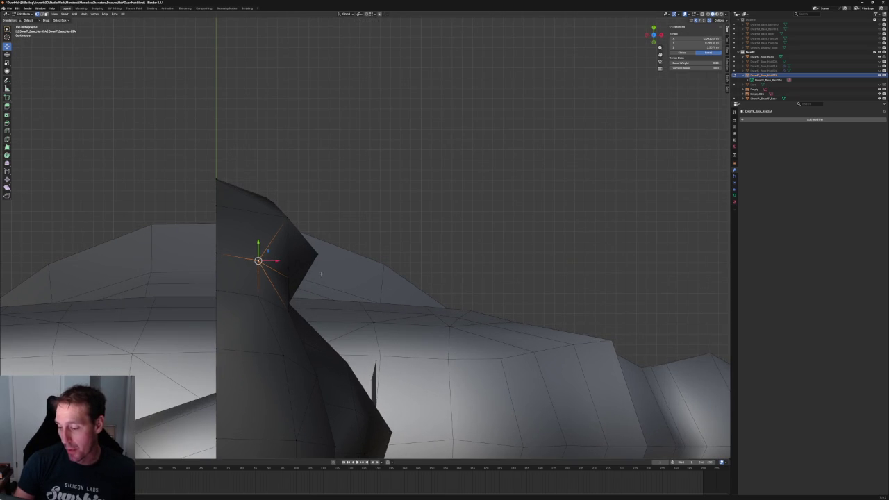
pyautogui.keyDown('shift'); pyautogui.click(299, 280); pyautogui.keyUp('shift')
pyautogui.moveTo(294, 267)
pyautogui.mouseDown(button='middle')
pyautogui.moveTo(274, 215)
pyautogui.moveTo(306, 211)
pyautogui.moveTo(341, 252)
pyautogui.moveTo(324, 242)
pyautogui.moveTo(296, 244)
pyautogui.moveTo(416, 246)
pyautogui.moveTo(389, 247)
pyautogui.mouseUp(button='middle')
# Slide the selected junction vertices along X, deselect, and return to side view.
pyautogui.press('g')
pyautogui.press('x')
pyautogui.press('Escape')
pyautogui.hotkey('alt', 'a')
pyautogui.press('KP_3')
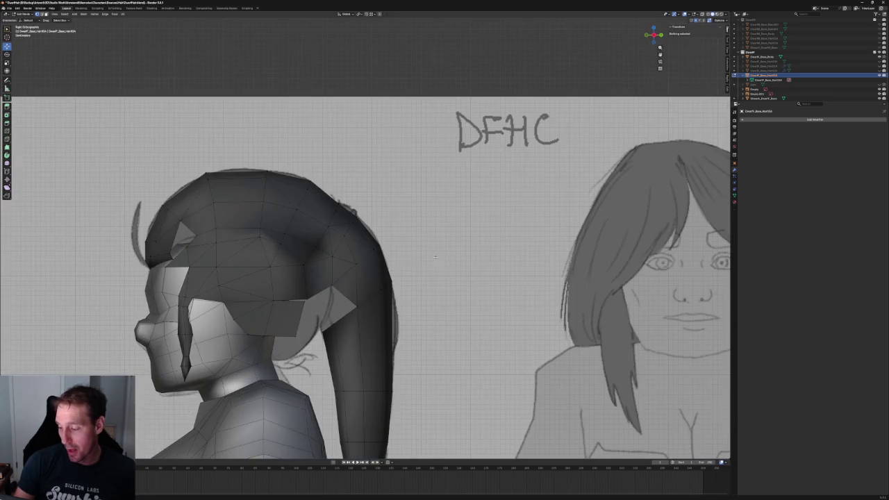
# Pull a vertex near the hair tie slightly downward.
pyautogui.scroll(5, 351, 247)
pyautogui.click(326, 241)
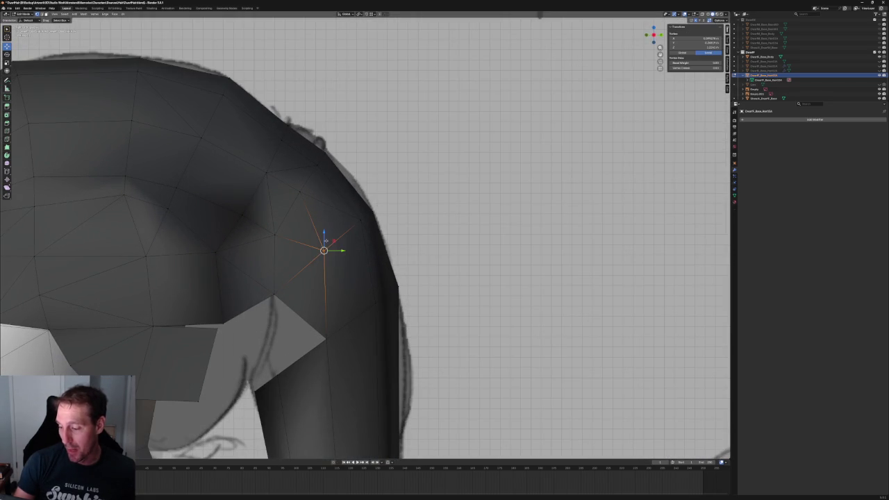
pyautogui.moveTo(324, 237); pyautogui.dragTo(324, 248)
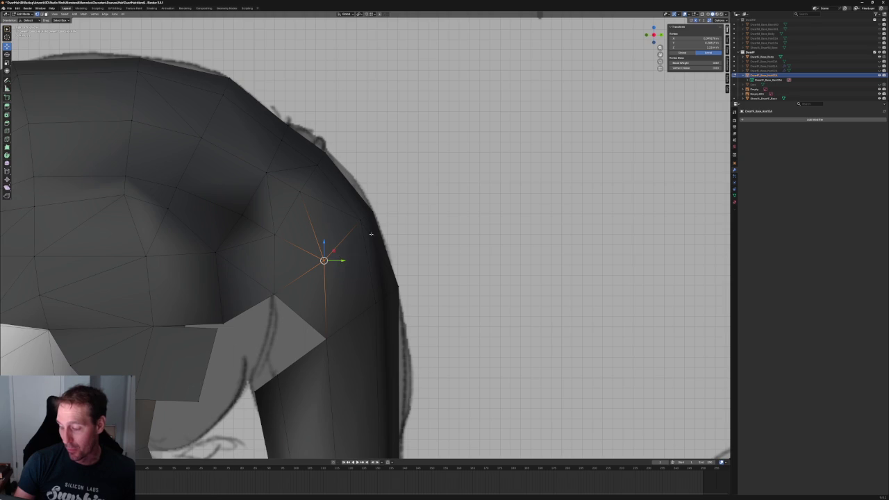
pyautogui.scroll(-3, 349, 251)
pyautogui.scroll(2, 349, 252)
pyautogui.keyDown('shift'); pyautogui.click(357, 236); pyautogui.keyUp('shift')
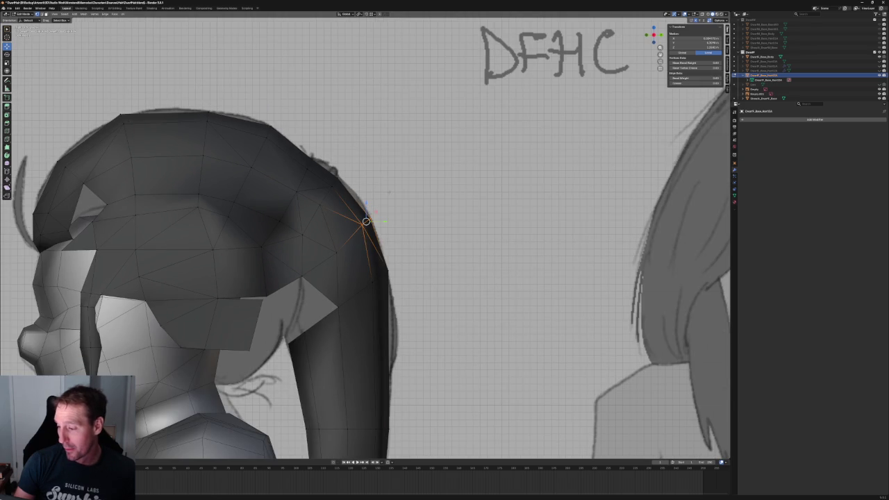
pyautogui.hotkey('alt', 'a')
# Try selecting vertices on the hair's back edge and the ponytail base, then clear the selection.
pyautogui.click(299, 192)
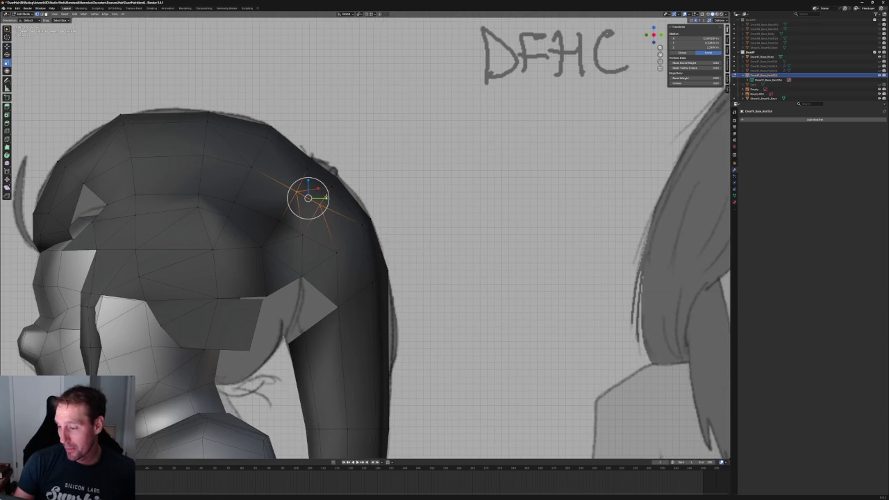
pyautogui.press('s')
pyautogui.press('Escape')
pyautogui.hotkey('alt', 'a')
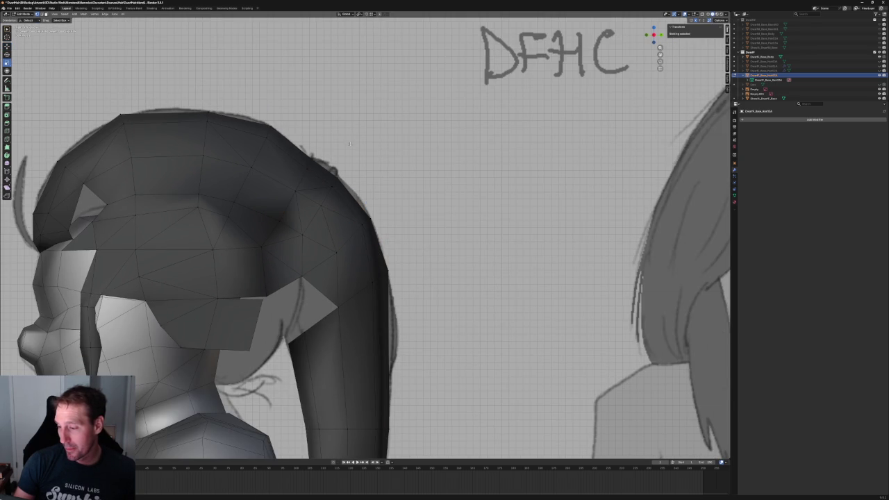
pyautogui.click(308, 163)
pyautogui.press('c')
pyautogui.hotkey('alt', 'a')
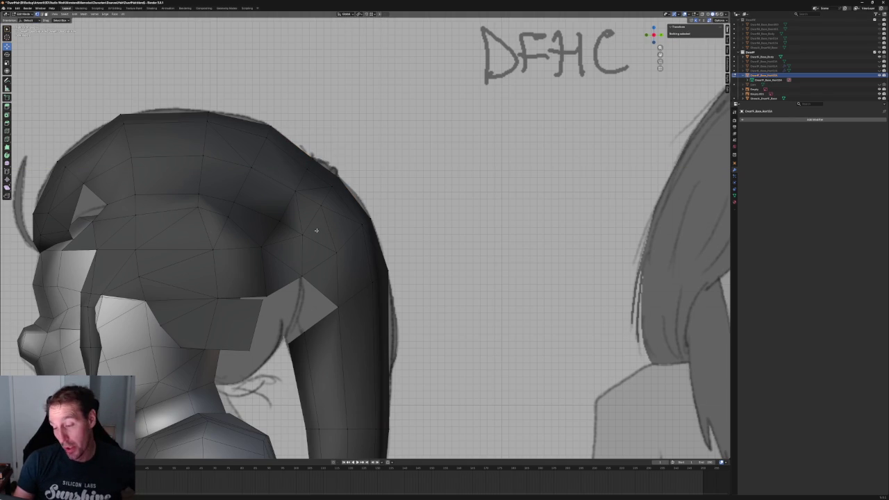
# With see-through display on, slide a vertex under the hair tie along Y.
pyautogui.scroll(3, 300, 212)
pyautogui.hotkey('alt', 'z')
pyautogui.moveTo(293, 196); pyautogui.dragTo(227, 250)
pyautogui.hotkey('alt', 'z')
pyautogui.scroll(-3, 269, 230)
pyautogui.hotkey('alt', 'z')
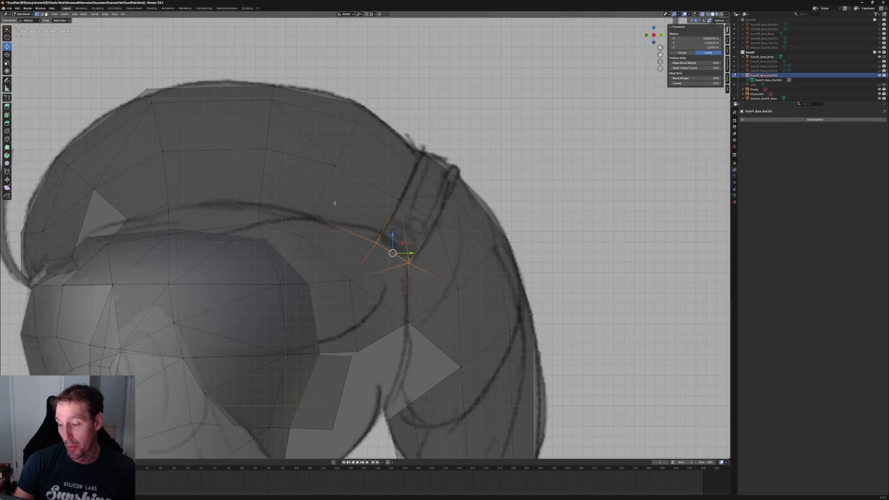
pyautogui.click(316, 214)
pyautogui.press('g')
pyautogui.press('y')
pyautogui.click(326, 214)
# Move two vertices near the hair tie together along Y.
pyautogui.moveTo(360, 140); pyautogui.dragTo(310, 215)
pyautogui.press('g')
pyautogui.press('y')
pyautogui.press('Return')
pyautogui.hotkey('alt', 'z')
# Shift the vertex column over the hair top along X toward the ponytail.
pyautogui.moveTo(361, 208); pyautogui.dragTo(302, 139, button='middle')
pyautogui.moveTo(265, 109); pyautogui.dragTo(305, 221)
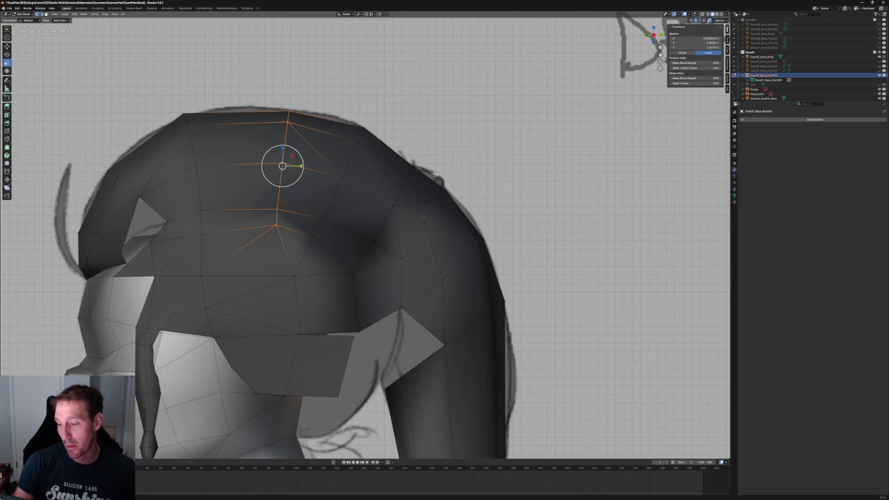
pyautogui.press('g')
pyautogui.press('y')
pyautogui.press('Return')
pyautogui.hotkey('alt', 'a')
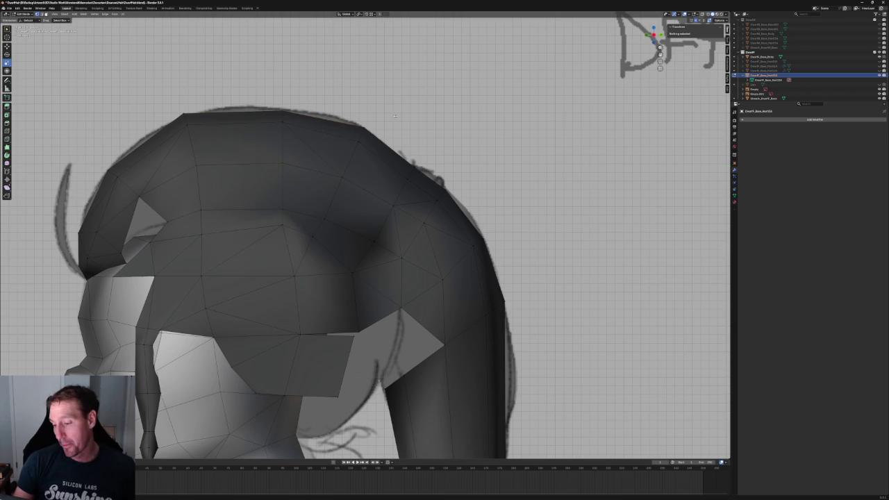
pyautogui.hotkey('alt', 'z')
pyautogui.hotkey('ctrl', 'z')
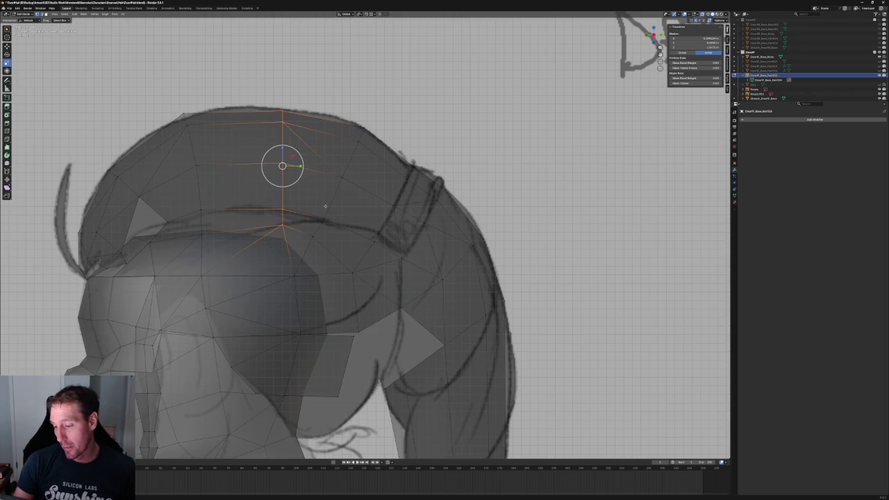
pyautogui.press('g')
pyautogui.press('x')
pyautogui.click(290, 165)
pyautogui.hotkey('alt', 'z')
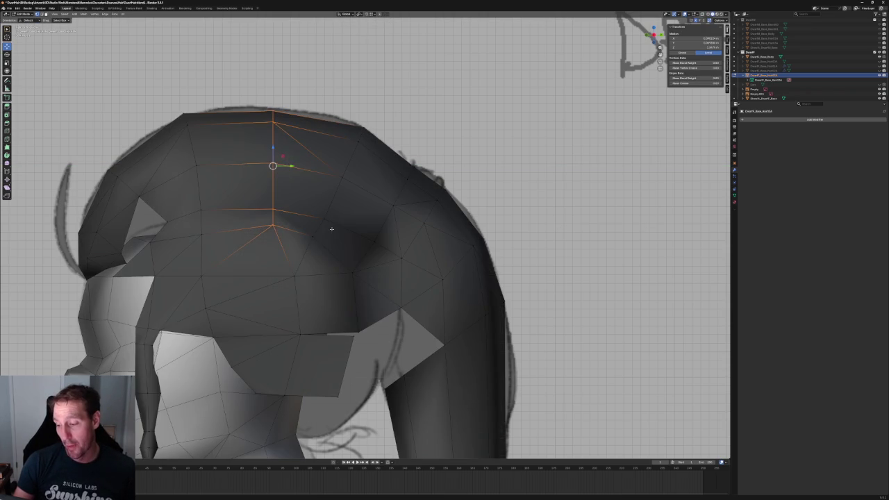
# Nudge a ponytail vertex along X and two junction vertices along Y.
pyautogui.click(317, 234)
pyautogui.press('g')
pyautogui.press('x')
pyautogui.click(319, 235)
pyautogui.keyDown('shift'); pyautogui.moveTo(358, 254); pyautogui.dragTo(363, 213, button='middle'); pyautogui.keyUp('shift')
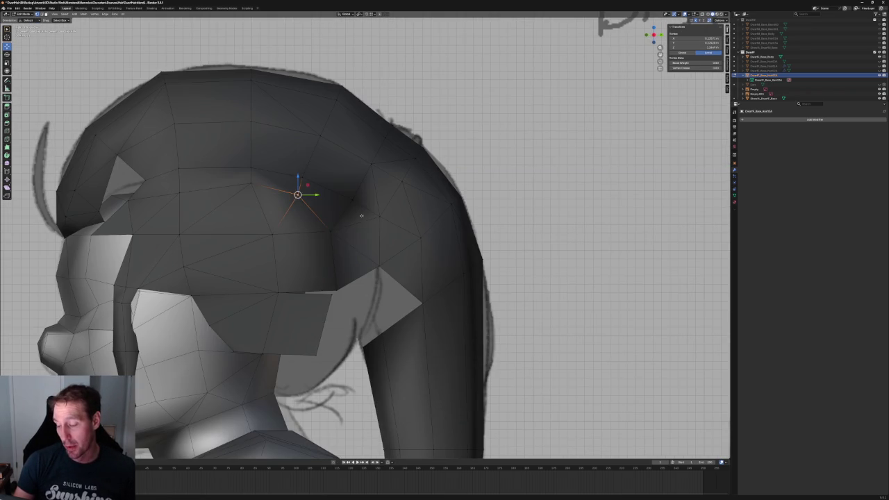
pyautogui.hotkey('alt', 'z')
pyautogui.hotkey('alt', 'z')
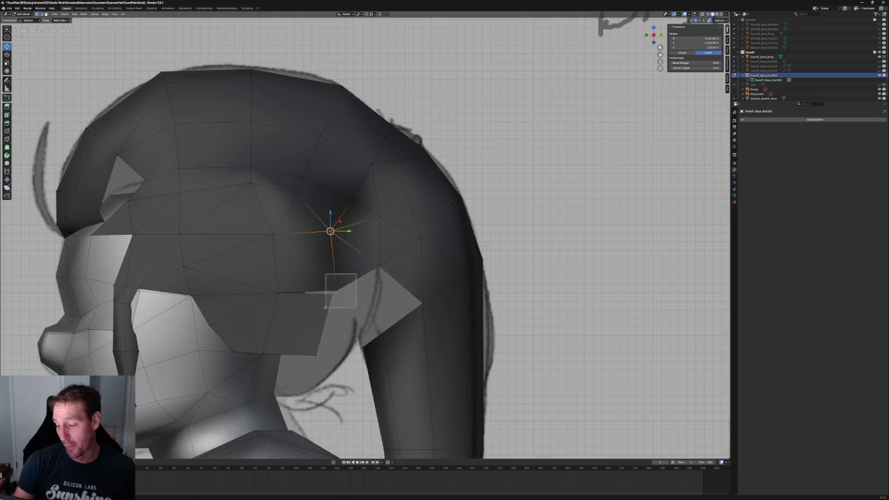
pyautogui.keyDown('shift'); pyautogui.moveTo(325, 307); pyautogui.dragTo(326, 306); pyautogui.keyUp('shift')
pyautogui.press('g')
pyautogui.press('y')
pyautogui.click(348, 236)
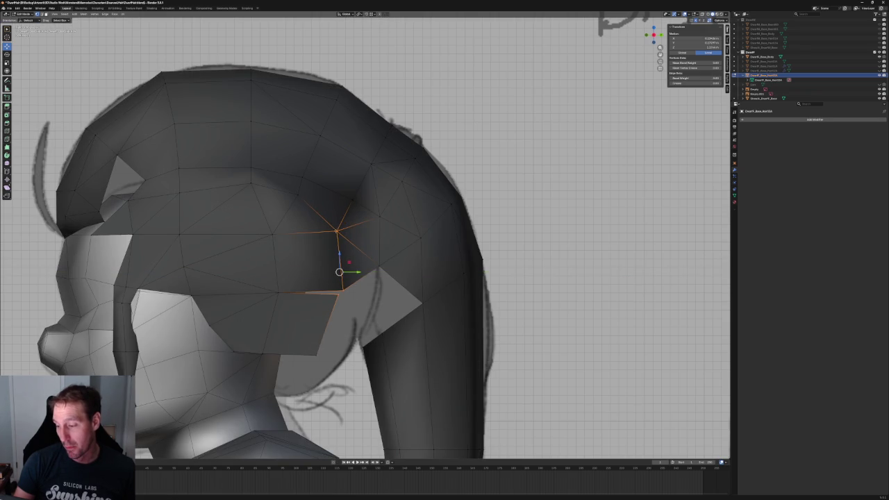
# Move an edge at the back of the ponytail along X.
pyautogui.scroll(-8, 339, 271)
pyautogui.moveTo(339, 272); pyautogui.dragTo(304, 276, button='middle')
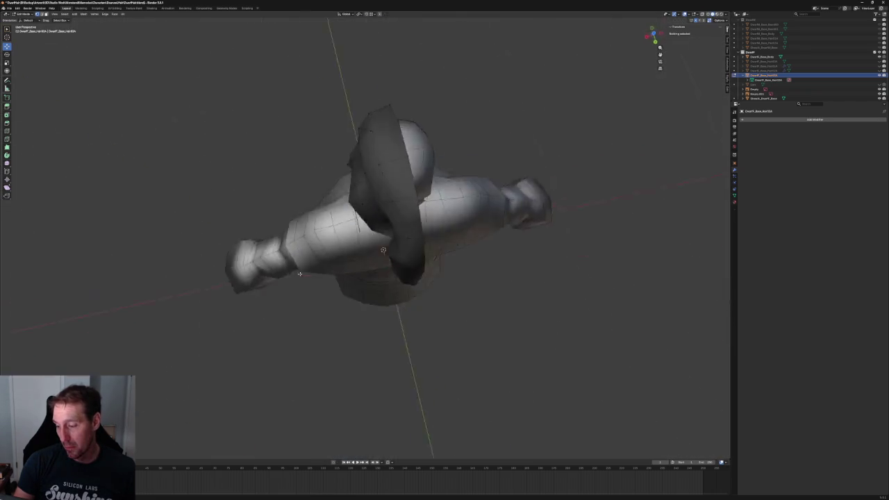
pyautogui.press('KP_1')
pyautogui.scroll(5, 368, 274)
pyautogui.click(373, 271)
pyautogui.moveTo(379, 275)
pyautogui.mouseDown(button='middle')
pyautogui.moveTo(386, 252)
pyautogui.moveTo(369, 282)
pyautogui.mouseUp(button='middle')
pyautogui.scroll(3, 368, 286)
pyautogui.scroll(2, 369, 286)
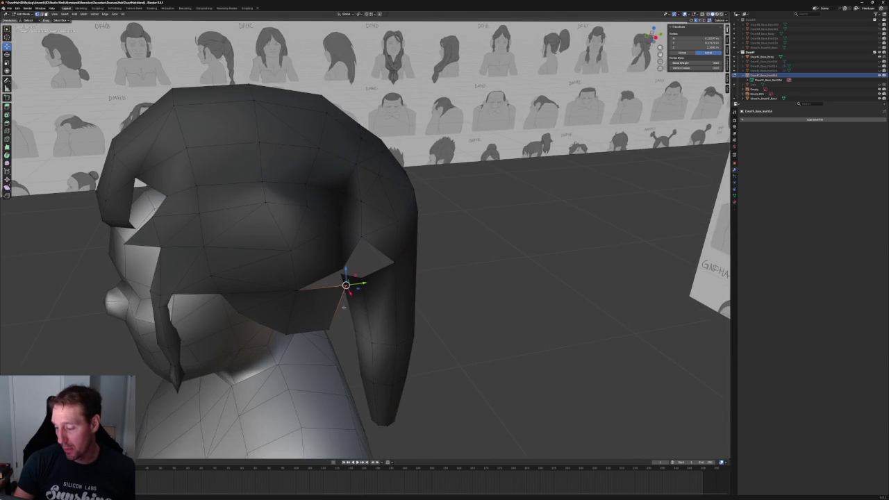
pyautogui.keyDown('shift'); pyautogui.click(334, 318); pyautogui.keyUp('shift')
pyautogui.moveTo(334, 319)
pyautogui.mouseDown(button='middle')
pyautogui.moveTo(350, 288)
pyautogui.moveTo(334, 313)
pyautogui.mouseUp(button='middle')
pyautogui.press('g')
pyautogui.press('x')
pyautogui.click(360, 285)
# Extrude the side hair's lower edge twice, creating two new faces toward the ponytail.
pyautogui.scroll(4, 334, 312)
pyautogui.scroll(-2, 314, 355)
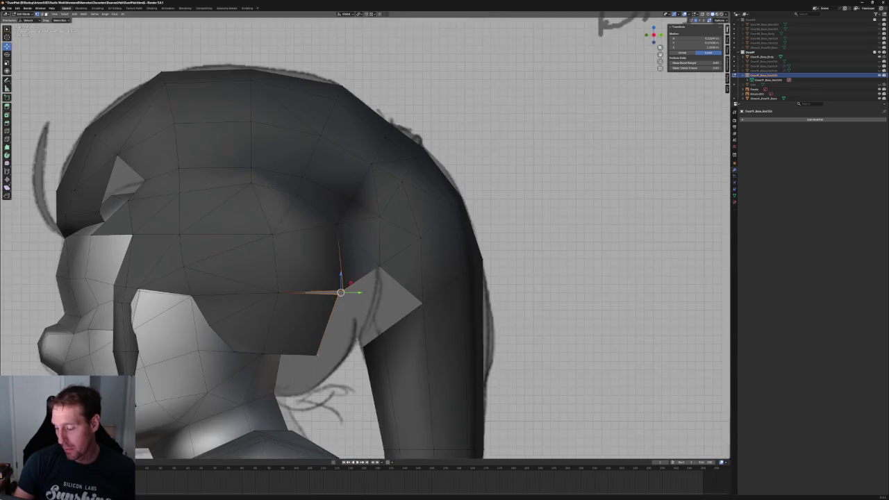
pyautogui.moveTo(314, 355); pyautogui.dragTo(344, 300, button='middle')
pyautogui.click(344, 300)
pyautogui.moveTo(344, 299); pyautogui.dragTo(364, 271)
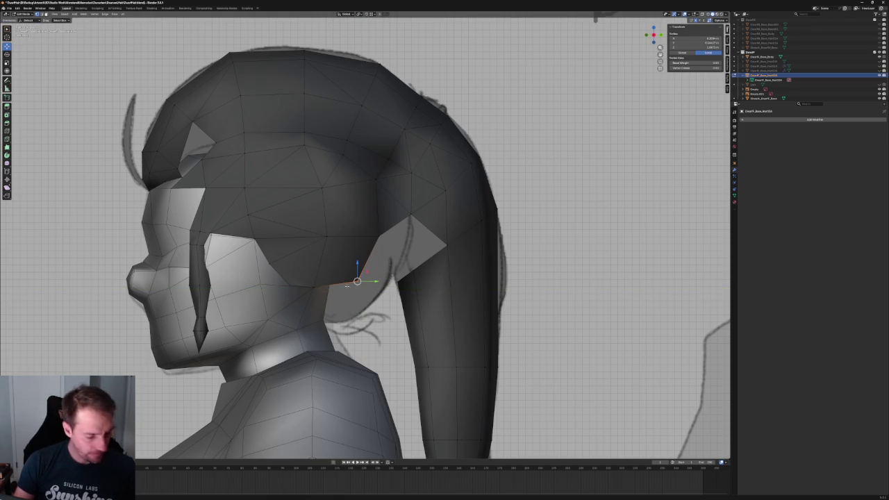
pyautogui.keyDown('shift'); pyautogui.click(314, 286); pyautogui.keyUp('shift')
pyautogui.press('e')
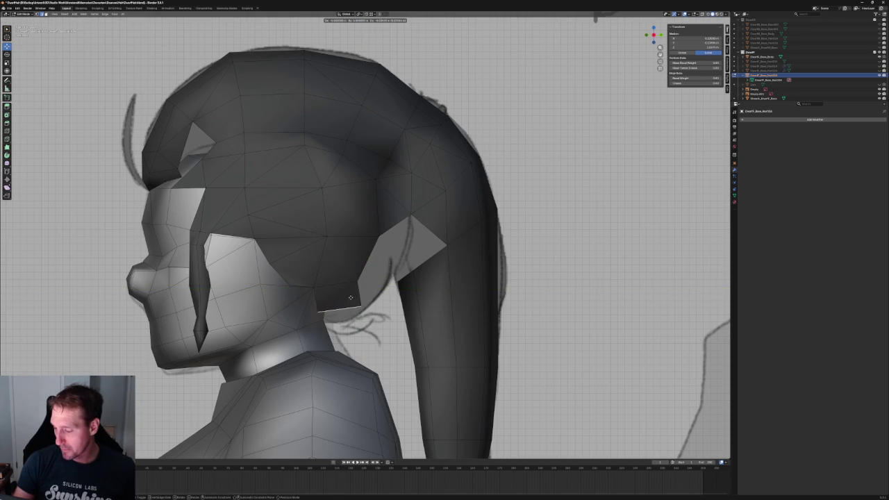
pyautogui.click(350, 302)
pyautogui.press('e')
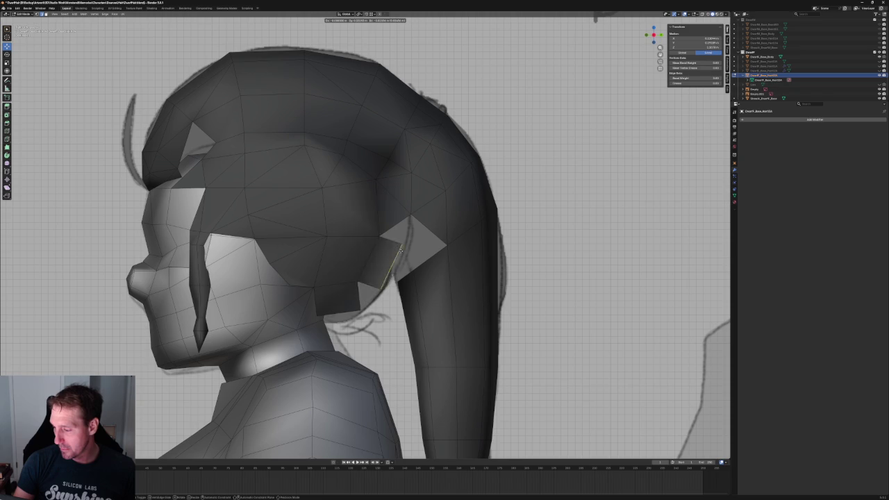
pyautogui.click(391, 265)
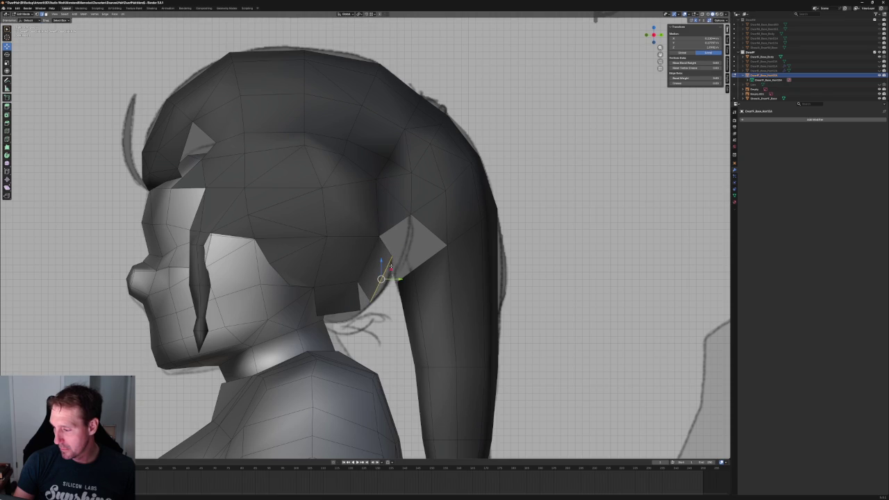
# Pull the new edge against the ponytail and slide the junction vertex along Y.
pyautogui.moveTo(381, 278); pyautogui.dragTo(389, 261)
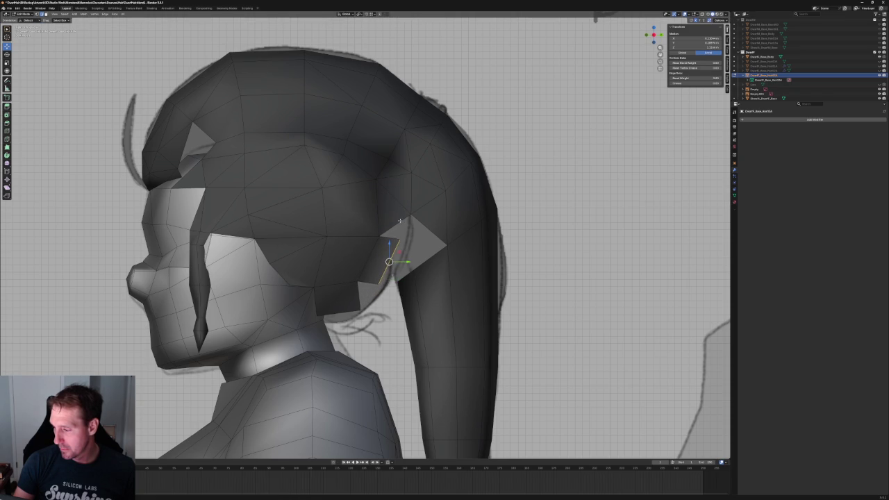
pyautogui.moveTo(409, 223); pyautogui.dragTo(445, 238)
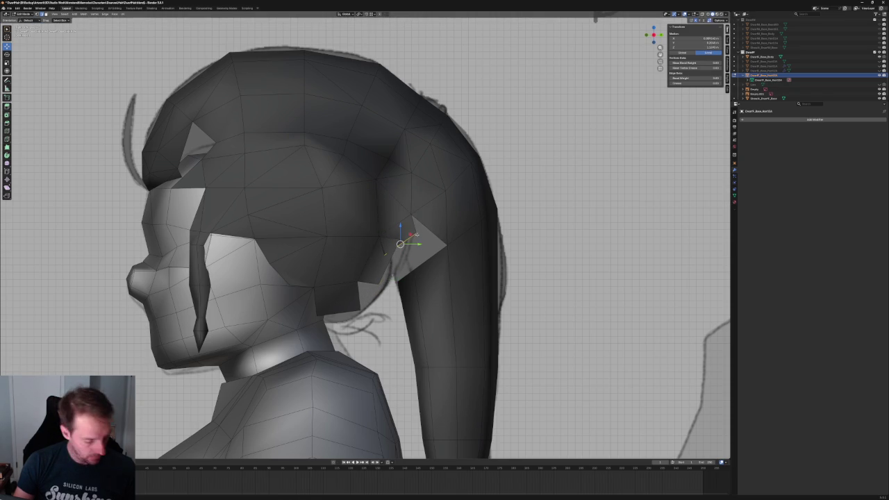
pyautogui.scroll(3, 445, 239)
pyautogui.scroll(-1, 386, 264)
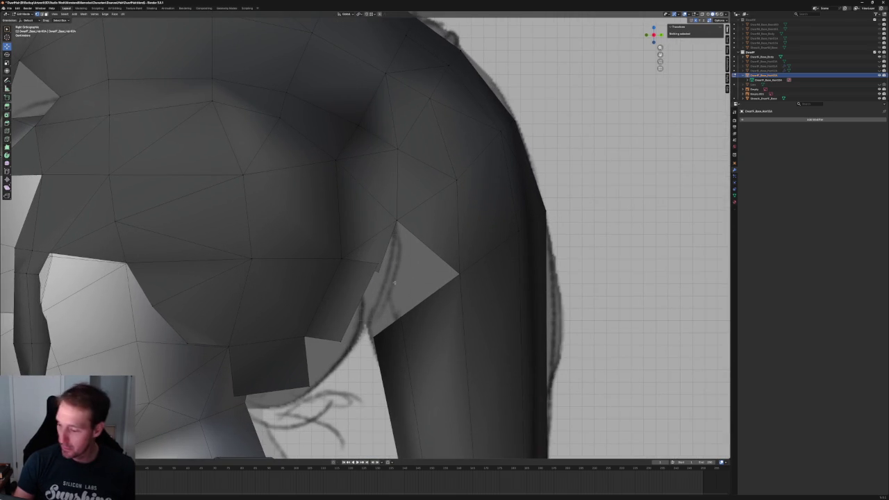
pyautogui.click(377, 269)
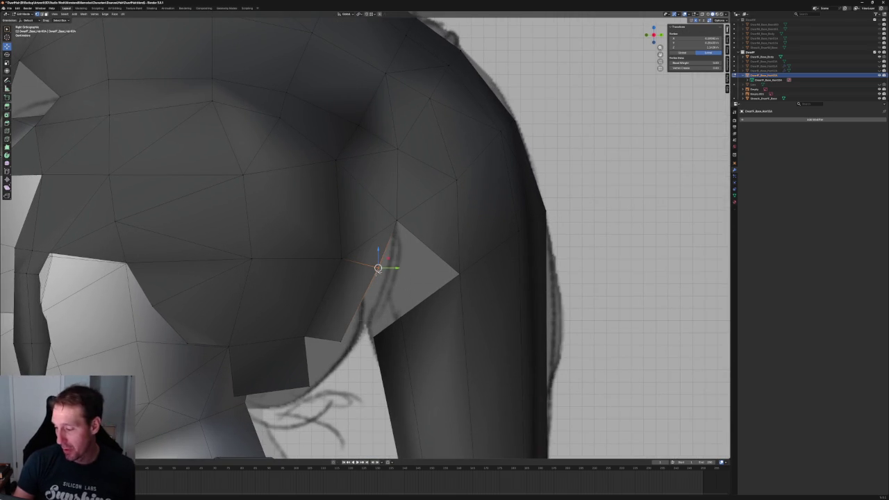
pyautogui.press('g')
pyautogui.press('y')
pyautogui.press('y')
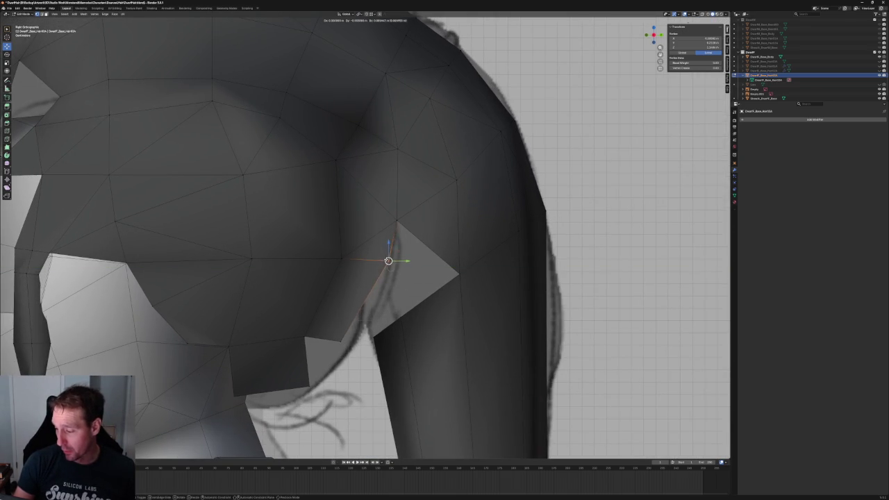
pyautogui.click(388, 260)
# Move the edge beside the ponytail triangle up and right, and place the stray vertex at the triangle tip.
pyautogui.scroll(-3, 416, 258)
pyautogui.scroll(3, 391, 257)
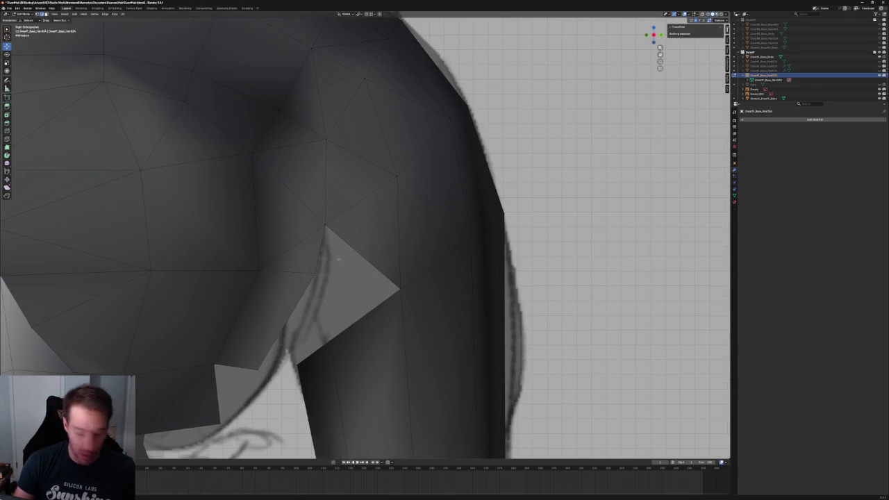
pyautogui.press('2')
pyautogui.click(316, 260)
pyautogui.press('g')
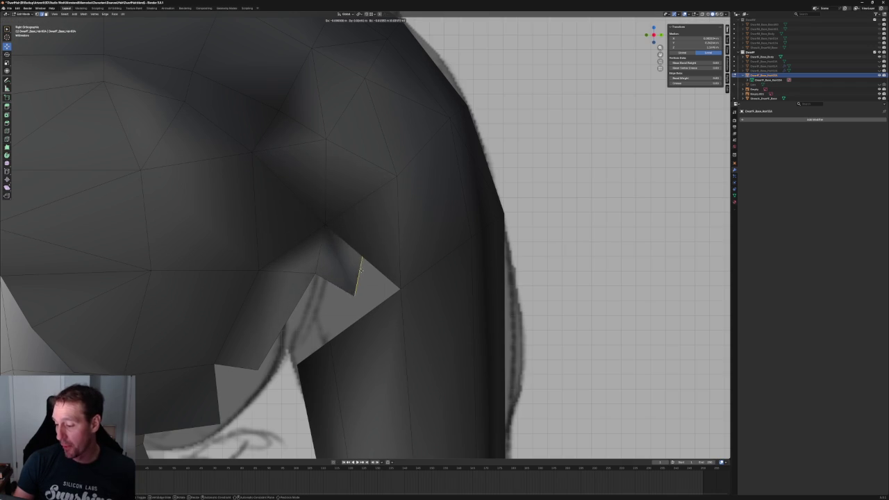
pyautogui.click(374, 265)
pyautogui.scroll(1, 375, 265)
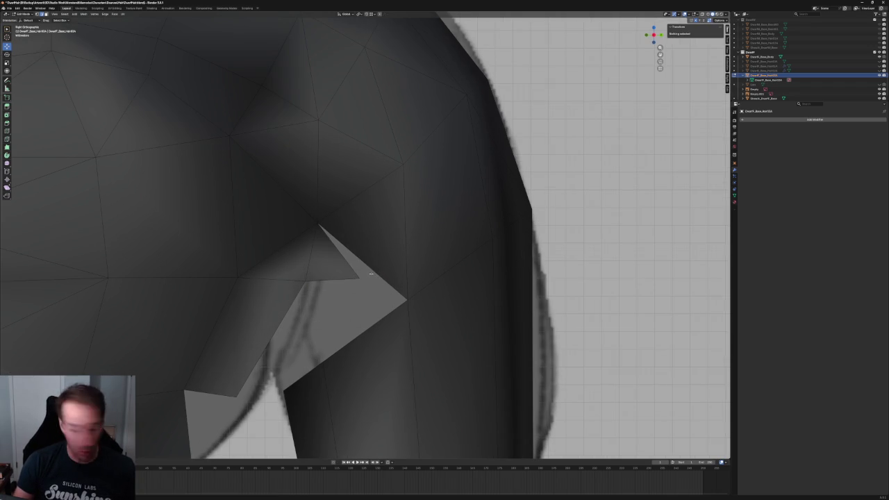
pyautogui.press('1')
pyautogui.click(359, 280)
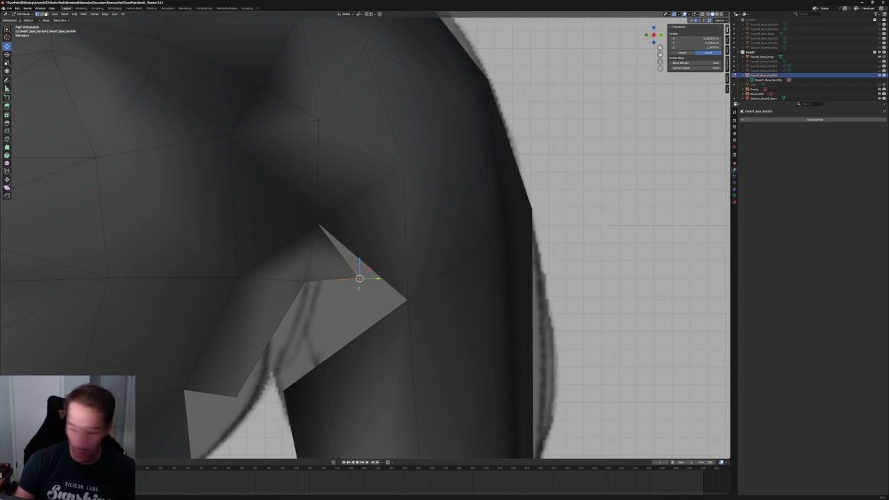
pyautogui.press('g')
pyautogui.click(407, 298)
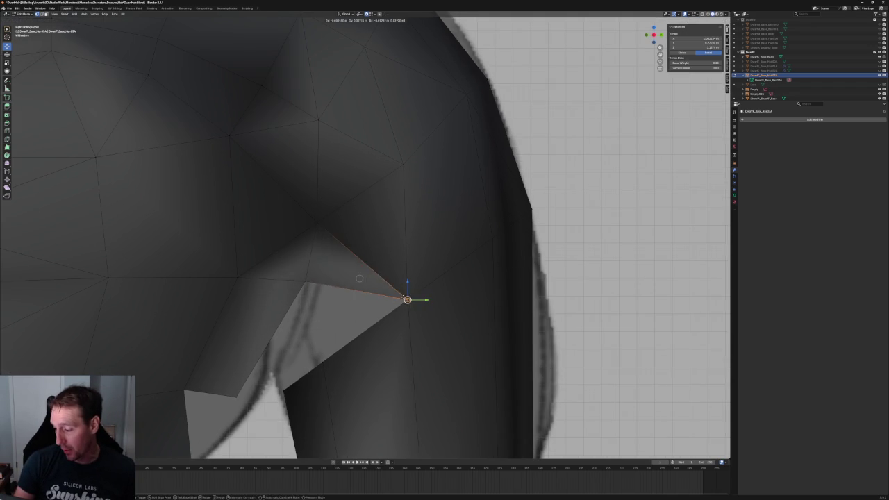
pyautogui.hotkey('alt', 'a')
# Select two hair vertices at the ponytail junction.
pyautogui.scroll(-4, 383, 279)
pyautogui.scroll(2, 370, 253)
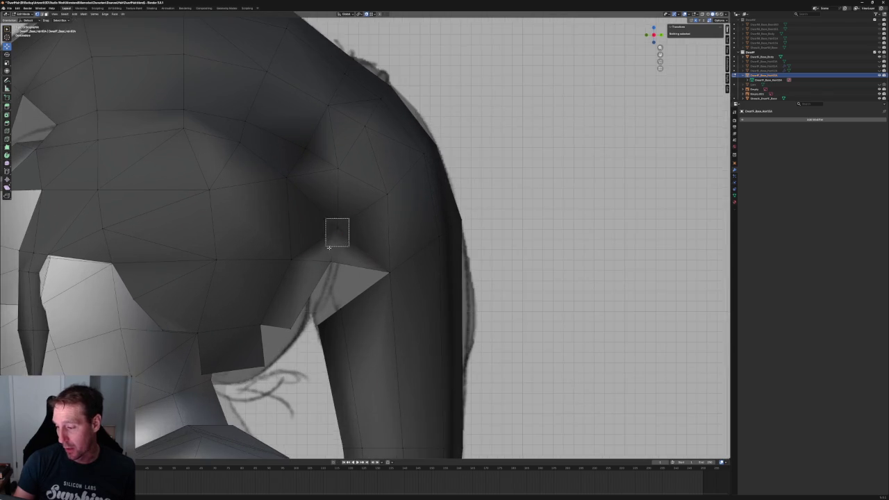
pyautogui.click(337, 229)
pyautogui.moveTo(337, 229)
pyautogui.mouseDown(button='middle')
pyautogui.moveTo(364, 227)
pyautogui.moveTo(375, 250)
pyautogui.moveTo(366, 262)
pyautogui.mouseUp(button='middle')
pyautogui.keyDown('shift'); pyautogui.click(351, 223); pyautogui.keyUp('shift')
# Slide the selected junction vertices along X in two moves.
pyautogui.press('g')
pyautogui.press('x')
pyautogui.click(366, 261)
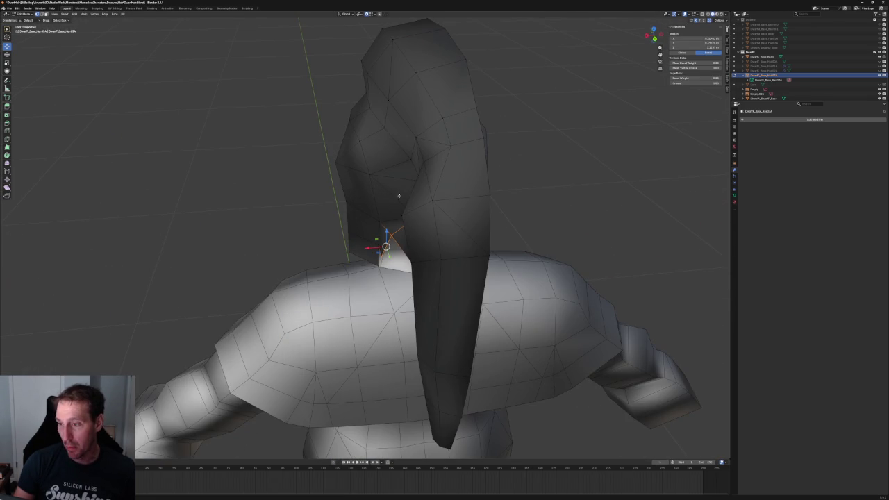
pyautogui.press('g')
pyautogui.press('x')
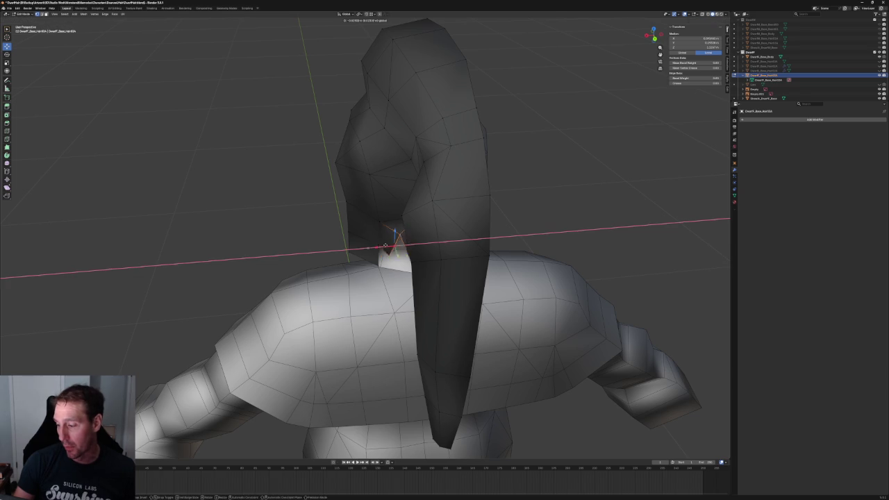
pyautogui.click(389, 243)
pyautogui.moveTo(389, 243)
pyautogui.mouseDown(button='middle')
pyautogui.moveTo(414, 224)
pyautogui.moveTo(378, 214)
pyautogui.mouseUp(button='middle')
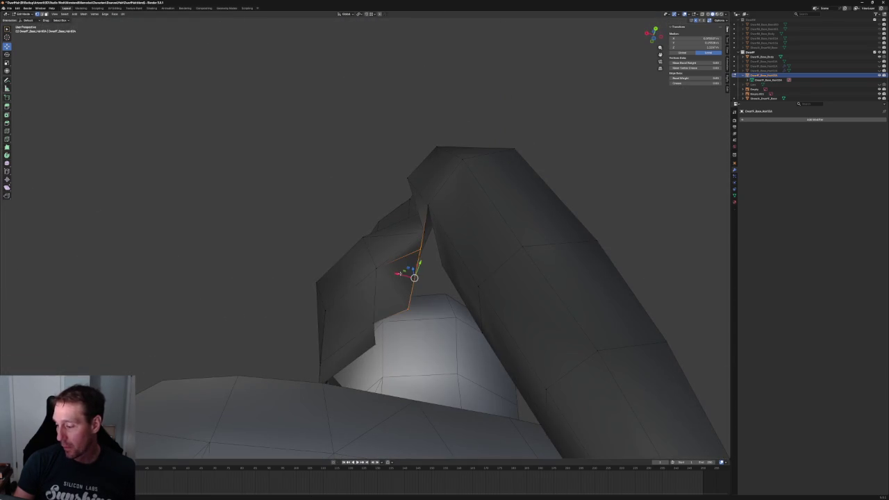
pyautogui.scroll(-5, 400, 221)
pyautogui.moveTo(389, 229); pyautogui.dragTo(401, 221, button='middle')
pyautogui.scroll(5, 401, 221)
# Nudge the upper front corner vertex of the side hair lock along X.
pyautogui.click(314, 198)
pyautogui.moveTo(314, 198); pyautogui.dragTo(315, 193, button='middle')
pyautogui.keyDown('shift'); pyautogui.click(391, 245); pyautogui.keyUp('shift')
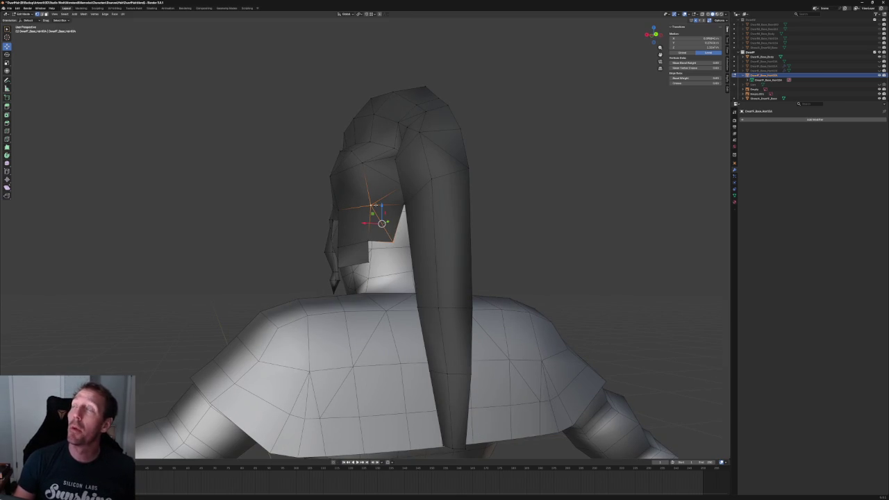
pyautogui.scroll(3, 389, 222)
pyautogui.click(390, 193)
pyautogui.press('g')
pyautogui.press('x')
pyautogui.click(358, 187)
# Connect two hair vertices with a new edge using J.
pyautogui.click(360, 118)
pyautogui.click(312, 143)
pyautogui.keyDown('shift'); pyautogui.click(368, 189); pyautogui.keyUp('shift')
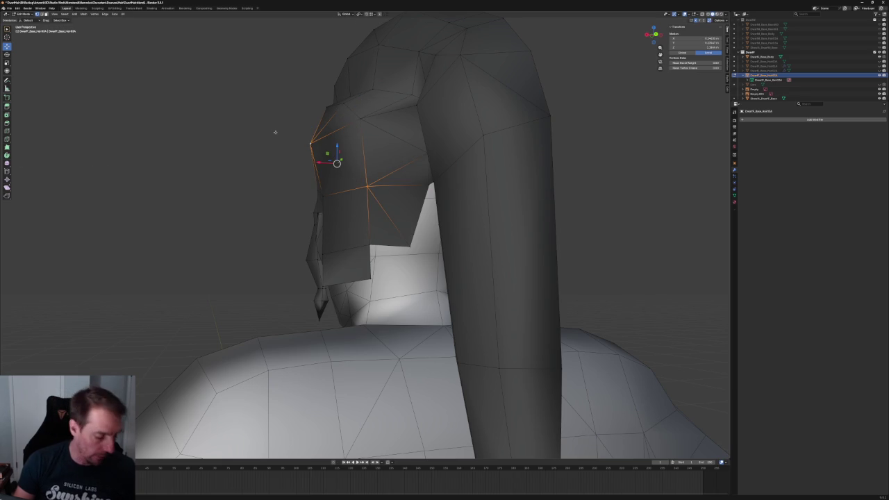
pyautogui.press('j')
pyautogui.moveTo(361, 177); pyautogui.dragTo(479, 299, button='middle')
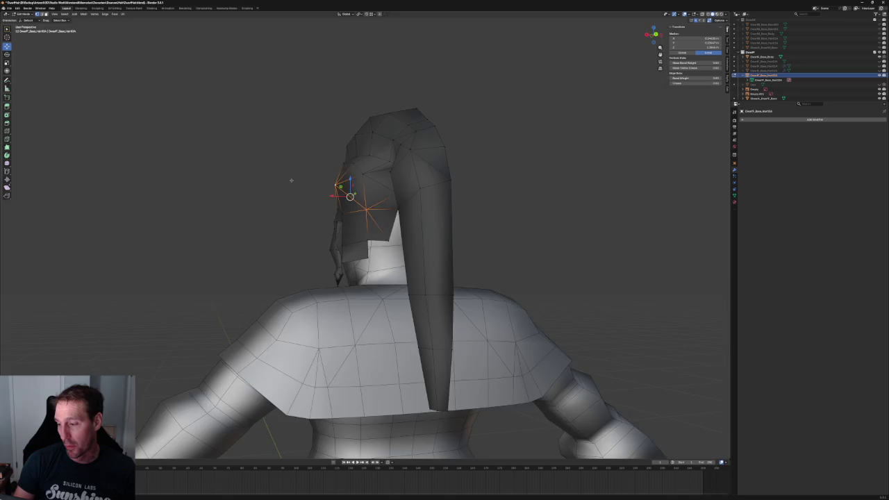
pyautogui.hotkey('alt', 'a')
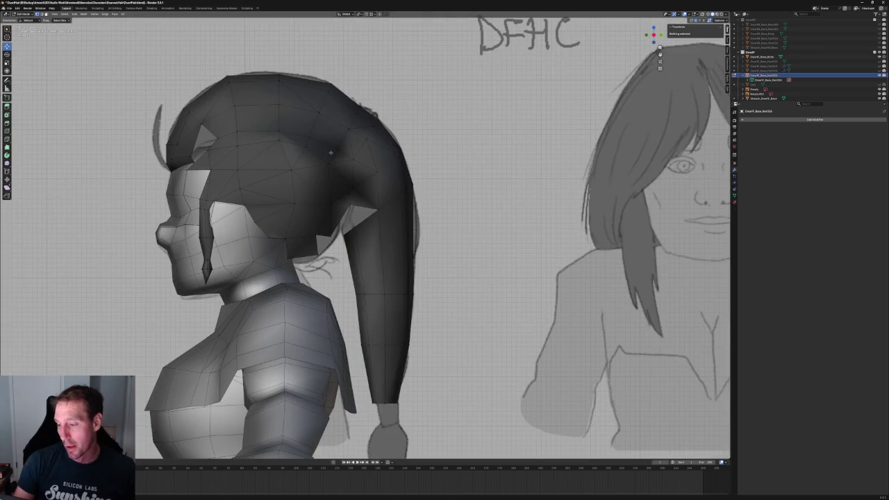
# With see-through display on, shift a side-hair vertex slightly to the right.
pyautogui.scroll(4, 317, 182)
pyautogui.hotkey('alt', 'z')
pyautogui.hotkey('alt', 'z')
pyautogui.click(313, 141)
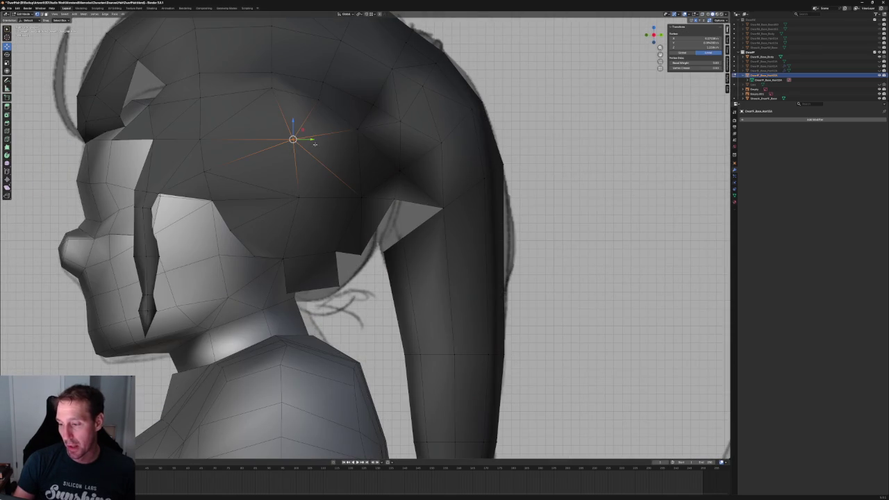
pyautogui.moveTo(292, 139); pyautogui.dragTo(295, 140)
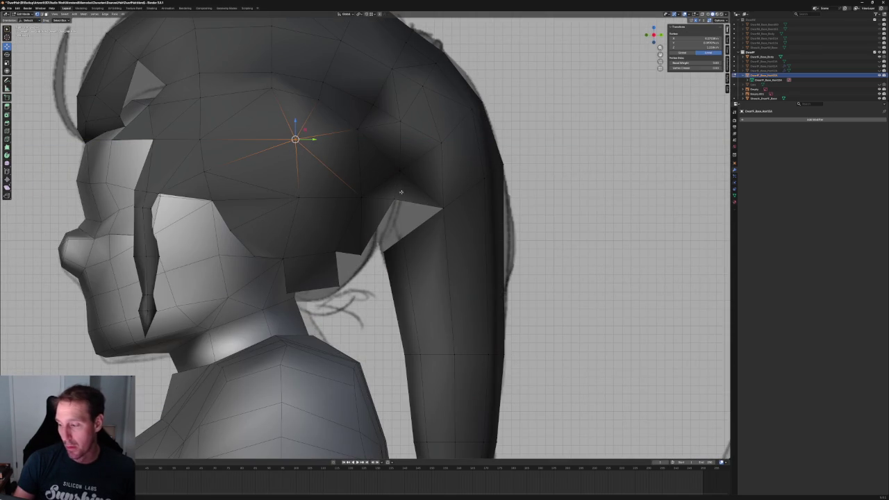
# Fill a triangular face between the two edges at the ponytail junction.
pyautogui.click(420, 225)
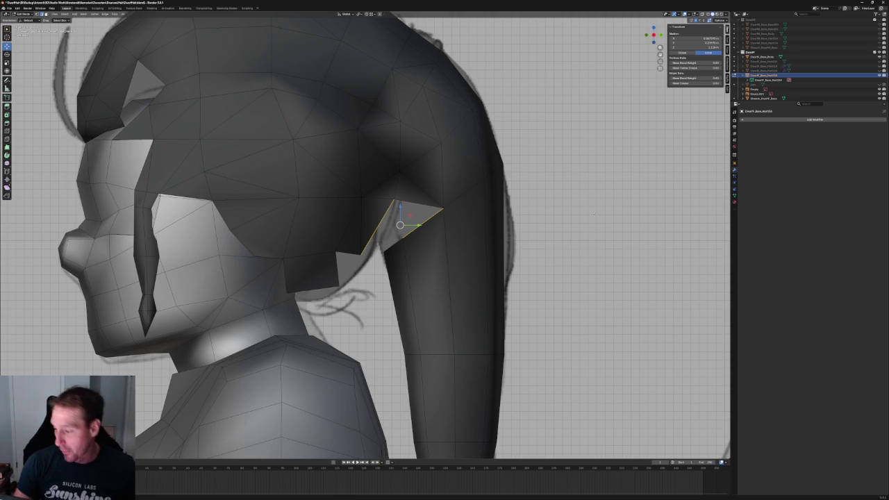
pyautogui.press('f')
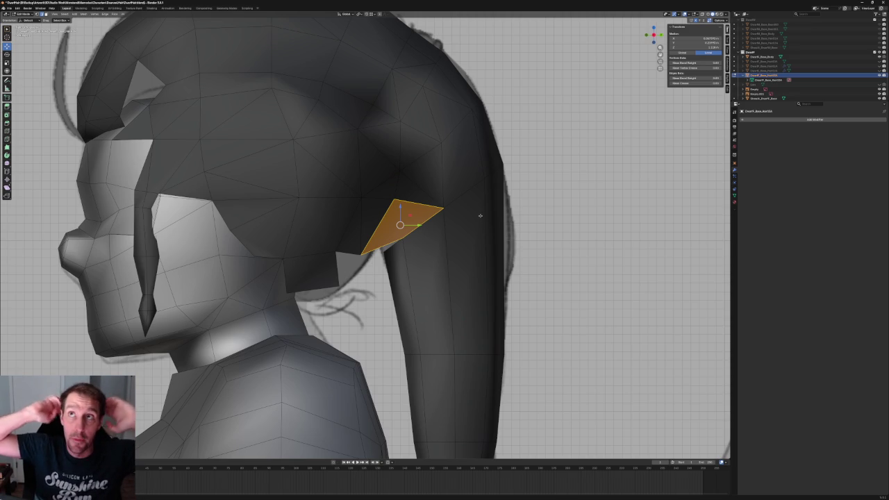
pyautogui.scroll(-5, 480, 215)
pyautogui.moveTo(278, 195)
pyautogui.mouseDown(button='middle')
pyautogui.moveTo(292, 206)
pyautogui.moveTo(288, 197)
pyautogui.moveTo(338, 208)
pyautogui.mouseUp(button='middle')
pyautogui.press('KP_1')
# In side view, move the ponytail-edge vertex down and left within the side-view plane.
pyautogui.scroll(5, 394, 242)
pyautogui.moveTo(394, 242); pyautogui.dragTo(343, 249, button='middle')
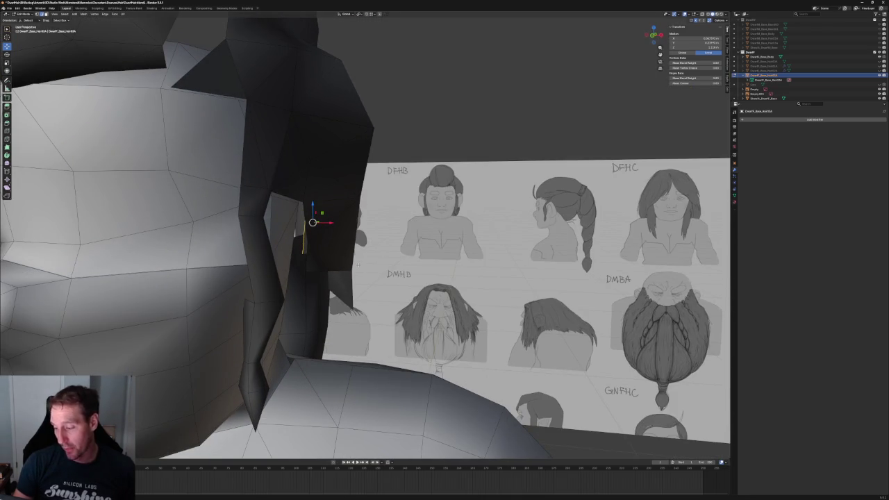
pyautogui.click(334, 270)
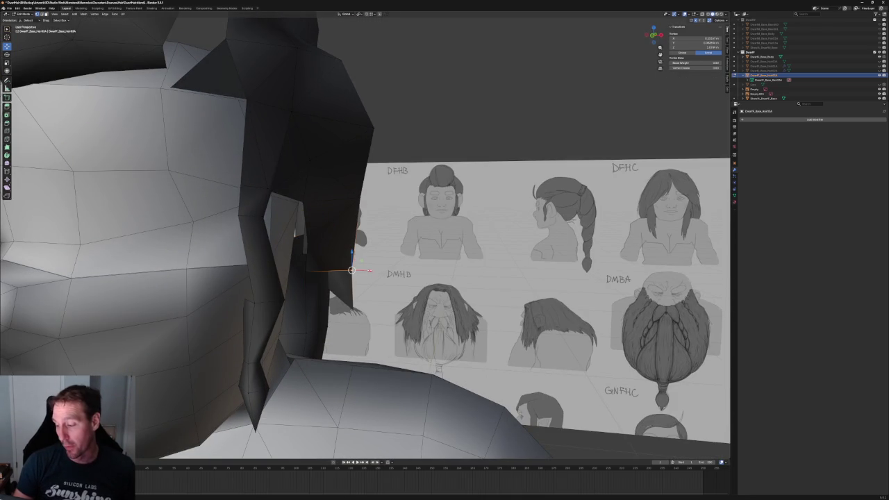
pyautogui.moveTo(333, 270)
pyautogui.mouseDown(button='middle')
pyautogui.moveTo(264, 261)
pyautogui.moveTo(358, 284)
pyautogui.moveTo(401, 248)
pyautogui.mouseUp(button='middle')
pyautogui.press('KP_3')
pyautogui.scroll(4, 336, 265)
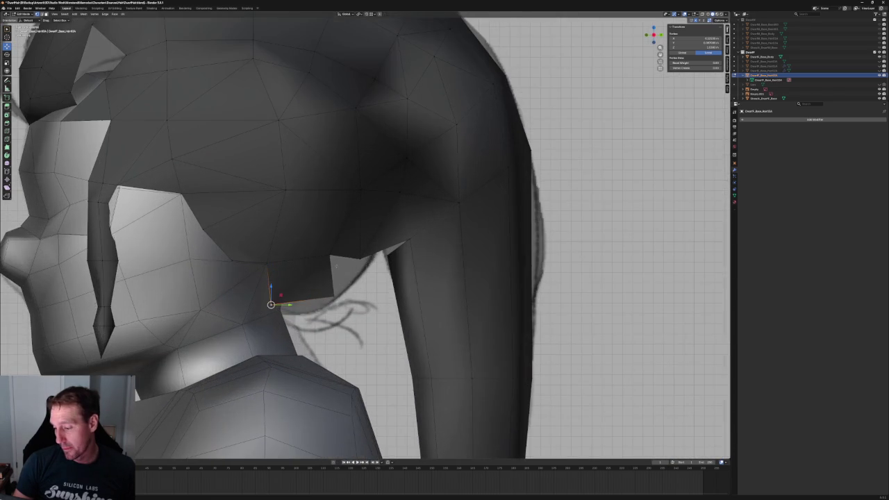
pyautogui.moveTo(333, 296); pyautogui.dragTo(326, 302)
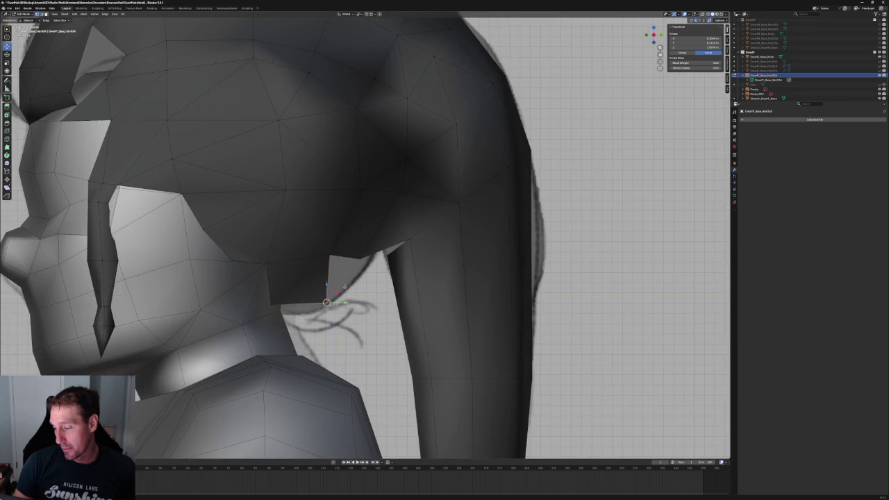
pyautogui.press('g')
pyautogui.hotkey('shift', 'x')
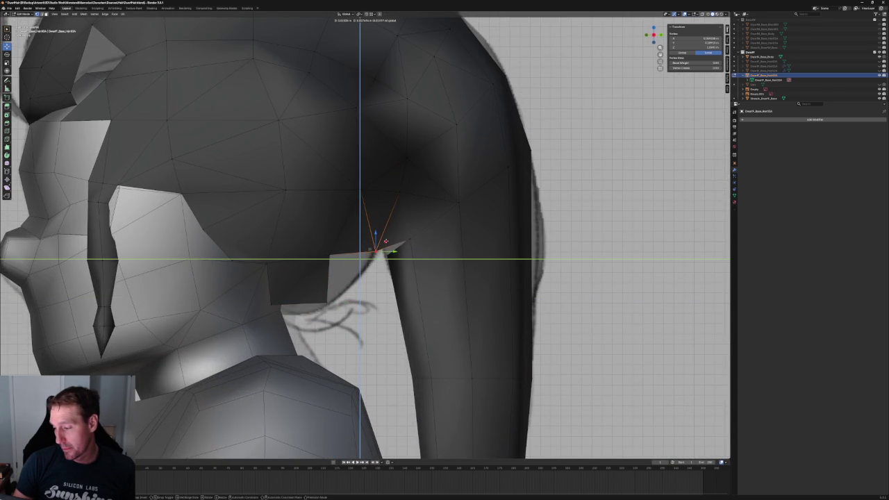
pyautogui.click(384, 241)
# Extrude the ponytail face's top edge downward into a new face.
pyautogui.hotkey('alt', 'a')
pyautogui.click(351, 251)
pyautogui.press('e')
pyautogui.click(362, 302)
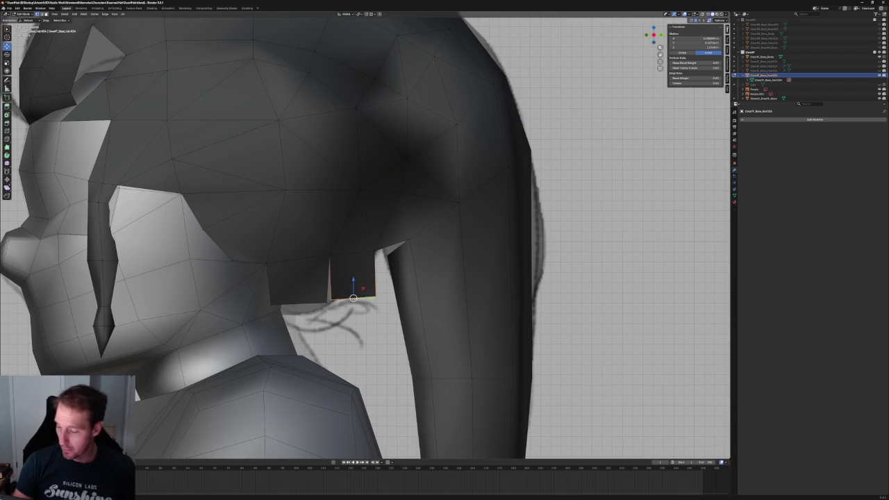
# With X-ray on, pull the hair flap's bottom corner vertex onto the ponytail's edge.
pyautogui.click(331, 300)
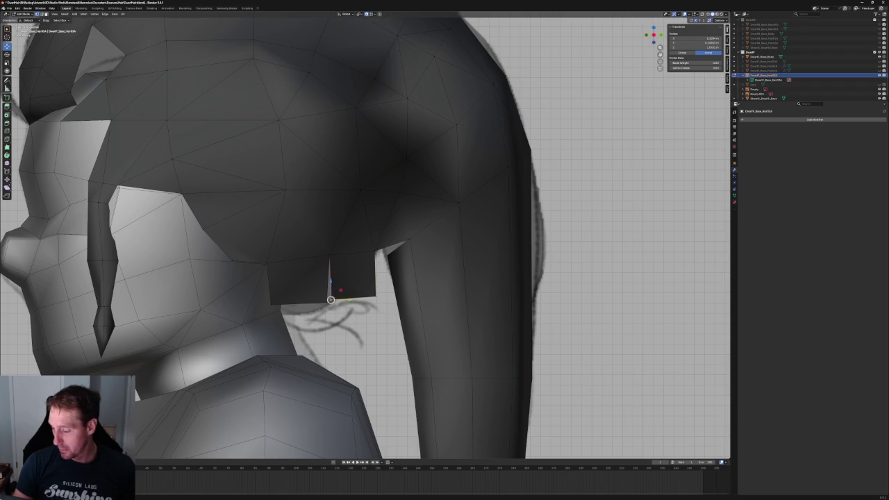
pyautogui.press('g')
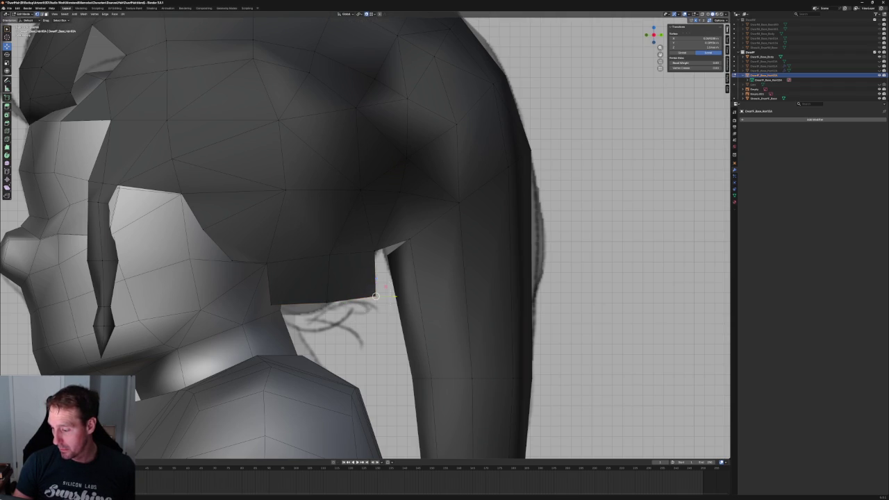
pyautogui.hotkey('alt', 'z')
pyautogui.hotkey('shift', 'x')
pyautogui.click(362, 273)
pyautogui.hotkey('alt', 'z')
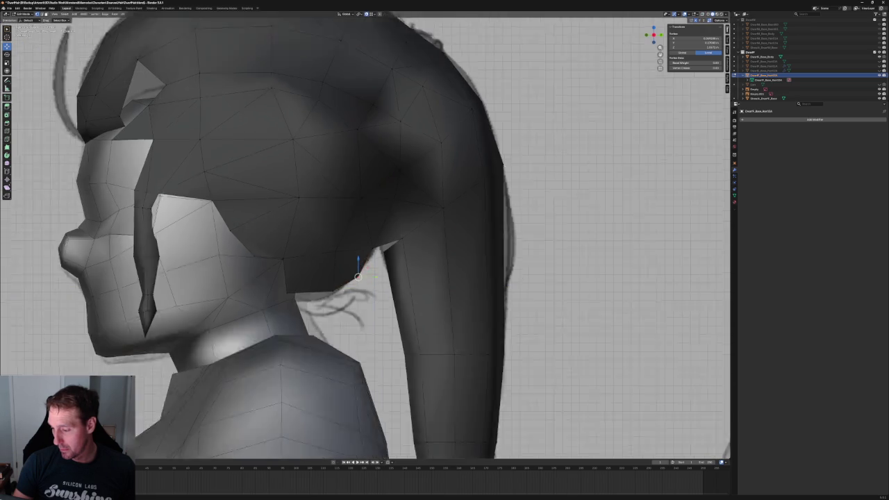
pyautogui.scroll(-5, 351, 271)
pyautogui.moveTo(351, 271)
pyautogui.mouseDown(button='middle')
pyautogui.moveTo(340, 266)
pyautogui.moveTo(391, 259)
pyautogui.moveTo(375, 264)
pyautogui.mouseUp(button='middle')
pyautogui.hotkey('alt', 'z')
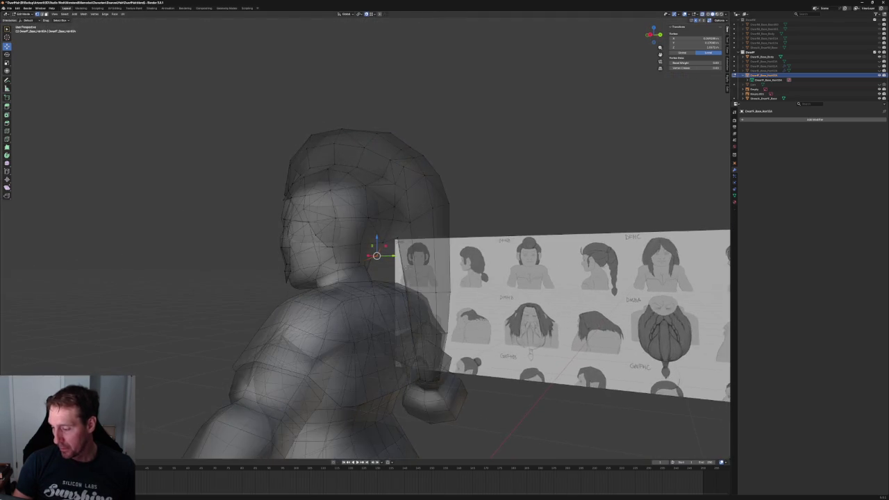
# Delete the small stray triangle face at the hair cap and ponytail junction.
pyautogui.press('KP_3')
pyautogui.scroll(5, 359, 270)
pyautogui.scroll(2, 360, 270)
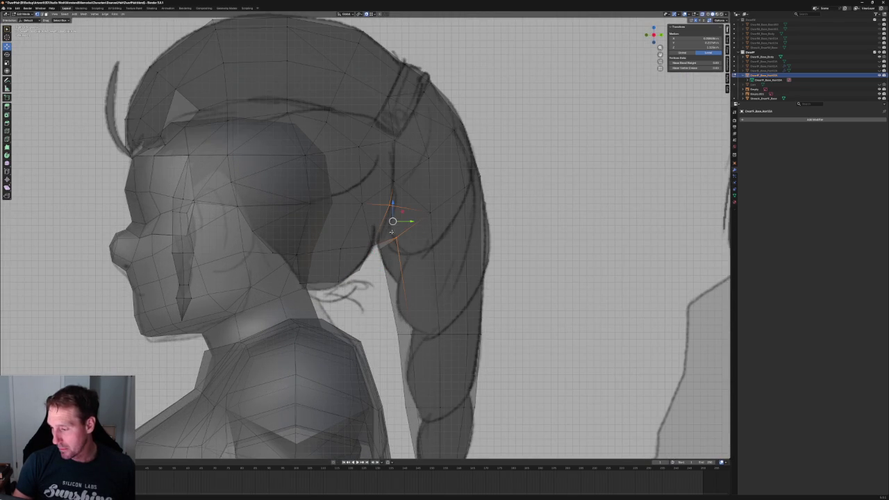
pyautogui.click(393, 221)
pyautogui.click(389, 251)
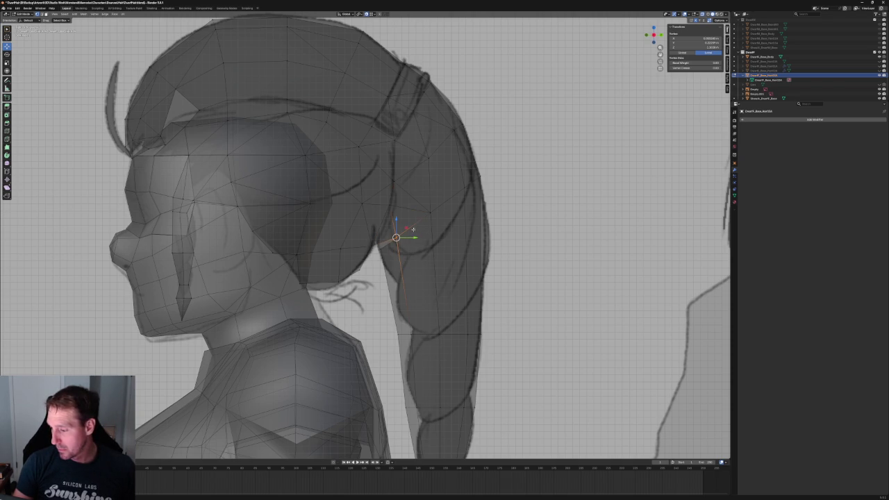
pyautogui.hotkey('alt', 'a')
pyautogui.hotkey('alt', 'z')
pyautogui.moveTo(409, 256); pyautogui.dragTo(401, 239, button='middle')
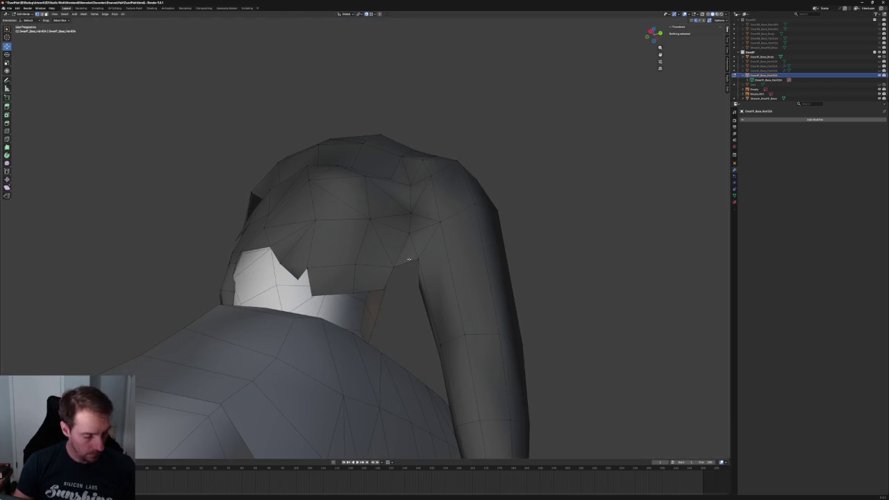
pyautogui.click(410, 247)
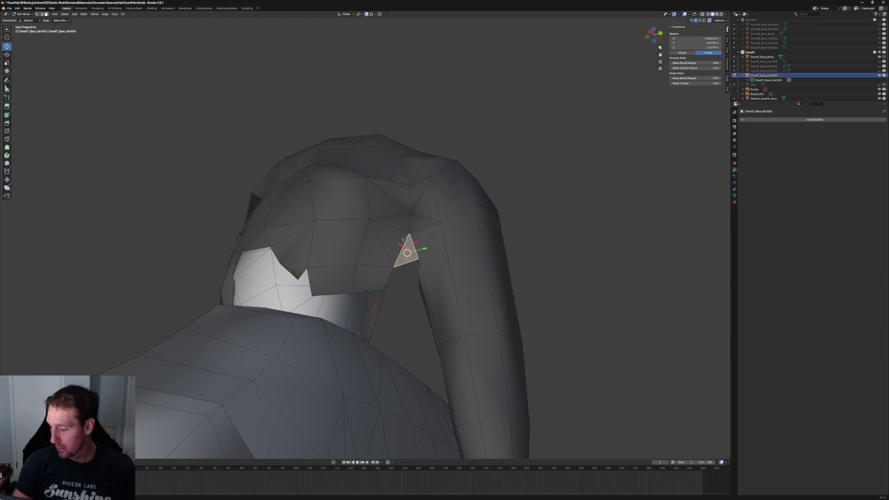
pyautogui.press('x')
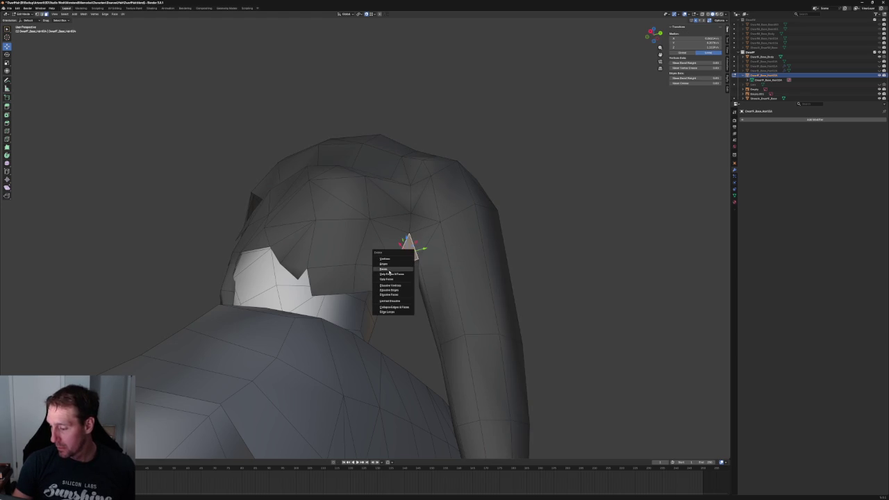
pyautogui.click(403, 260)
# Return to right side view and select the vertex at the top of the gap.
pyautogui.moveTo(421, 271); pyautogui.dragTo(449, 278, button='middle')
pyautogui.scroll(3, 448, 286)
pyautogui.press('KP_3')
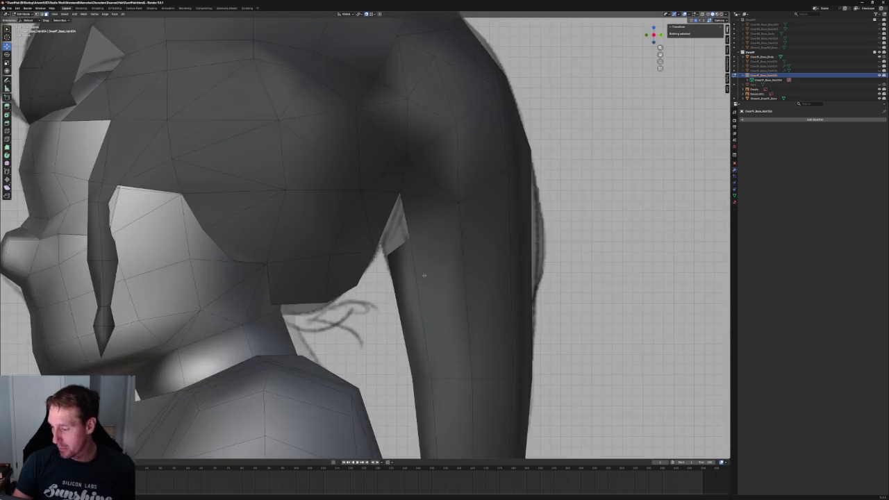
pyautogui.scroll(3, 420, 271)
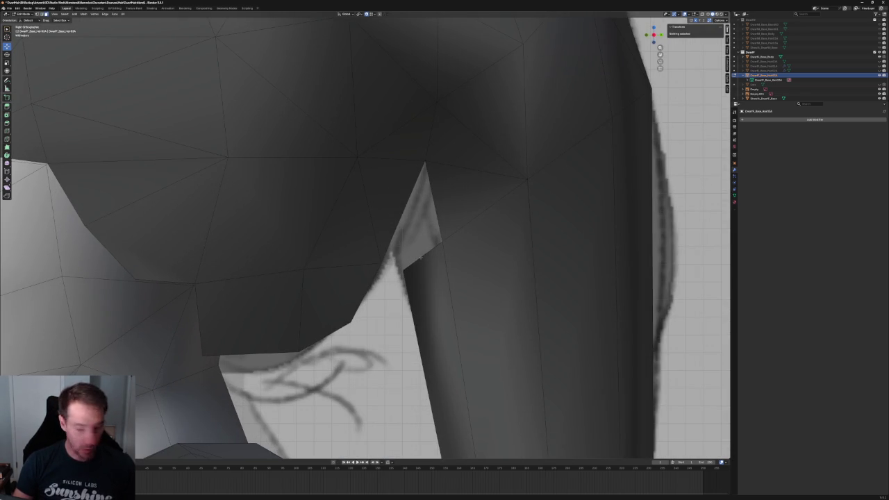
pyautogui.click(427, 252)
# Reposition the gap's top vertex and raise the junction corner vertex along the crease.
pyautogui.press('g')
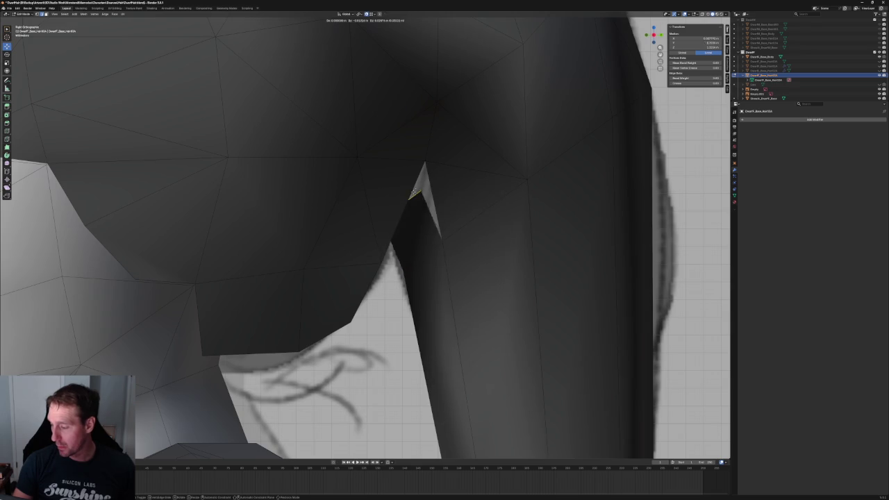
pyautogui.click(412, 206)
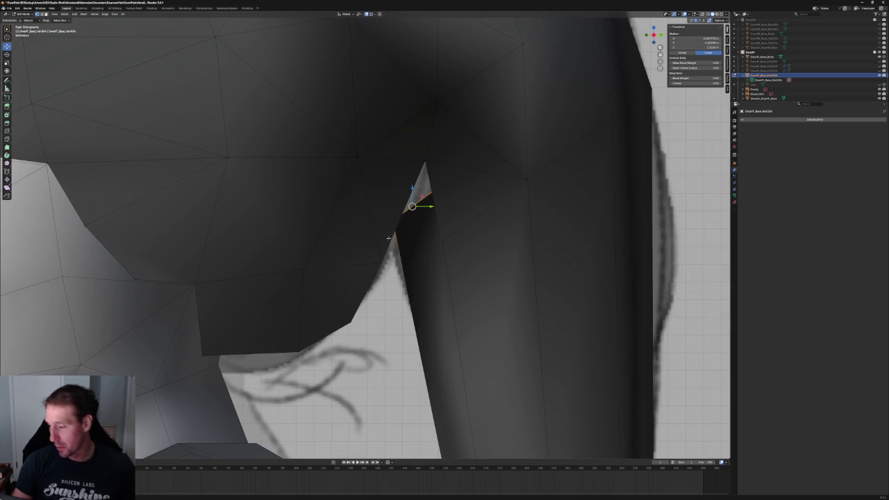
pyautogui.click(409, 208)
pyautogui.hotkey('alt', 'z')
pyautogui.hotkey('alt', 'z')
pyautogui.press('g')
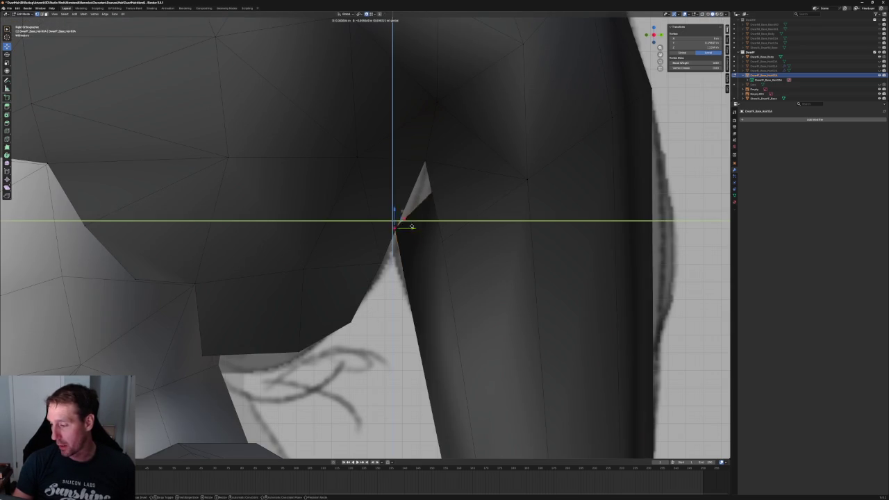
pyautogui.click(401, 239)
pyautogui.hotkey('alt', 'z')
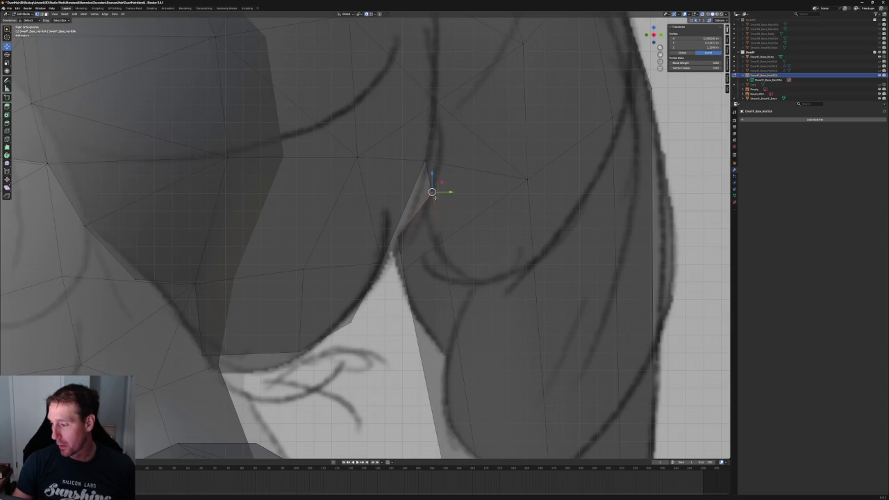
pyautogui.press('g')
pyautogui.click(422, 174)
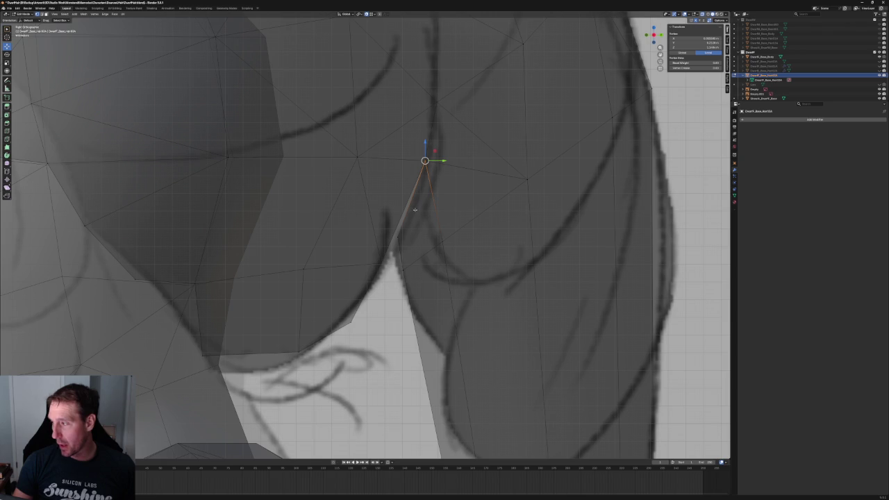
pyautogui.hotkey('alt', 'a')
# Inspect the hair mesh in perspective, checking crease and ponytail-edge vertices.
pyautogui.moveTo(411, 212)
pyautogui.mouseDown(button='middle')
pyautogui.moveTo(411, 232)
pyautogui.moveTo(390, 218)
pyautogui.moveTo(396, 206)
pyautogui.moveTo(413, 226)
pyautogui.mouseUp(button='middle')
pyautogui.scroll(3, 414, 227)
pyautogui.scroll(2, 407, 238)
pyautogui.click(411, 236)
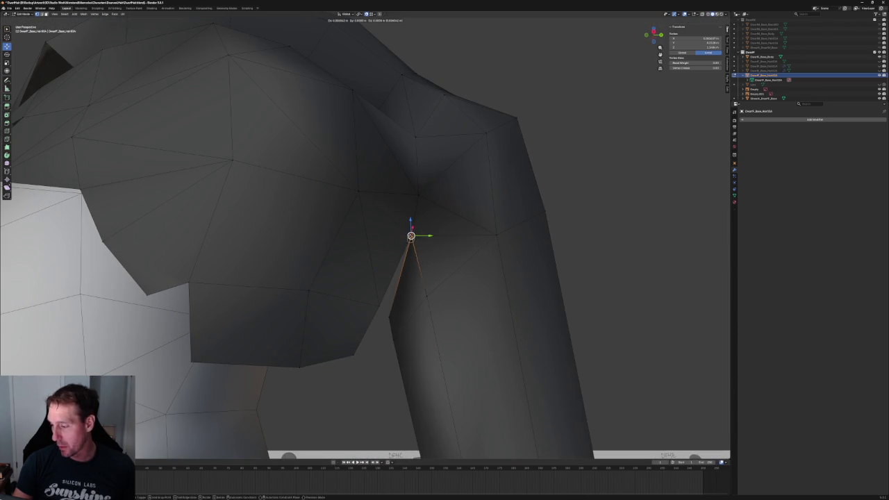
pyautogui.scroll(-4, 439, 254)
pyautogui.moveTo(433, 258); pyautogui.dragTo(422, 263, button='middle')
pyautogui.click(421, 260)
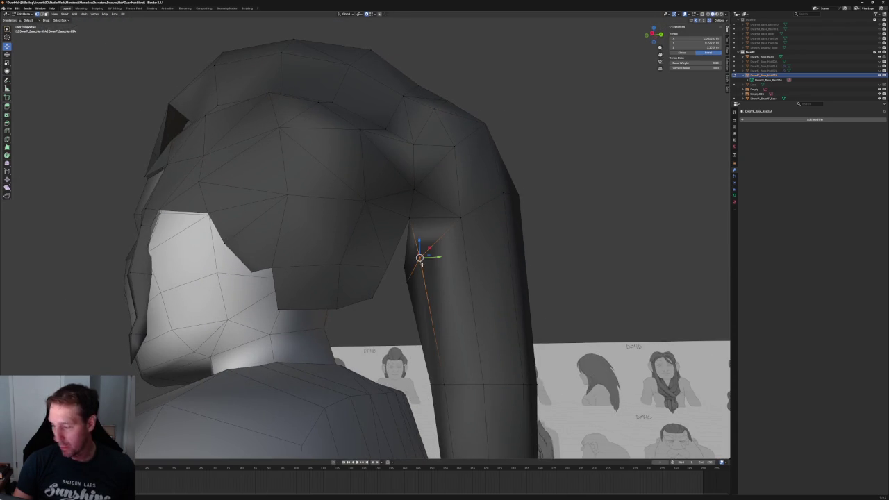
pyautogui.hotkey('alt', 'a')
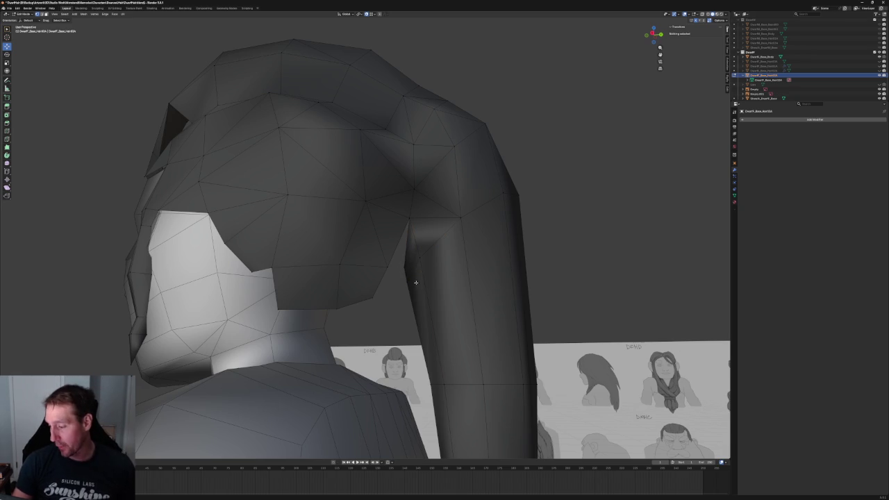
# With X-ray over the sketch, move the edge running up the crease.
pyautogui.scroll(3, 426, 283)
pyautogui.scroll(3, 427, 278)
pyautogui.scroll(3, 431, 270)
pyautogui.hotkey('alt', 'z')
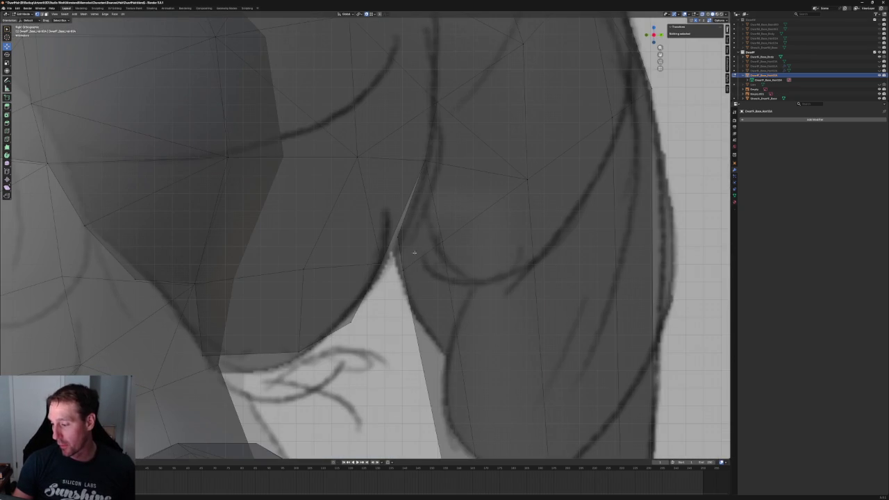
pyautogui.click(407, 254)
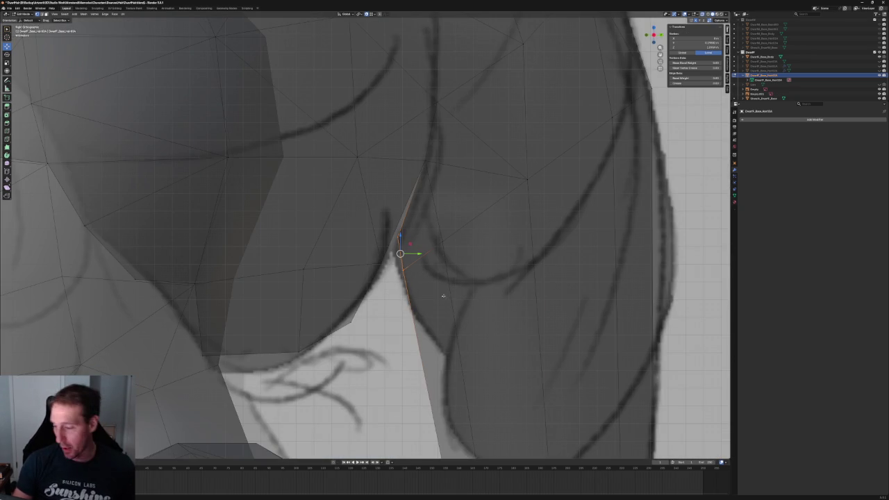
pyautogui.keyDown('alt'); pyautogui.click(444, 293); pyautogui.keyUp('alt')
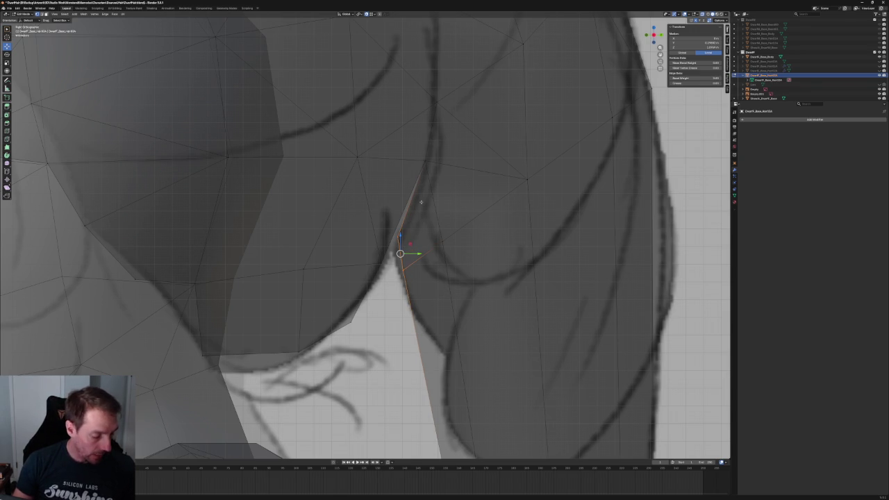
pyautogui.press('g')
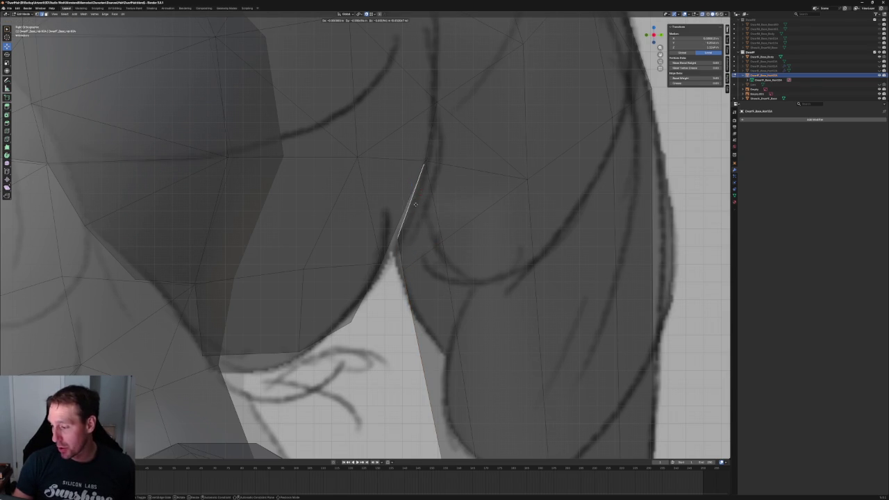
pyautogui.click(383, 286)
# Move the vertex at the bottom of the crease in right side view, constrained to the side plane.
pyautogui.scroll(-5, 384, 286)
pyautogui.moveTo(384, 286); pyautogui.dragTo(426, 281, button='middle')
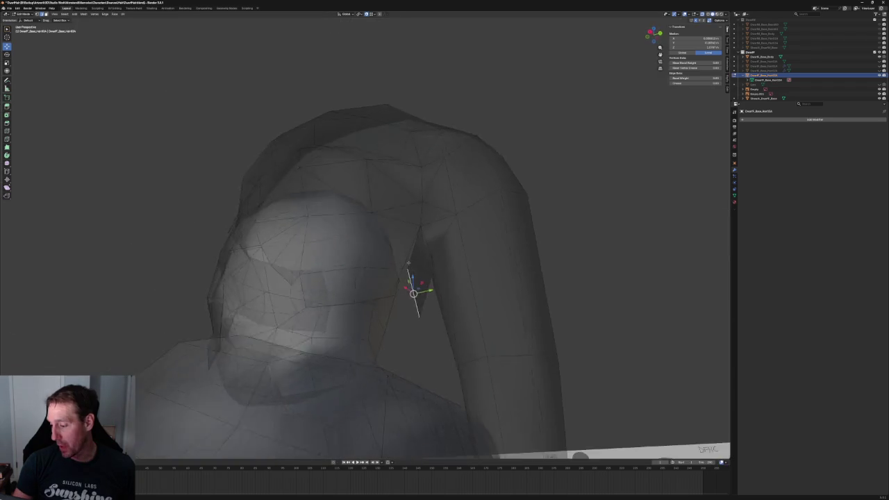
pyautogui.scroll(6, 426, 282)
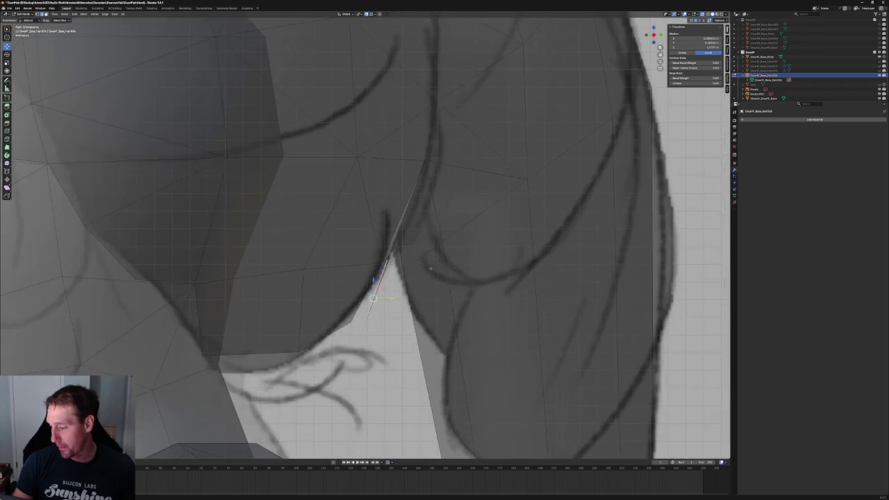
pyautogui.scroll(-6, 427, 282)
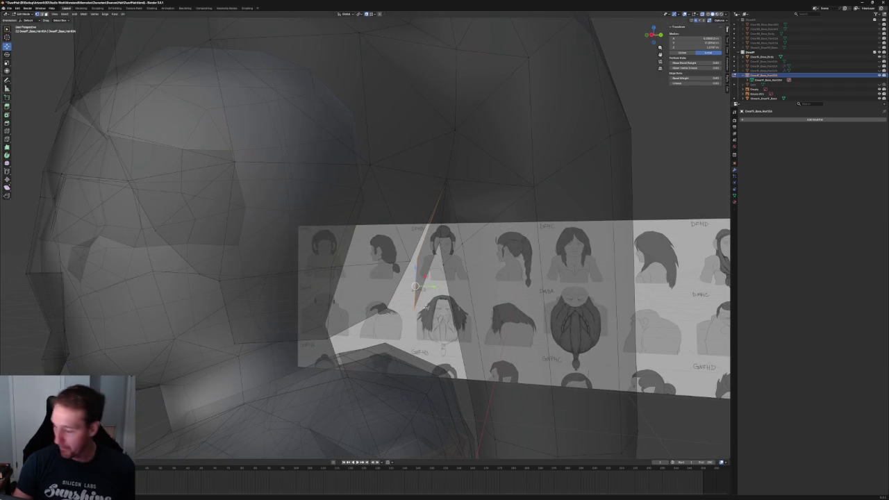
pyautogui.click(413, 309)
pyautogui.press('KP_3')
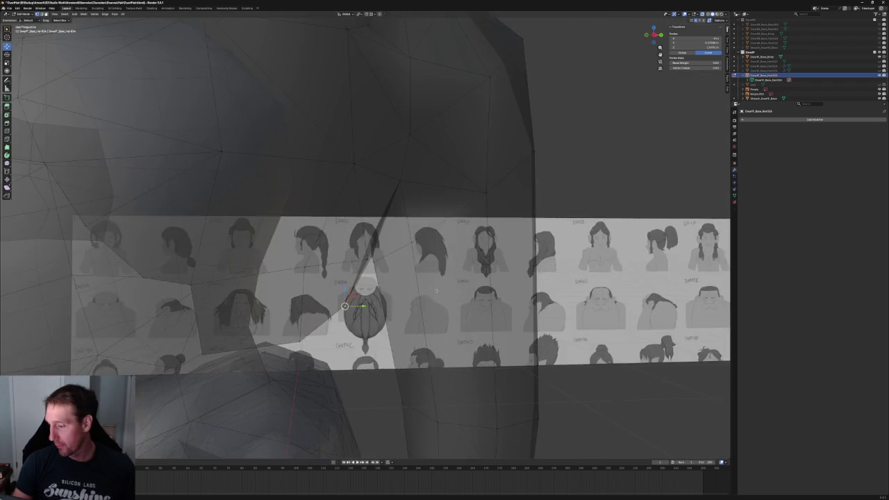
pyautogui.scroll(5, 414, 274)
pyautogui.press('g')
pyautogui.hotkey('shift', 'x')
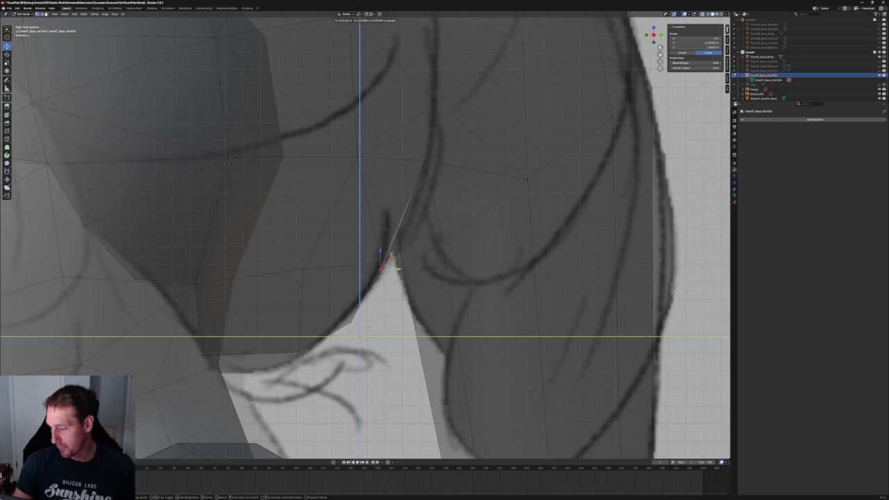
pyautogui.click(405, 255)
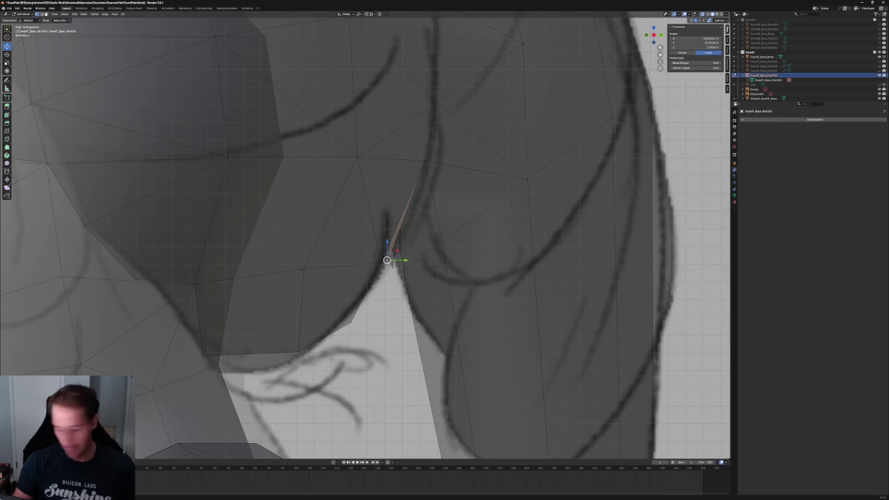
# Turn X-ray off and check the junction's vertices in perspective, then deselect all.
pyautogui.hotkey('alt', 'a')
pyautogui.hotkey('alt', 'z')
pyautogui.moveTo(395, 262)
pyautogui.mouseDown(button='middle')
pyautogui.moveTo(412, 238)
pyautogui.moveTo(407, 224)
pyautogui.mouseUp(button='middle')
pyautogui.click(461, 213)
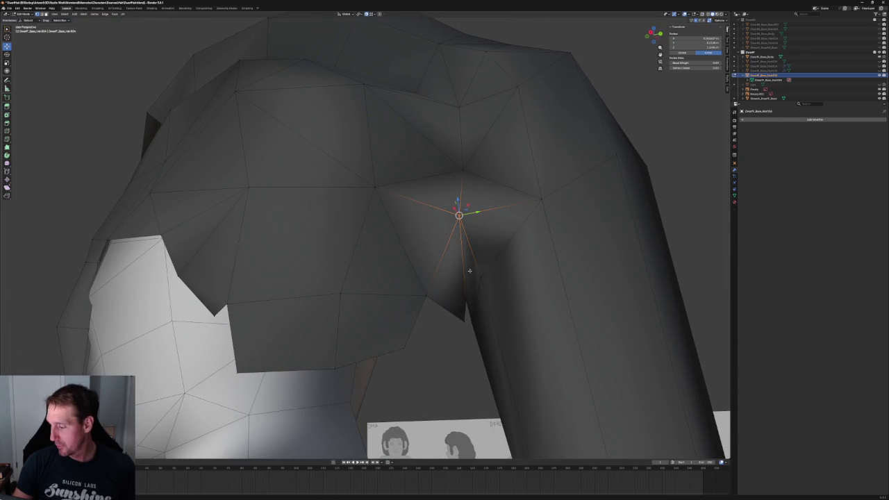
pyautogui.moveTo(429, 294); pyautogui.dragTo(424, 295)
pyautogui.keyDown('shift'); pyautogui.click(450, 299); pyautogui.keyUp('shift')
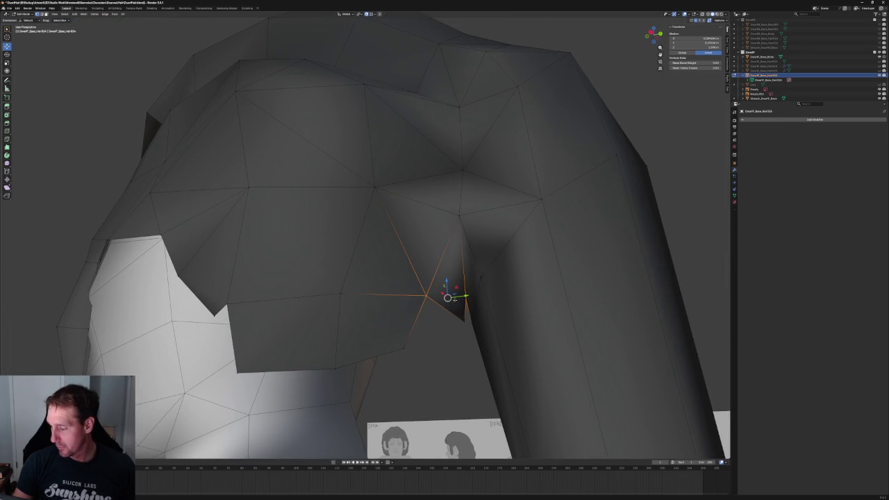
pyautogui.hotkey('alt', 'a')
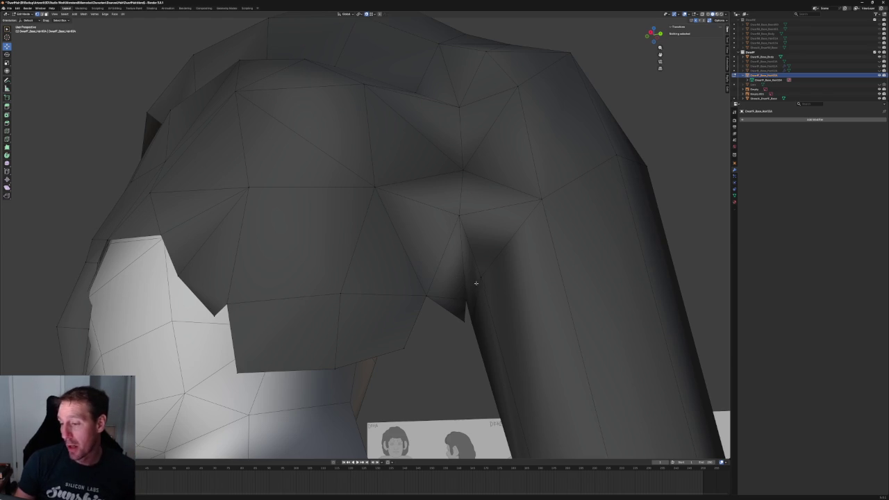
# In right orthographic view, select the ponytail junction vertex and nudge it right.
pyautogui.scroll(-5, 478, 283)
pyautogui.moveTo(478, 283); pyautogui.dragTo(433, 270, button='middle')
pyautogui.press('KP_3')
pyautogui.scroll(3, 434, 270)
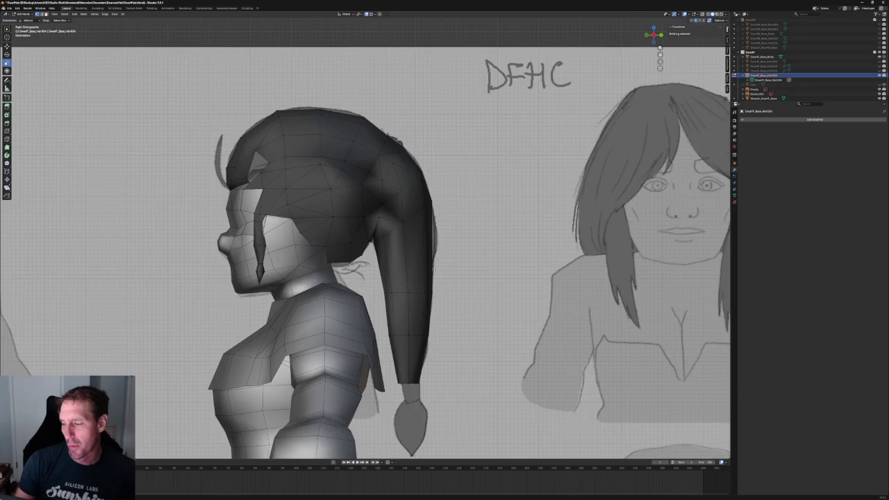
pyautogui.scroll(-4, 433, 269)
pyautogui.moveTo(310, 264)
pyautogui.mouseDown(button='middle')
pyautogui.moveTo(340, 253)
pyautogui.moveTo(362, 262)
pyautogui.mouseUp(button='middle')
pyautogui.scroll(4, 341, 254)
pyautogui.scroll(-3, 362, 262)
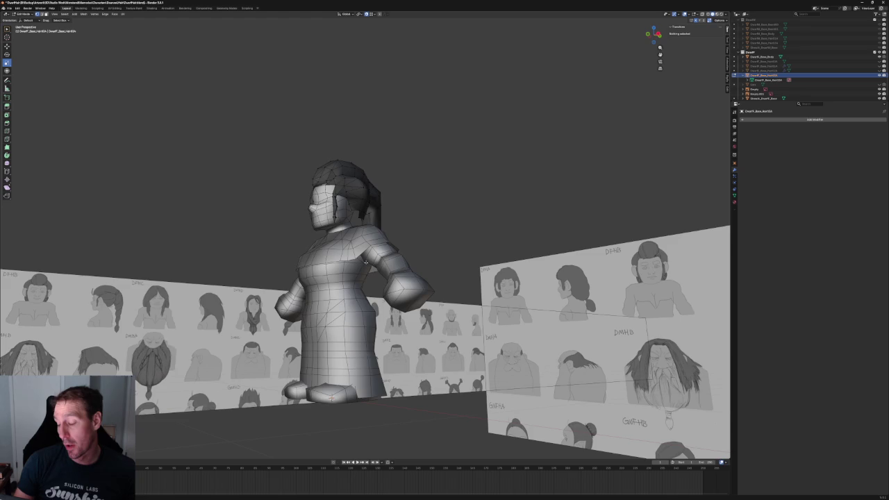
pyautogui.press('KP_3')
pyautogui.scroll(4, 386, 264)
pyautogui.scroll(4, 382, 292)
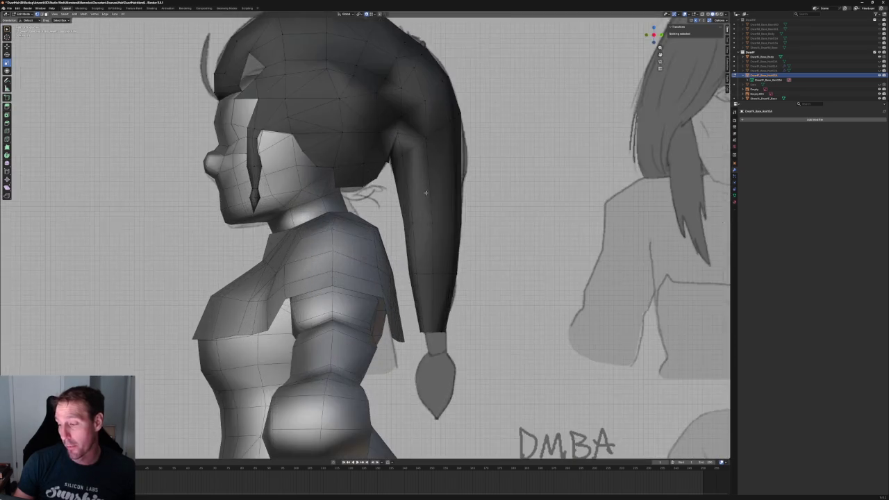
pyautogui.scroll(4, 381, 303)
pyautogui.scroll(3, 358, 255)
pyautogui.click(288, 256)
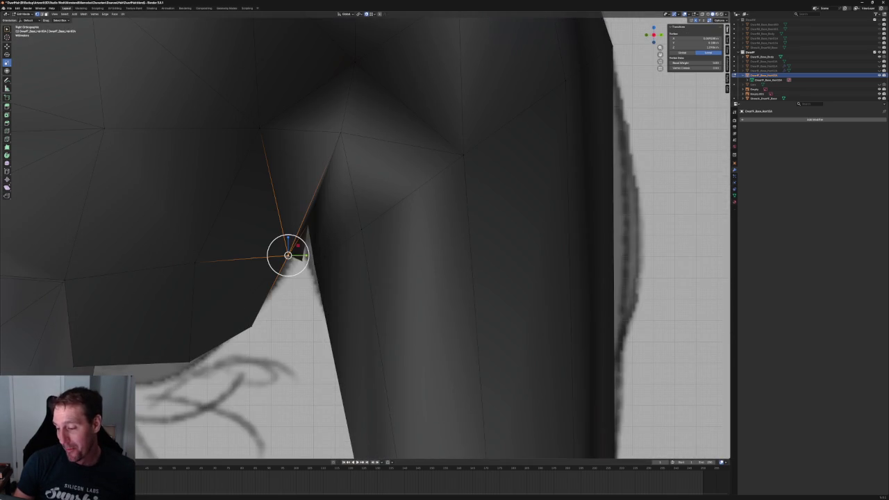
pyautogui.moveTo(288, 256); pyautogui.dragTo(297, 257)
# Move the junction vertex up and right onto the sketch outline, then lower it slightly.
pyautogui.press('g')
pyautogui.press('y')
pyautogui.press('Escape')
pyautogui.moveTo(301, 260)
pyautogui.mouseDown()
pyautogui.moveTo(311, 239)
pyautogui.moveTo(312, 255)
pyautogui.moveTo(295, 256)
pyautogui.mouseUp()
pyautogui.scroll(-3, 352, 278)
pyautogui.moveTo(373, 301); pyautogui.dragTo(409, 289, button='middle')
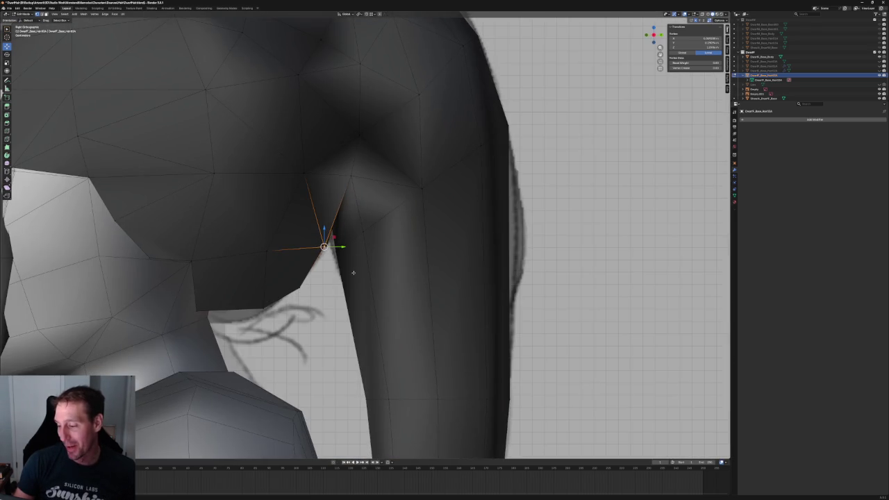
pyautogui.scroll(1, 348, 274)
pyautogui.scroll(2, 326, 269)
pyautogui.moveTo(281, 261); pyautogui.dragTo(291, 236)
pyautogui.scroll(-3, 291, 236)
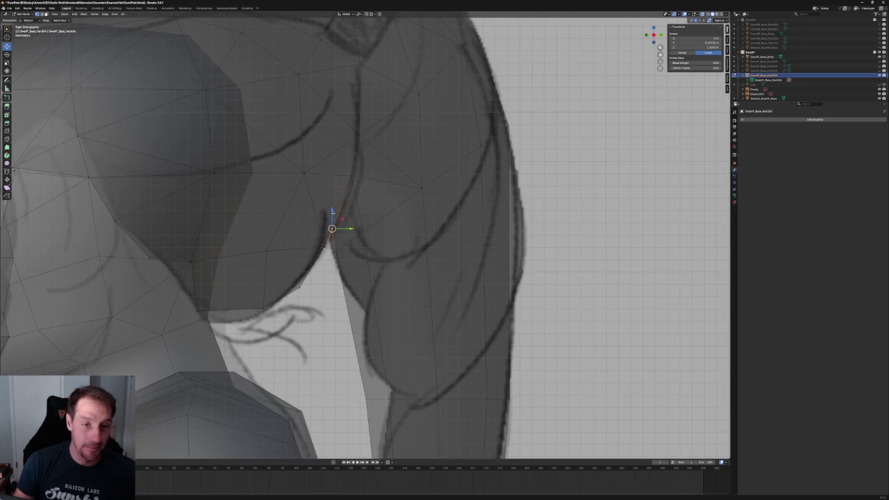
pyautogui.moveTo(333, 213); pyautogui.dragTo(334, 219)
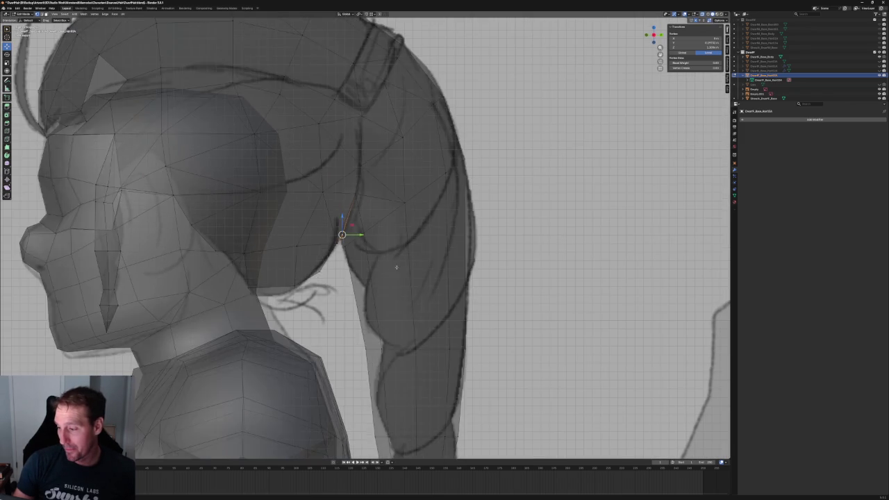
# Turn X-ray off, clear the selection, and view the back of the hair.
pyautogui.hotkey('alt', 'z')
pyautogui.hotkey('alt', 'a')
pyautogui.scroll(-5, 334, 258)
pyautogui.moveTo(334, 259); pyautogui.dragTo(297, 264, button='middle')
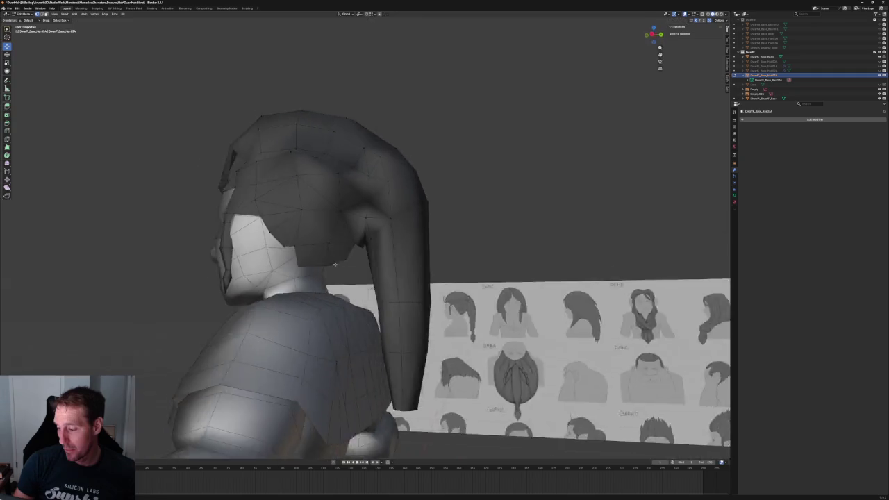
# Inspect the ponytail junction in side and front orthographic views with X-ray on.
pyautogui.click(363, 245)
pyautogui.moveTo(373, 245)
pyautogui.mouseDown(button='middle')
pyautogui.moveTo(363, 277)
pyautogui.moveTo(375, 271)
pyautogui.mouseUp(button='middle')
pyautogui.hotkey('alt', 'a')
pyautogui.scroll(-2, 362, 277)
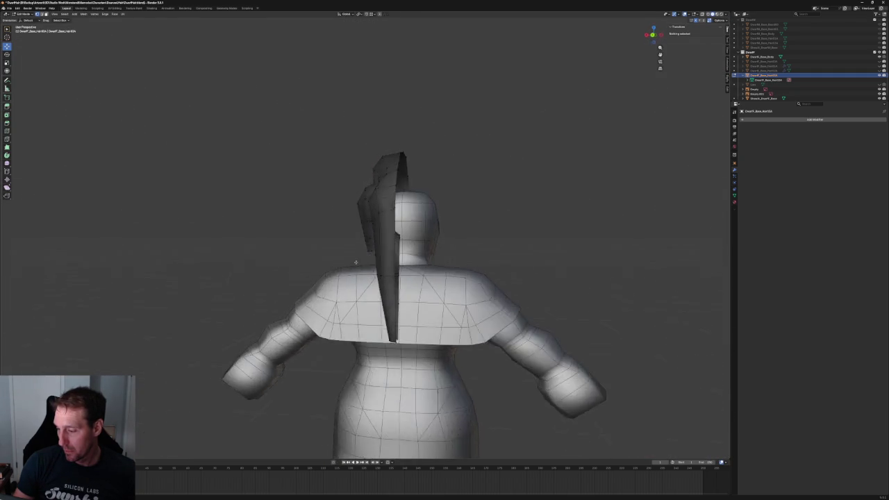
pyautogui.press('KP_3')
pyautogui.press('KP_1')
pyautogui.hotkey('alt', 'z')
# Frame the face in front view, turn X-ray off, and orbit behind the head.
pyautogui.scroll(3, 412, 249)
pyautogui.scroll(2, 412, 250)
pyautogui.keyDown('shift'); pyautogui.moveTo(412, 249); pyautogui.dragTo(381, 265, button='middle'); pyautogui.keyUp('shift')
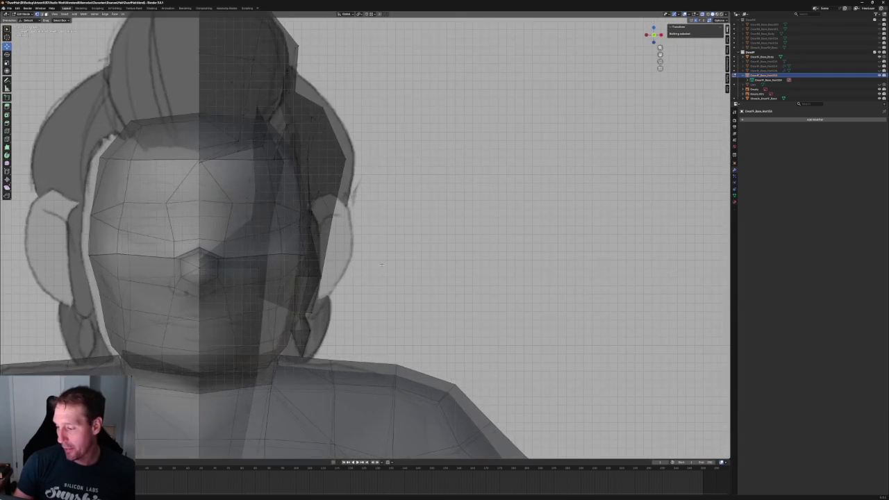
pyautogui.hotkey('alt', 'z')
pyautogui.scroll(-4, 389, 261)
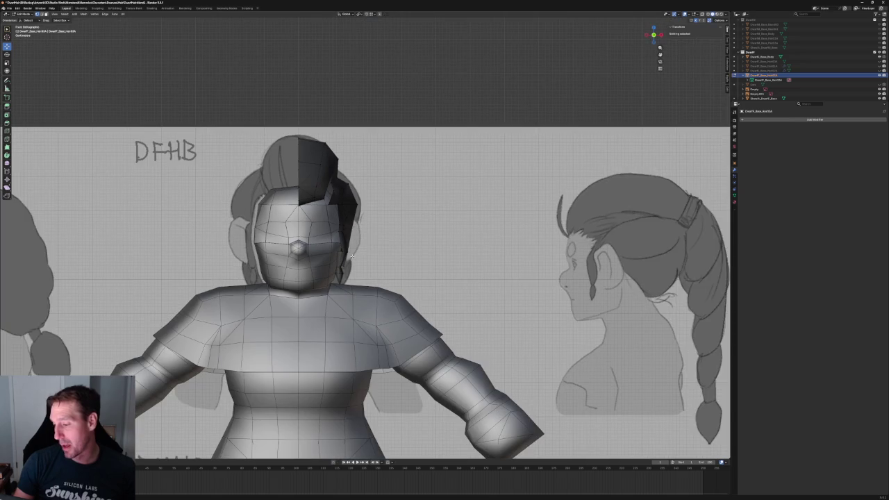
pyautogui.moveTo(358, 253); pyautogui.dragTo(369, 240, button='middle')
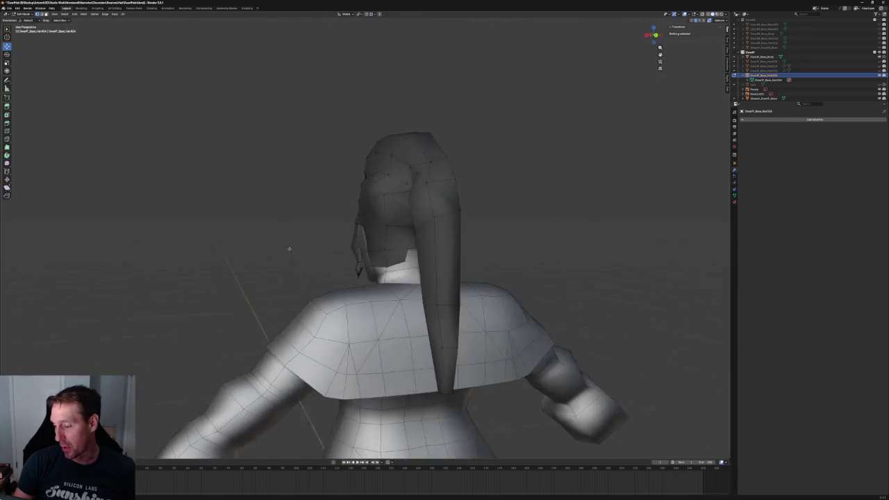
pyautogui.press('KP_3')
# Slide a vertex at the side of the hair along X toward the ponytail.
pyautogui.click(389, 222)
pyautogui.press('KP_1')
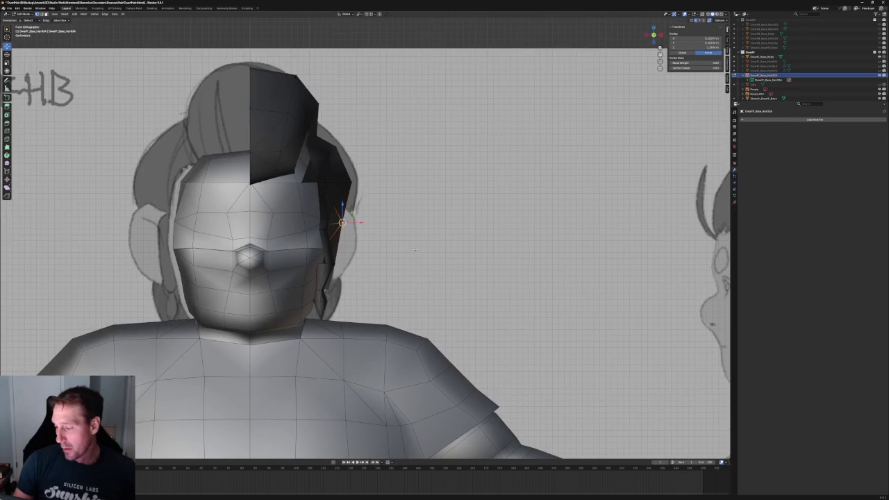
pyautogui.press('g')
pyautogui.press('x')
pyautogui.click(364, 225)
pyautogui.moveTo(363, 224); pyautogui.dragTo(292, 236, button='middle')
pyautogui.moveTo(285, 269); pyautogui.dragTo(386, 274, button='middle')
# Move two vertices beside the ponytail root along X in two passes.
pyautogui.press('g')
pyautogui.press('x')
pyautogui.click(387, 274)
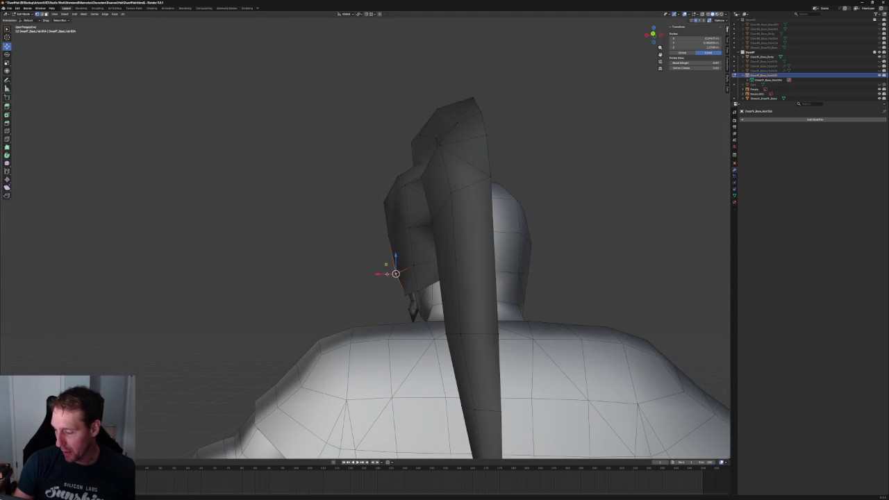
pyautogui.keyDown('shift'); pyautogui.click(420, 289); pyautogui.keyUp('shift')
pyautogui.press('g')
pyautogui.press('x')
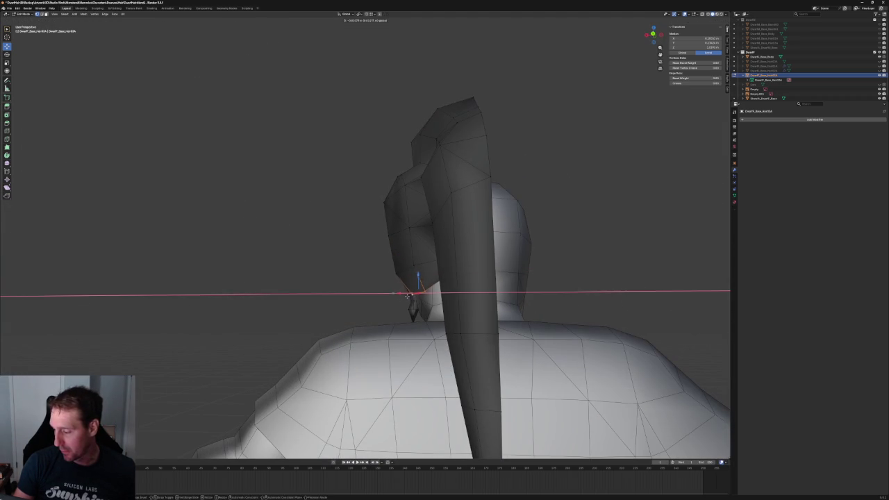
pyautogui.click(408, 296)
pyautogui.press('g')
pyautogui.press('x')
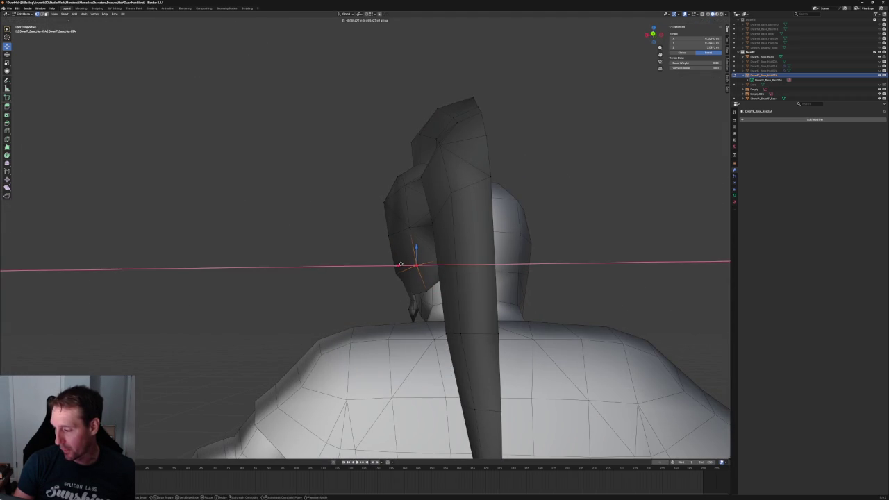
pyautogui.click(411, 238)
# Review the junction from the side with the mesh opaque, then deselect everything.
pyautogui.scroll(3, 411, 238)
pyautogui.moveTo(412, 239)
pyautogui.keyDown('alt'); pyautogui.mouseDown(button='middle')
pyautogui.moveTo(477, 252)
pyautogui.moveTo(359, 229)
pyautogui.mouseUp(button='middle'); pyautogui.keyUp('alt')
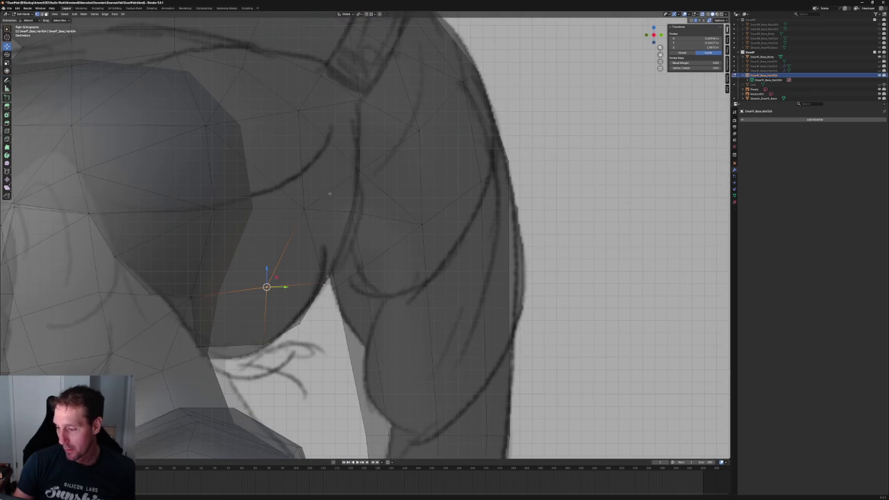
pyautogui.scroll(-5, 366, 194)
pyautogui.hotkey('alt', 'z')
pyautogui.hotkey('alt', 'a')
# Select all linked hair geometry and apply Mesh > Merge > By Distance.
pyautogui.press('l')
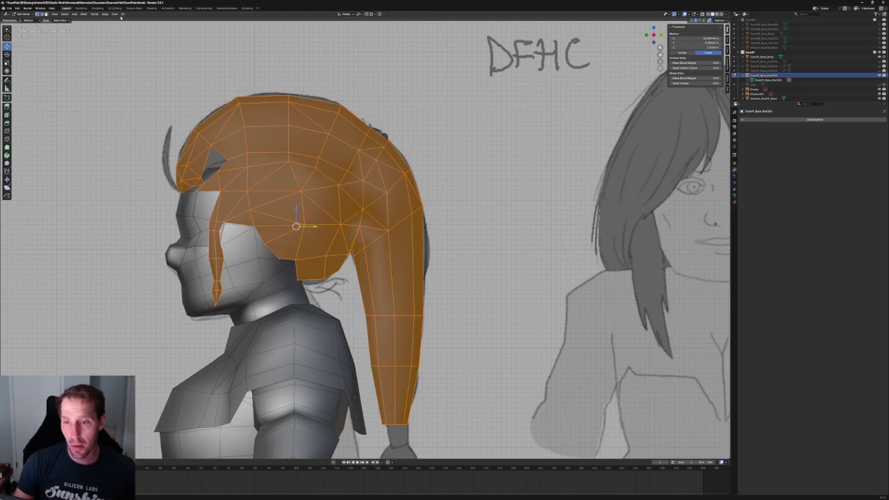
pyautogui.click(85, 14)
pyautogui.moveTo(93, 46)
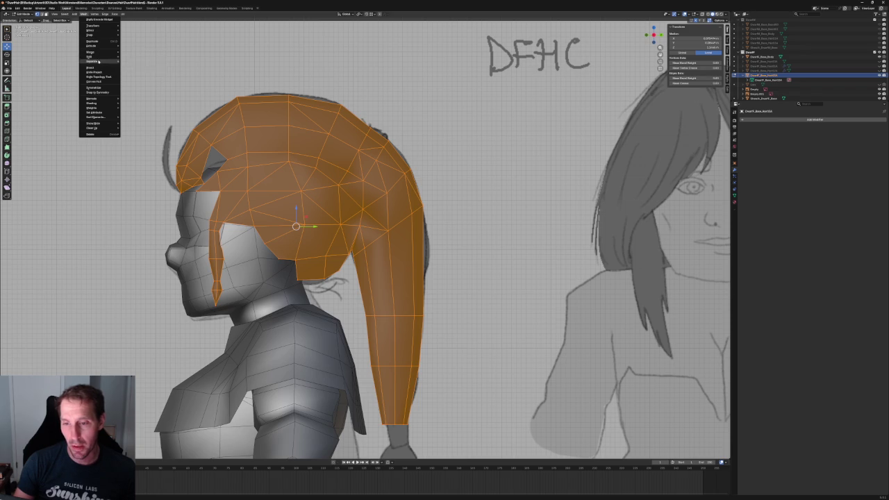
pyautogui.moveTo(93, 127)
pyautogui.click(147, 68)
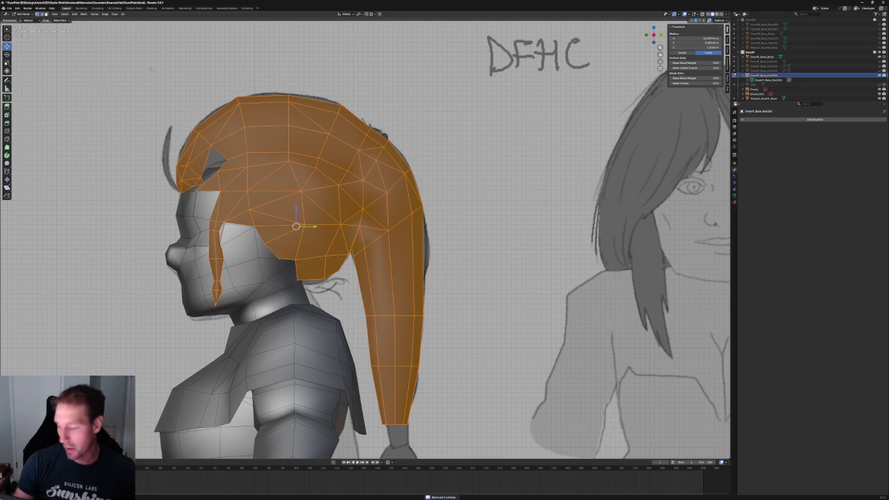
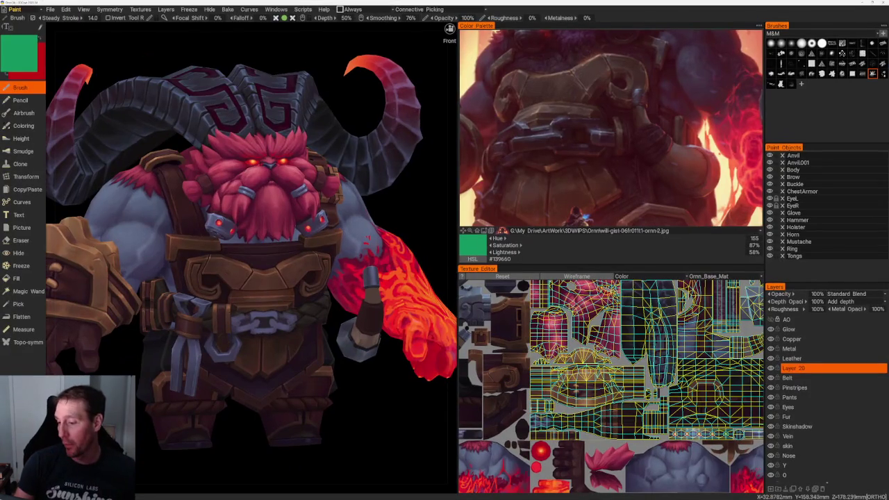
# Toggle the AO layer's visibility on and off to compare the character's shading.
pyautogui.scroll(-3, 250, 94)
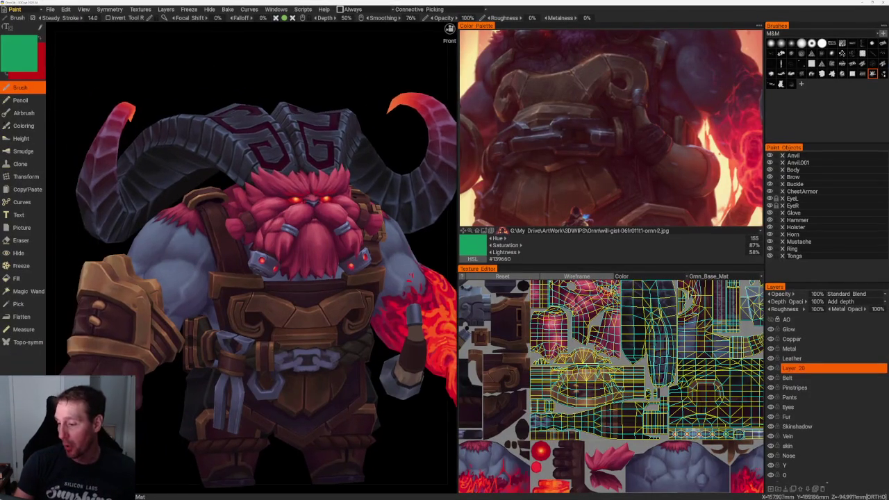
pyautogui.scroll(-3, 250, 94)
pyautogui.moveTo(250, 94); pyautogui.dragTo(450, 29)
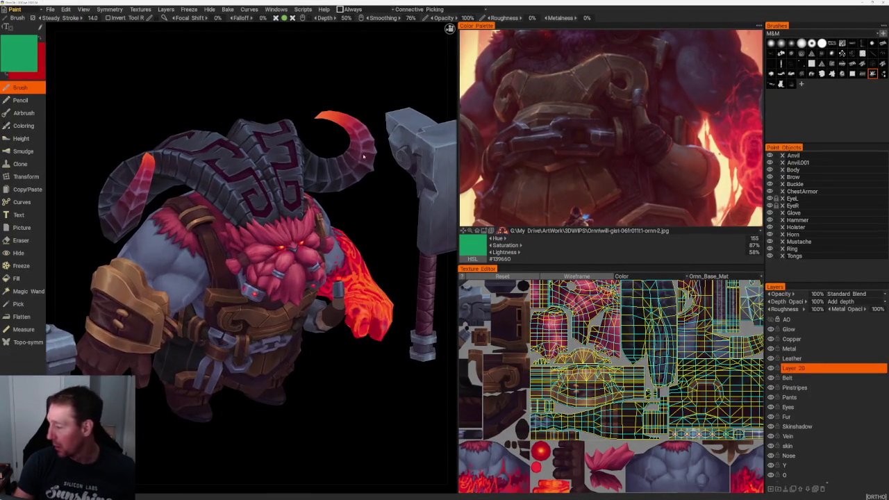
pyautogui.click(769, 319)
pyautogui.click(769, 319)
pyautogui.click(770, 319)
pyautogui.click(769, 318)
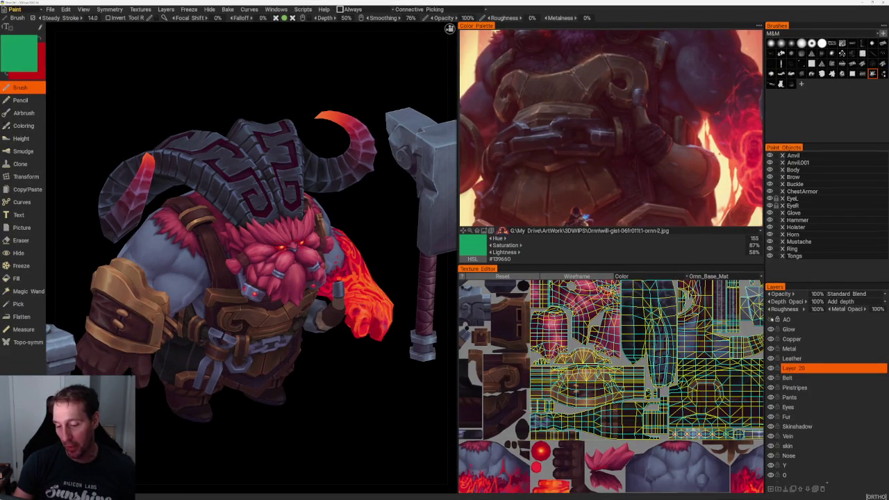
pyautogui.click(769, 319)
pyautogui.moveTo(304, 403)
pyautogui.mouseDown()
pyautogui.moveTo(359, 427)
pyautogui.moveTo(347, 429)
pyautogui.mouseUp()
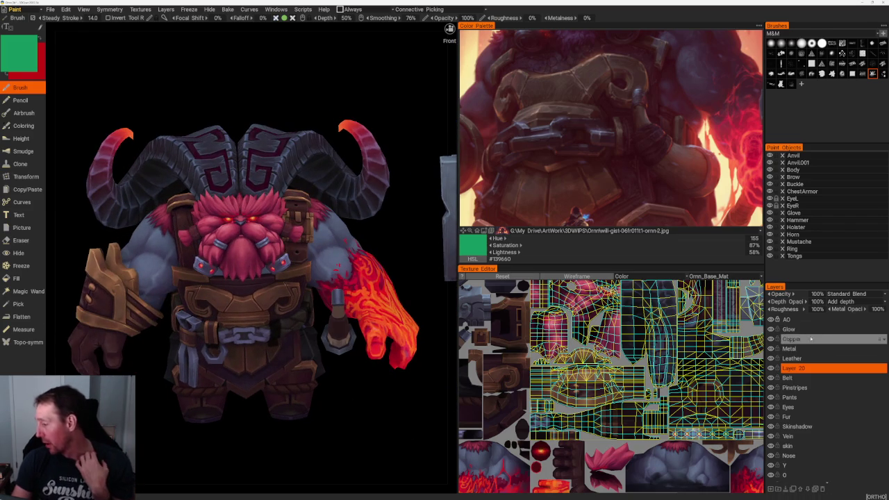
# Set the AO layer to 100% opacity with Standard Blend.
pyautogui.click(802, 320)
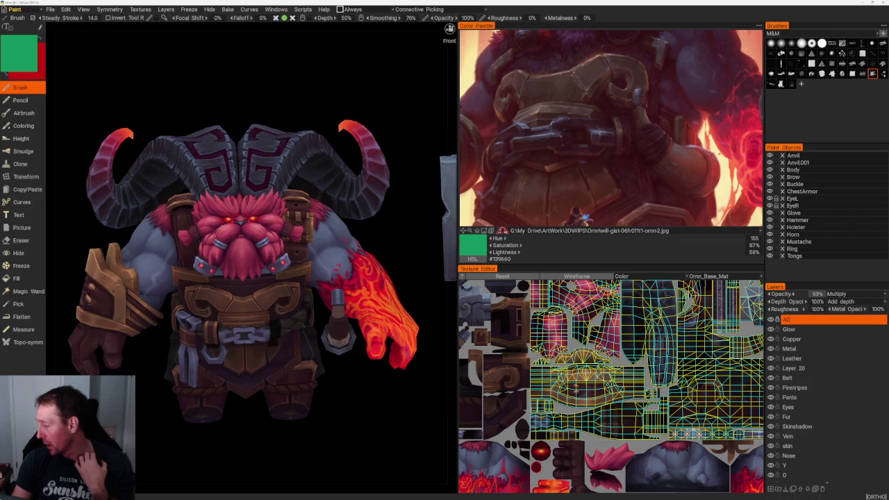
pyautogui.moveTo(820, 295); pyautogui.dragTo(824, 296)
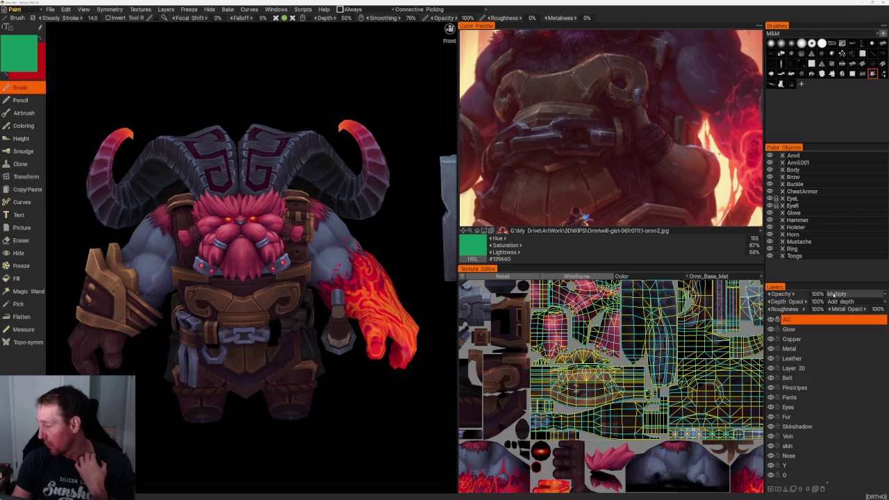
pyautogui.click(836, 294)
pyautogui.click(845, 64)
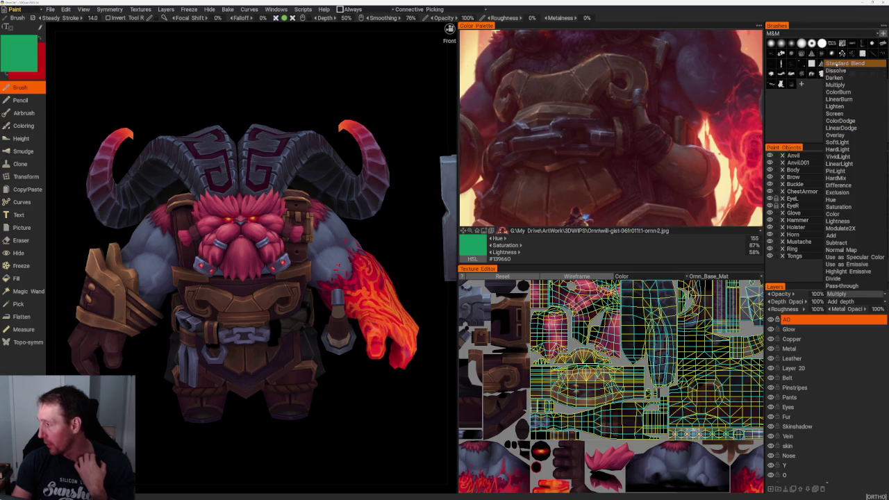
pyautogui.moveTo(368, 429); pyautogui.dragTo(362, 368)
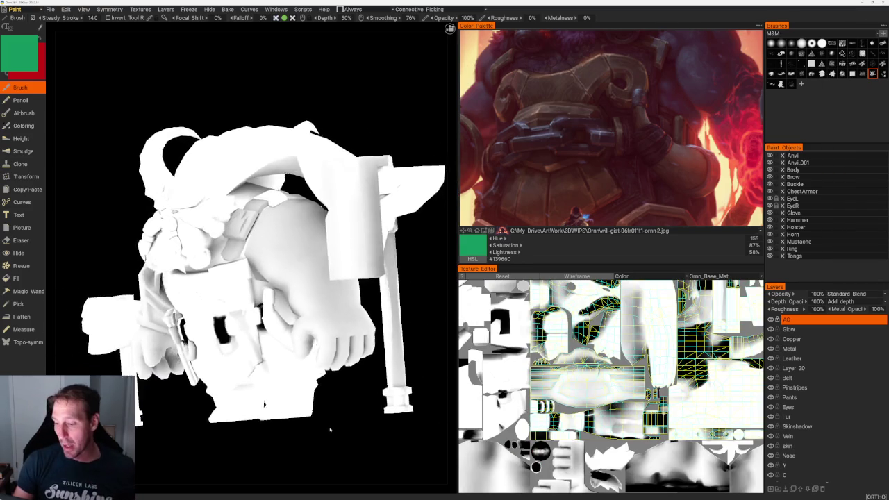
# Delete the old AO layer and add a new empty layer named 'AO'.
pyautogui.scroll(-3, 361, 368)
pyautogui.scroll(3, 362, 368)
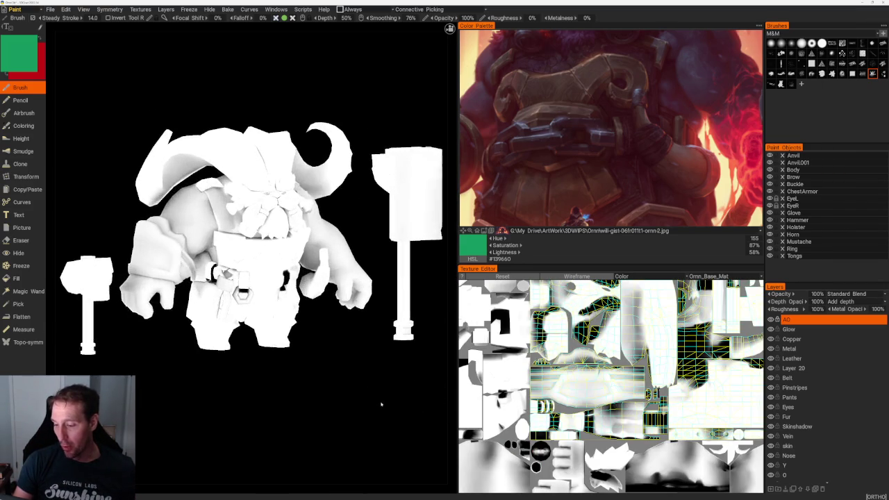
pyautogui.moveTo(381, 405)
pyautogui.mouseDown()
pyautogui.moveTo(327, 394)
pyautogui.moveTo(368, 389)
pyautogui.mouseUp()
pyautogui.scroll(3, 341, 396)
pyautogui.scroll(2, 341, 395)
pyautogui.scroll(-3, 368, 389)
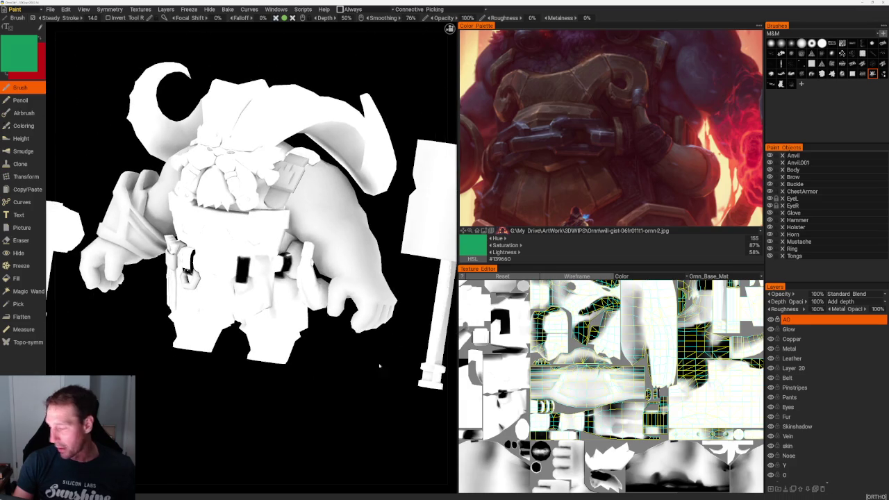
pyautogui.click(822, 489)
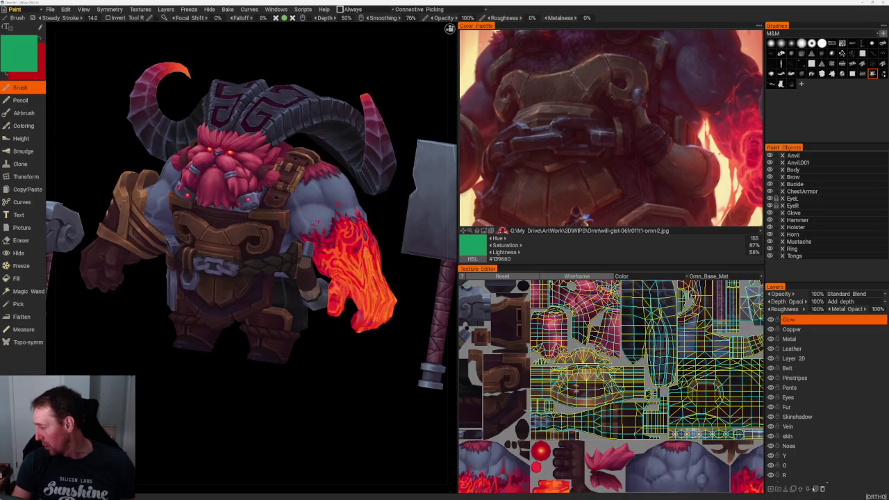
pyautogui.click(770, 489)
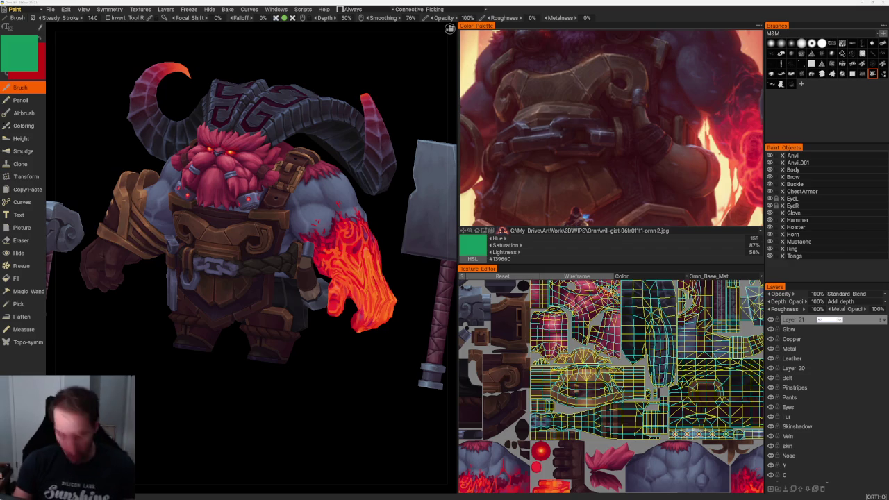
pyautogui.write('AO')
pyautogui.press('Return')
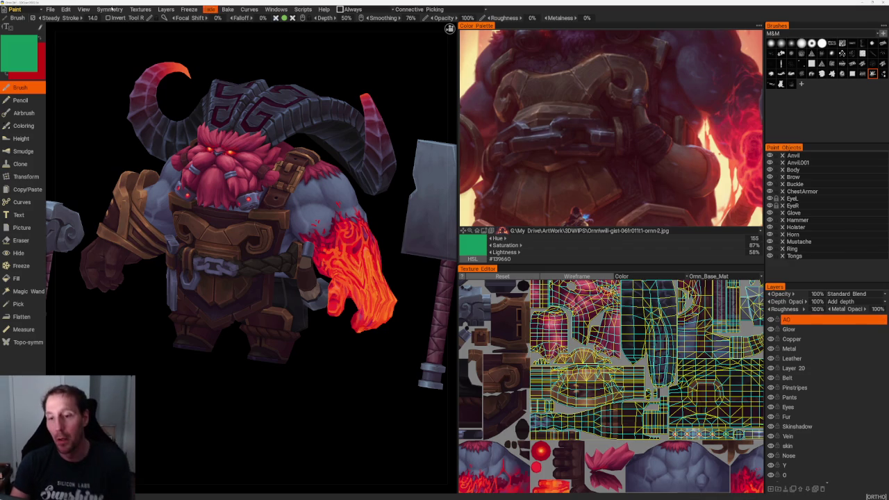
pyautogui.click(136, 9)
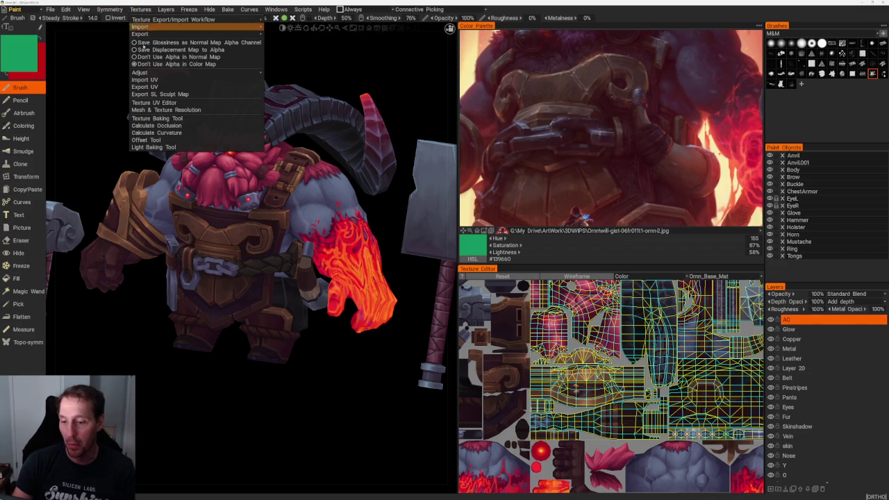
# Calculate occlusion from sphere light sources into the current AO layer.
pyautogui.click(161, 126)
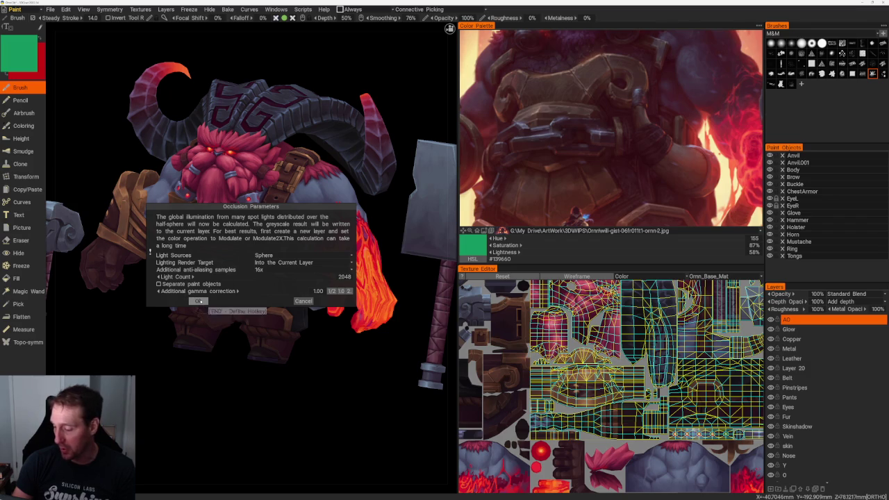
pyautogui.click(198, 301)
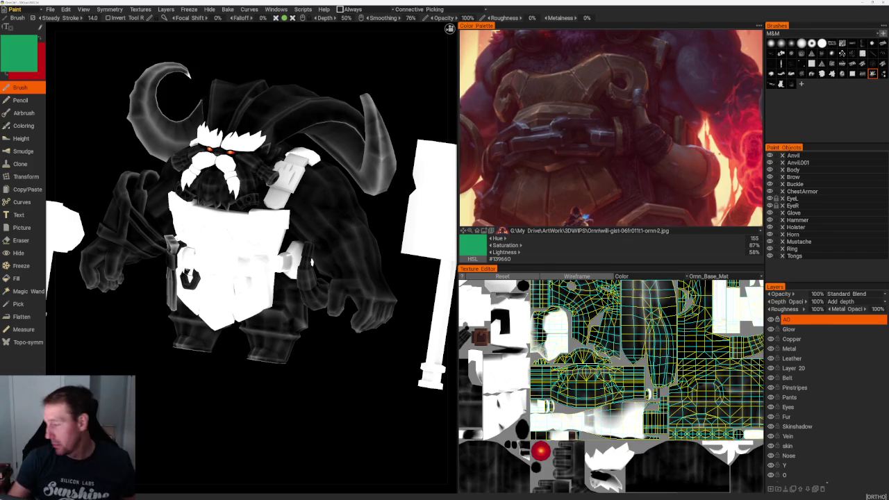
pyautogui.moveTo(299, 361)
pyautogui.mouseDown()
pyautogui.moveTo(327, 368)
pyautogui.moveTo(317, 377)
pyautogui.mouseUp()
pyautogui.scroll(-3, 317, 347)
pyautogui.moveTo(318, 331)
pyautogui.mouseDown()
pyautogui.moveTo(356, 339)
pyautogui.moveTo(322, 369)
pyautogui.moveTo(179, 389)
pyautogui.moveTo(194, 407)
pyautogui.moveTo(314, 421)
pyautogui.moveTo(343, 388)
pyautogui.mouseUp()
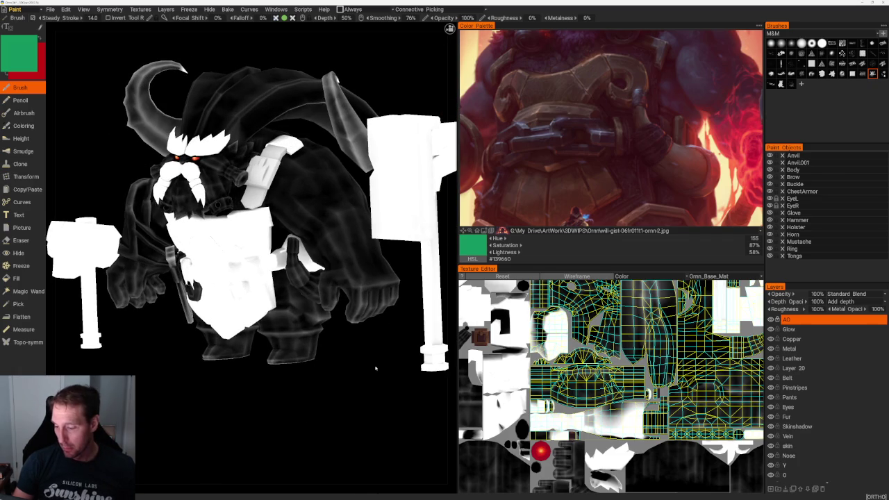
pyautogui.click(772, 319)
pyautogui.click(773, 319)
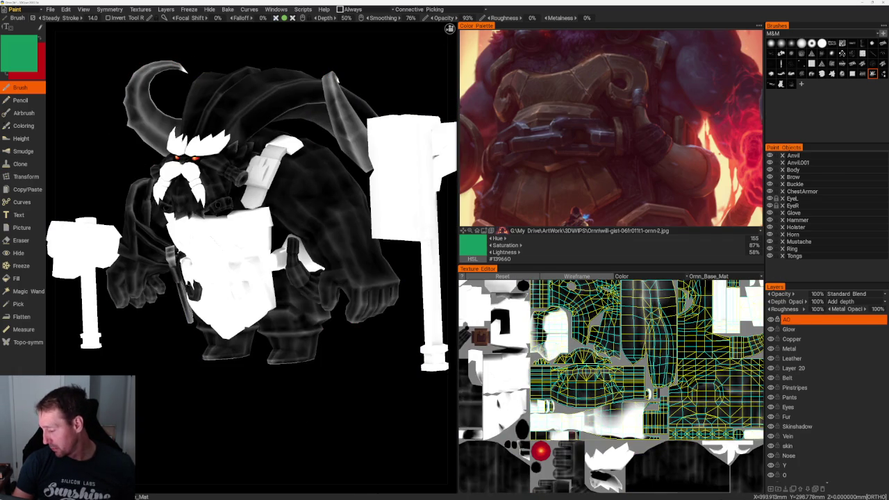
pyautogui.moveTo(356, 380)
pyautogui.mouseDown()
pyautogui.moveTo(364, 384)
pyautogui.moveTo(231, 389)
pyautogui.moveTo(236, 326)
pyautogui.mouseUp()
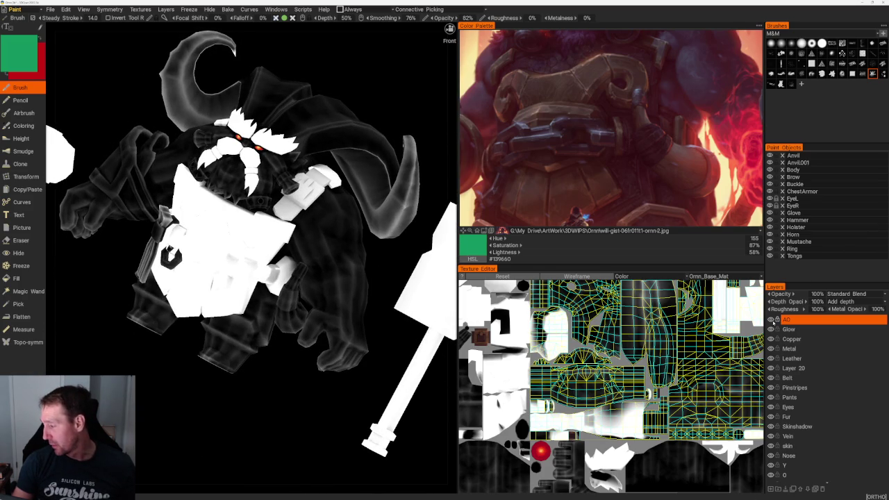
pyautogui.click(770, 319)
# Orbit and zoom to a front view of the fully coloured dwarf.
pyautogui.moveTo(277, 104); pyautogui.dragTo(333, 93)
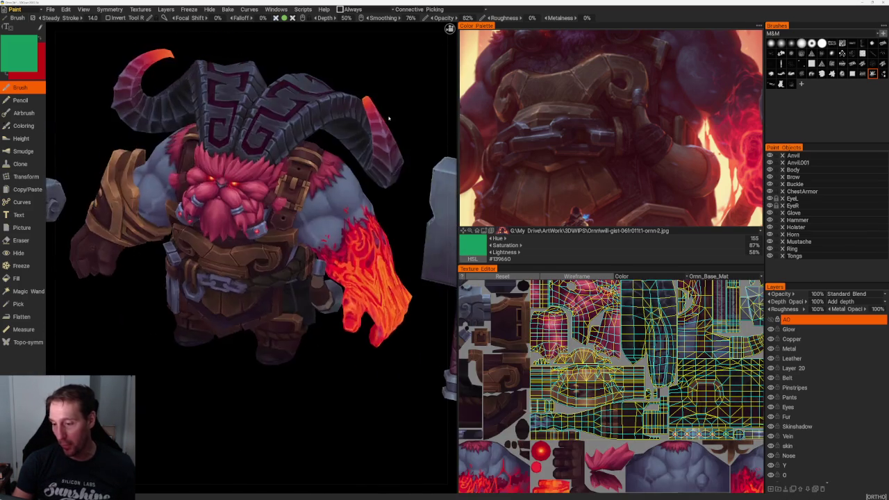
pyautogui.scroll(-3, 334, 93)
pyautogui.scroll(2, 359, 138)
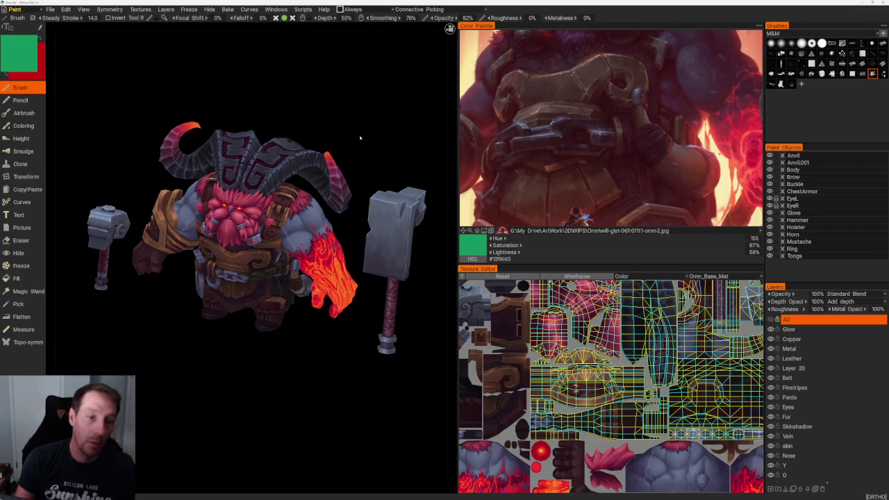
pyautogui.moveTo(396, 109); pyautogui.dragTo(393, 103)
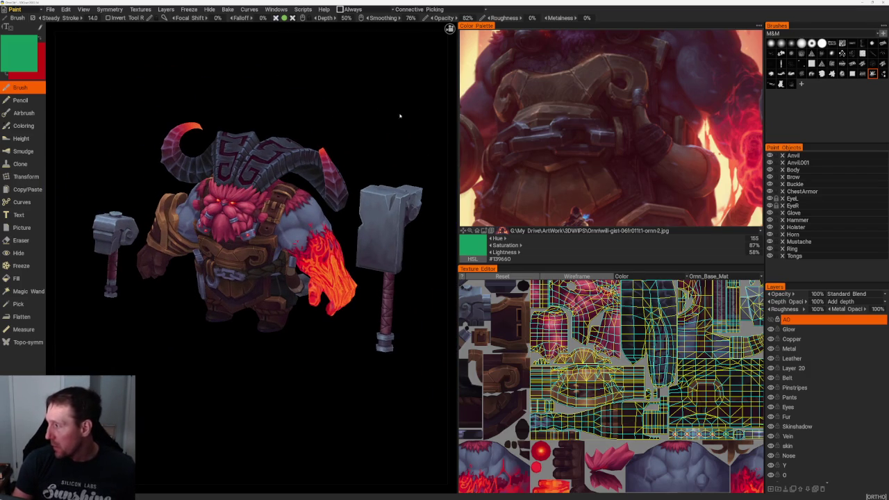
pyautogui.scroll(1, 406, 116)
pyautogui.scroll(2, 398, 134)
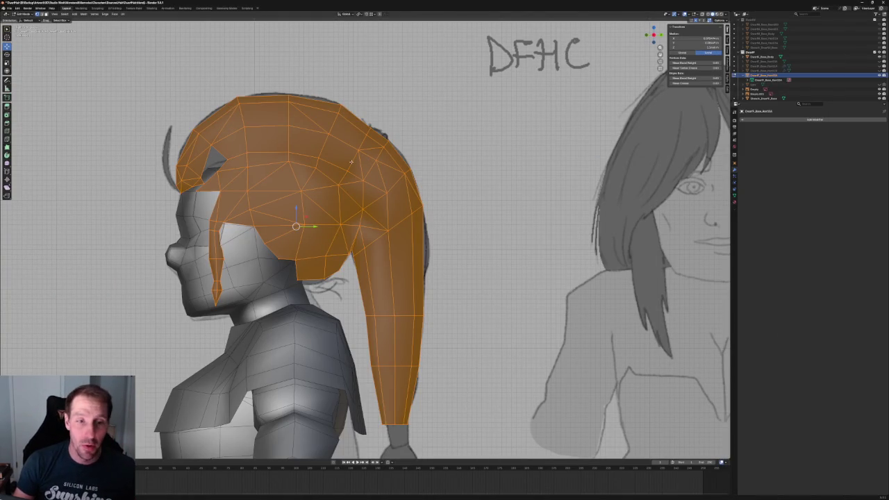
# Select two vertices at the hair's nape in the right side view.
pyautogui.scroll(-3, 352, 163)
pyautogui.scroll(3, 312, 173)
pyautogui.scroll(1, 292, 182)
pyautogui.scroll(2, 282, 185)
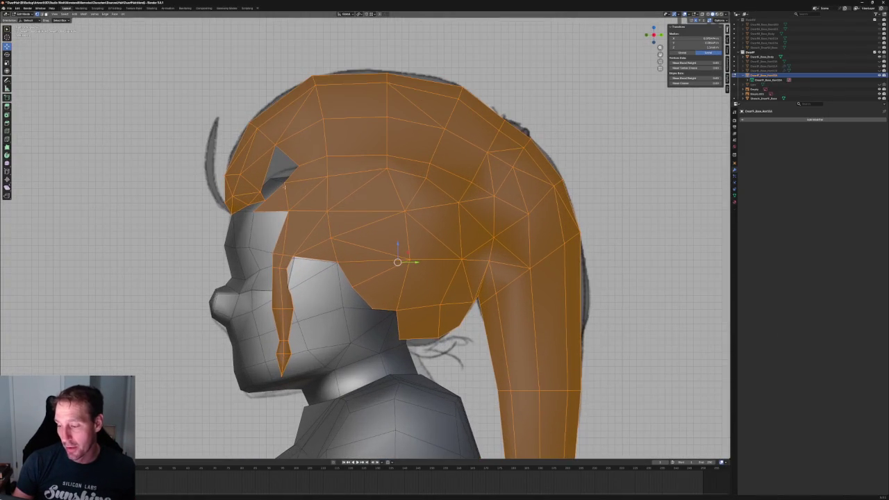
pyautogui.scroll(-4, 283, 186)
pyautogui.scroll(1, 282, 185)
pyautogui.moveTo(282, 185); pyautogui.dragTo(352, 210, button='middle')
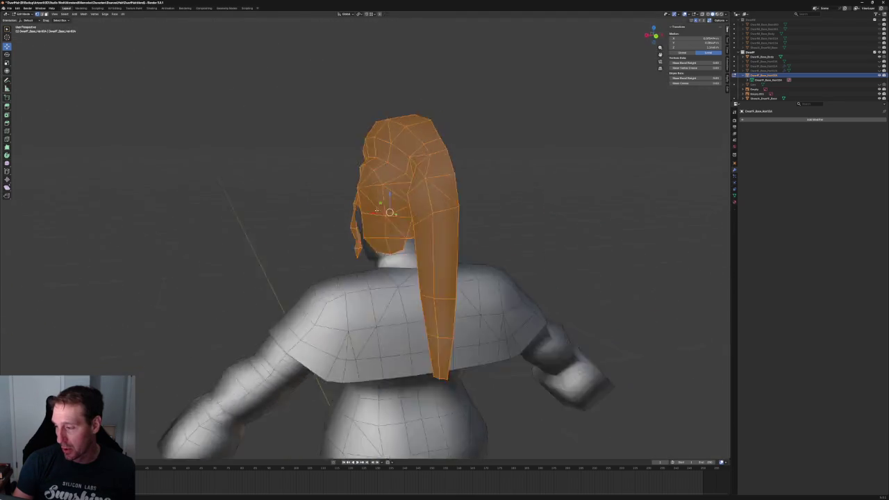
pyautogui.press('KP_3')
pyautogui.scroll(3, 333, 283)
pyautogui.scroll(3, 333, 282)
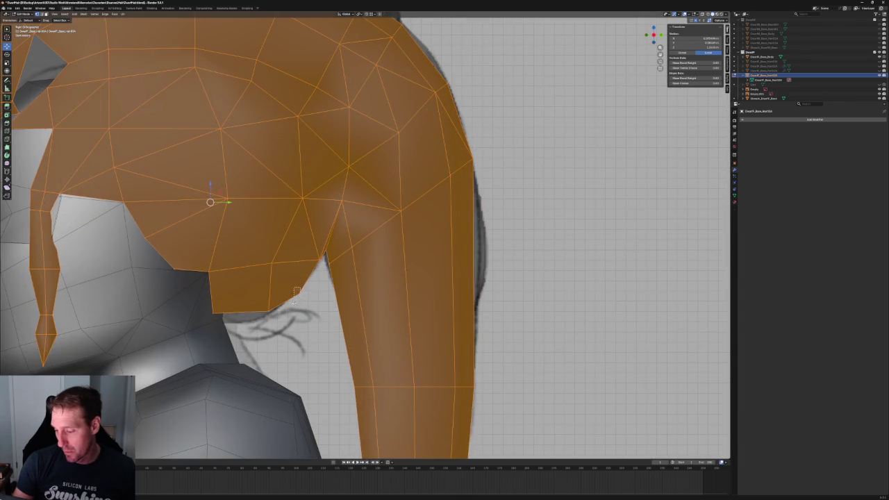
pyautogui.click(296, 295)
pyautogui.scroll(-4, 296, 295)
pyautogui.moveTo(296, 295)
pyautogui.mouseDown(button='middle')
pyautogui.moveTo(294, 252)
pyautogui.moveTo(351, 286)
pyautogui.mouseUp(button='middle')
pyautogui.scroll(2, 312, 276)
pyautogui.scroll(2, 312, 276)
pyautogui.keyDown('shift'); pyautogui.click(351, 285); pyautogui.keyUp('shift')
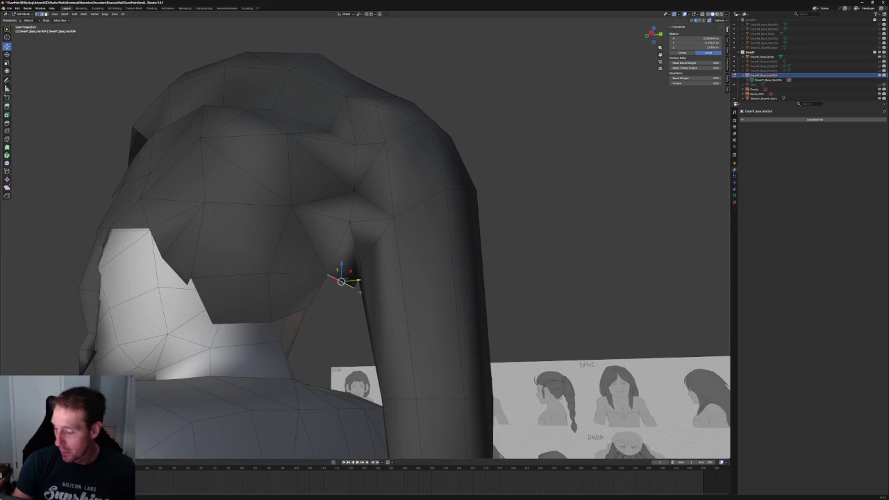
# Move the selected nape vertices down and left to follow the reference sketch.
pyautogui.press('KP_3')
pyautogui.scroll(2, 332, 244)
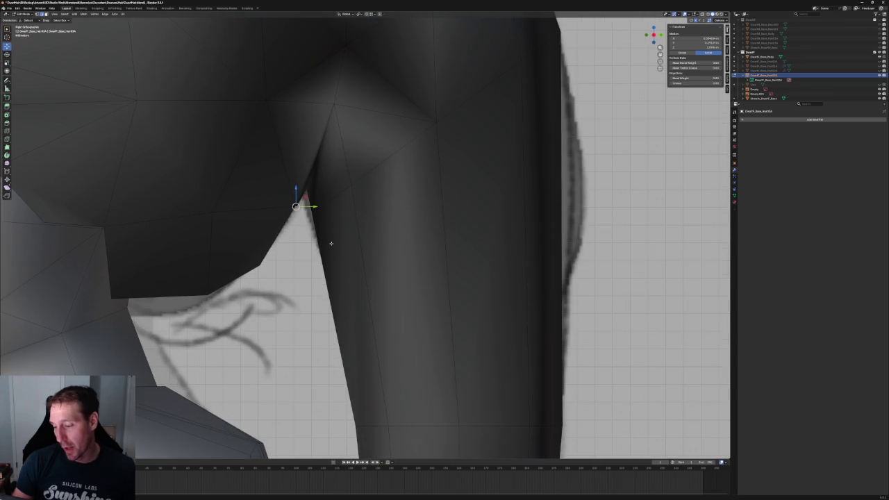
pyautogui.press('g')
pyautogui.click(275, 255)
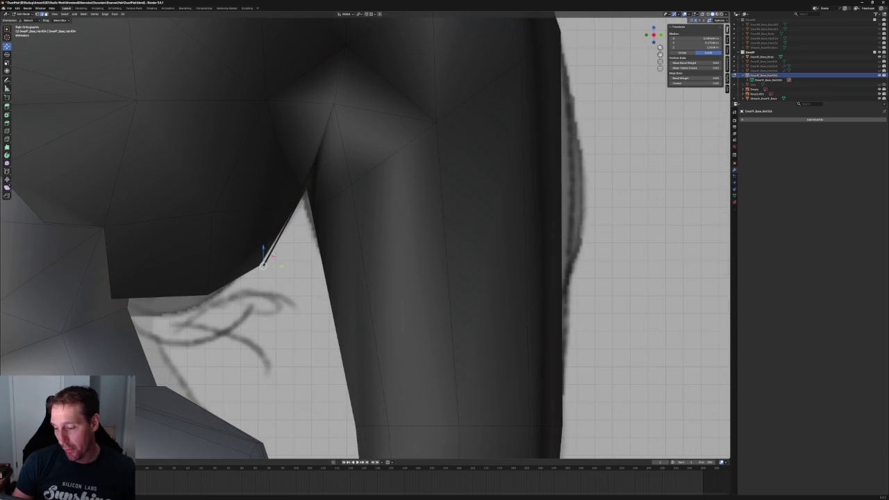
pyautogui.press('g')
pyautogui.click(219, 287)
pyautogui.moveTo(213, 283); pyautogui.dragTo(393, 305, button='middle')
pyautogui.scroll(5, 394, 305)
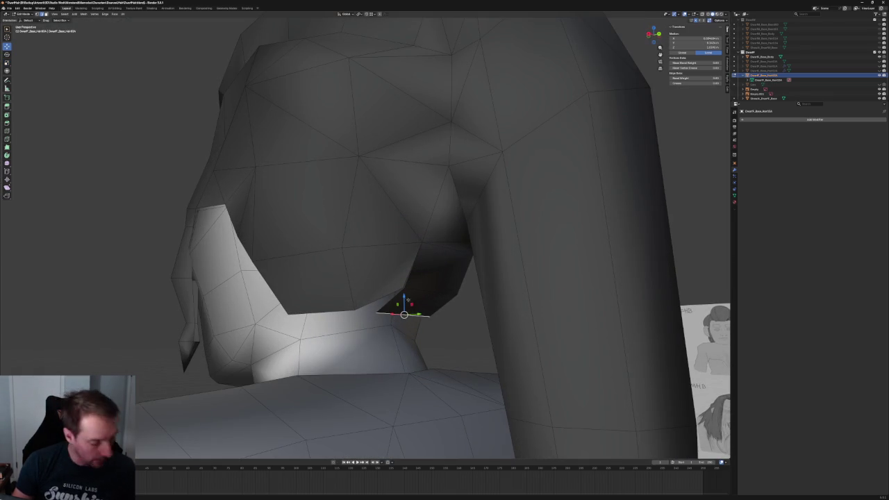
pyautogui.hotkey('alt', 'z')
pyautogui.click(404, 287)
pyautogui.hotkey('alt', 'z')
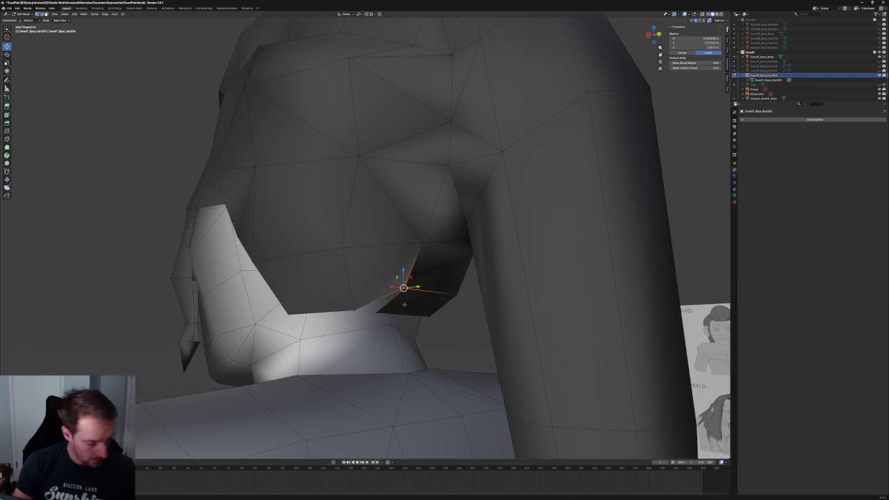
pyautogui.hotkey('alt', 'a')
pyautogui.moveTo(454, 343); pyautogui.dragTo(423, 298, button='middle')
pyautogui.click(399, 270)
pyautogui.hotkey('alt', 'a')
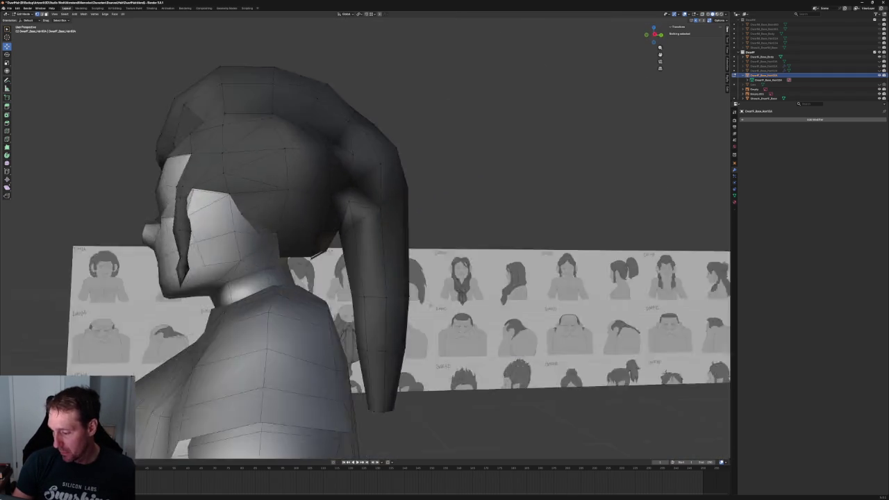
pyautogui.scroll(3, 424, 298)
pyautogui.scroll(3, 423, 298)
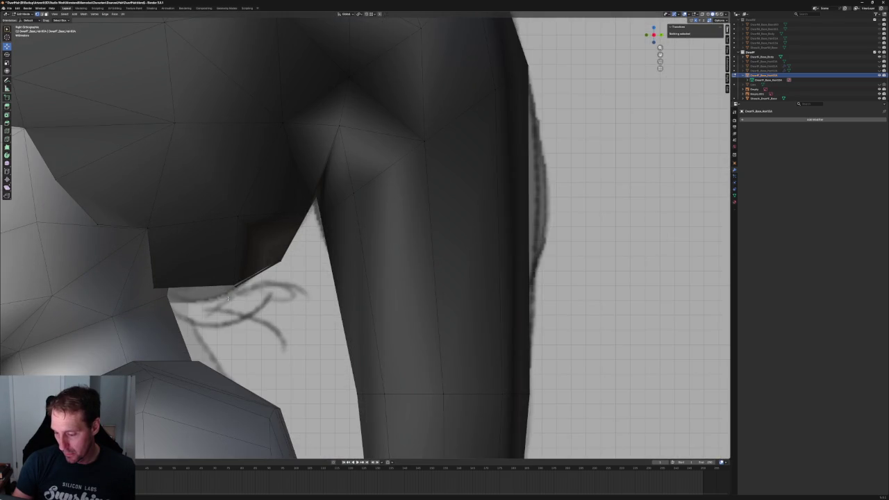
pyautogui.moveTo(236, 294); pyautogui.dragTo(325, 293, button='middle')
pyautogui.scroll(-4, 325, 293)
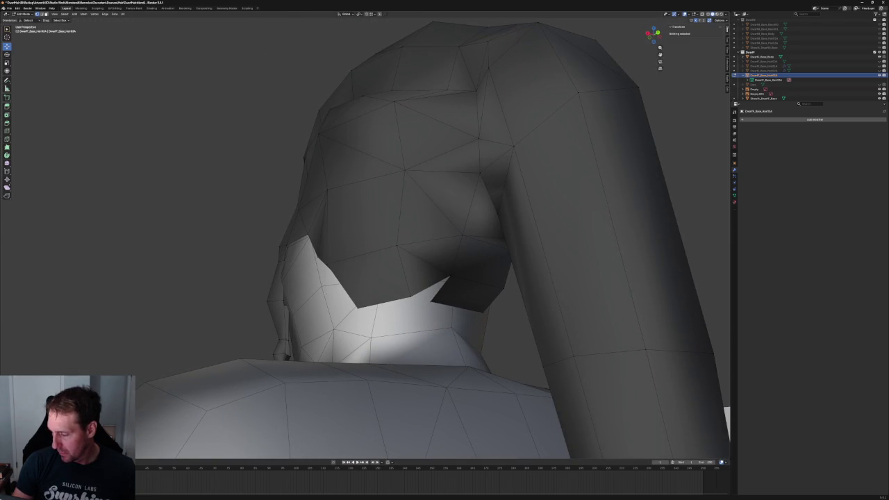
pyautogui.scroll(3, 325, 293)
pyautogui.moveTo(325, 293)
pyautogui.keyDown('alt'); pyautogui.mouseDown(button='middle')
pyautogui.moveTo(315, 301)
pyautogui.moveTo(334, 270)
pyautogui.moveTo(359, 292)
pyautogui.mouseUp(button='middle'); pyautogui.keyUp('alt')
pyautogui.click(363, 290)
pyautogui.keyDown('shift'); pyautogui.rightClick(362, 288); pyautogui.keyUp('shift')
# Extrude a new edge from the selected nape vertex and inspect it in perspective.
pyautogui.press('e')
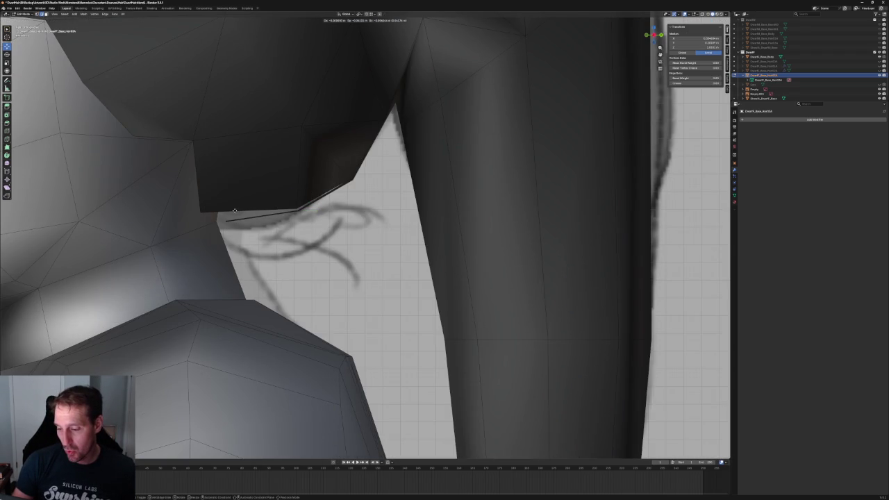
pyautogui.click(226, 209)
pyautogui.scroll(-5, 226, 209)
pyautogui.moveTo(226, 209); pyautogui.dragTo(288, 254, button='middle')
pyautogui.scroll(3, 288, 254)
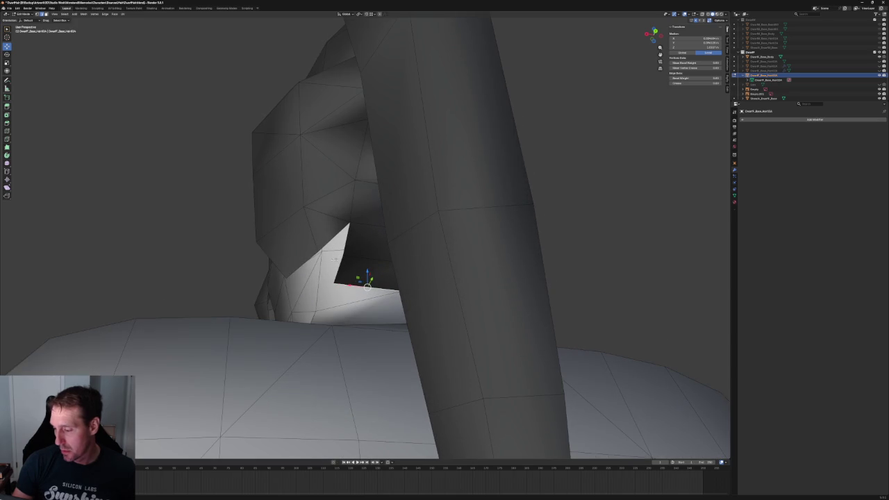
pyautogui.scroll(-4, 324, 273)
pyautogui.moveTo(324, 273)
pyautogui.mouseDown(button='middle')
pyautogui.moveTo(368, 313)
pyautogui.moveTo(325, 320)
pyautogui.moveTo(315, 243)
pyautogui.mouseUp(button='middle')
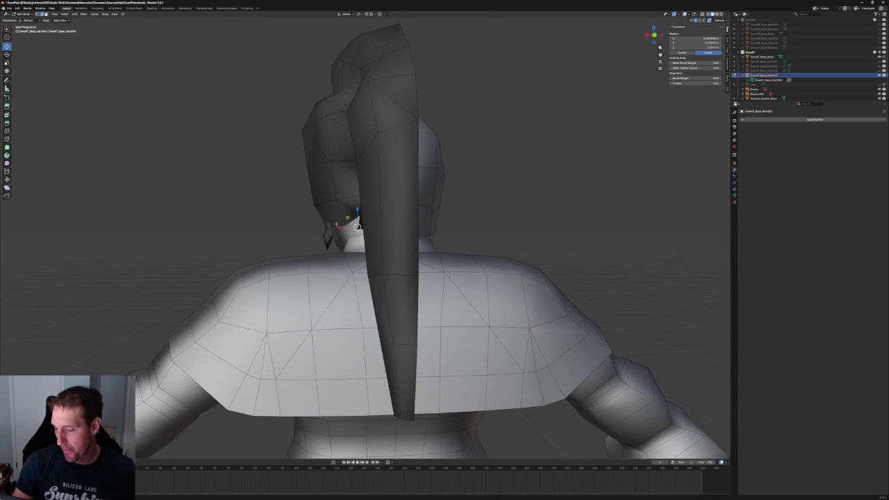
# Clear the nape edge selection and pick a vertex near the neck.
pyautogui.press('ctrl+KP_Add')
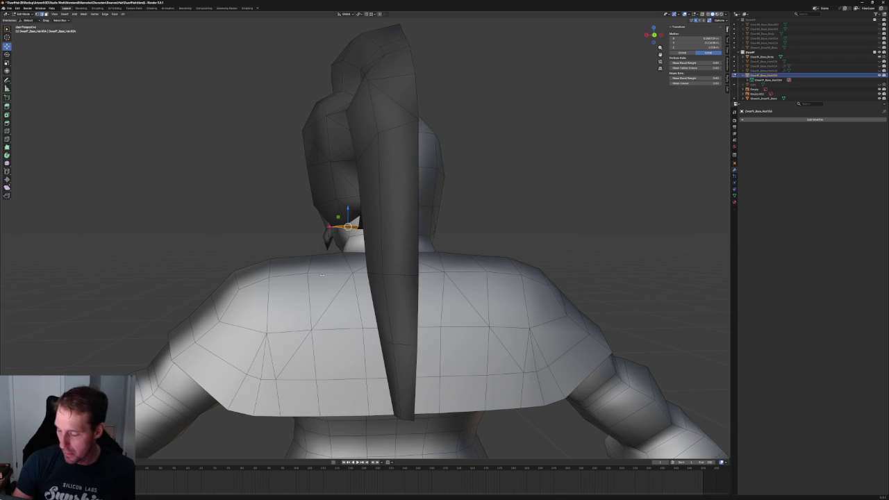
pyautogui.hotkey('alt', 'a')
pyautogui.moveTo(254, 256)
pyautogui.mouseDown(button='middle')
pyautogui.moveTo(328, 261)
pyautogui.moveTo(318, 220)
pyautogui.mouseUp(button='middle')
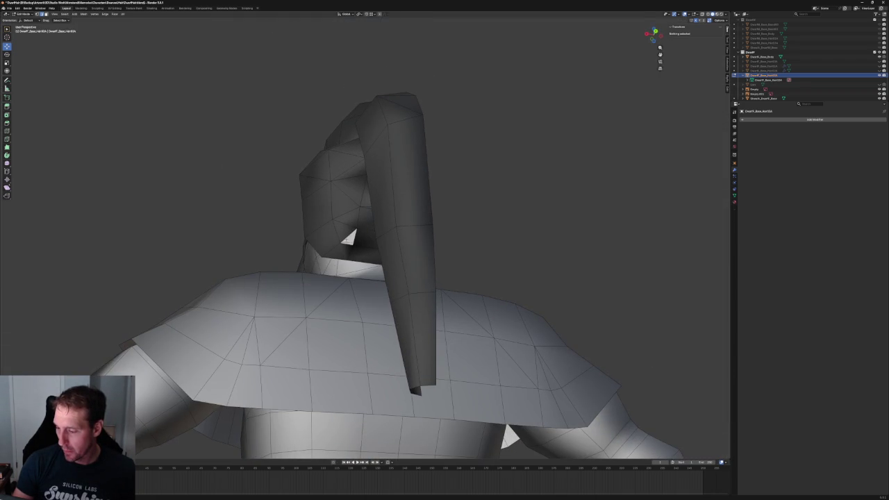
pyautogui.click(336, 254)
# In side ortho view, move the hair's lower nape corner vertex up and left.
pyautogui.click(334, 257)
pyautogui.hotkey('alt', 'a')
pyautogui.moveTo(334, 257); pyautogui.dragTo(390, 278, button='middle')
pyautogui.press('KP_3')
pyautogui.scroll(1, 293, 212)
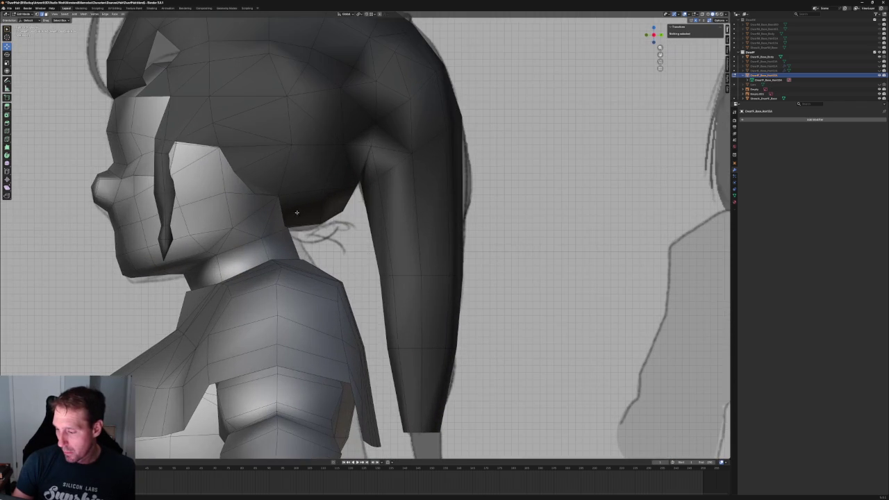
pyautogui.scroll(1, 338, 211)
pyautogui.keyDown('shift'); pyautogui.moveTo(338, 222); pyautogui.dragTo(358, 243, button='middle'); pyautogui.keyUp('shift')
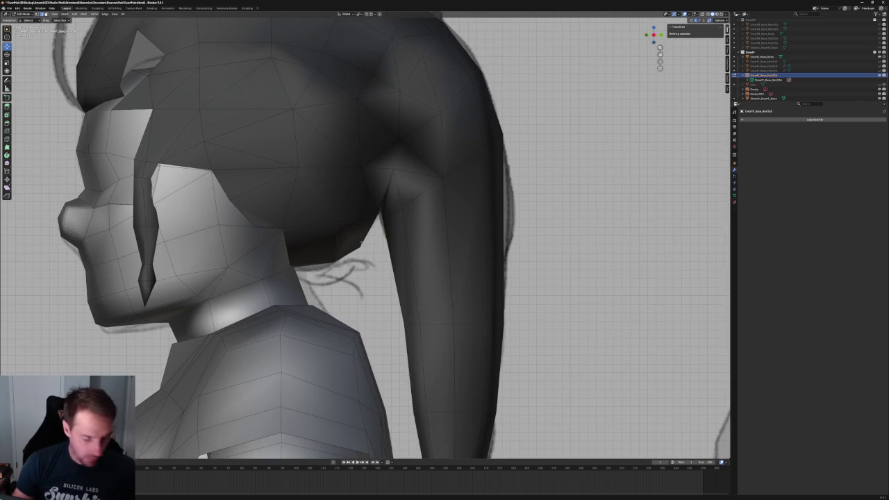
pyautogui.click(358, 247)
pyautogui.press('g')
pyautogui.click(353, 242)
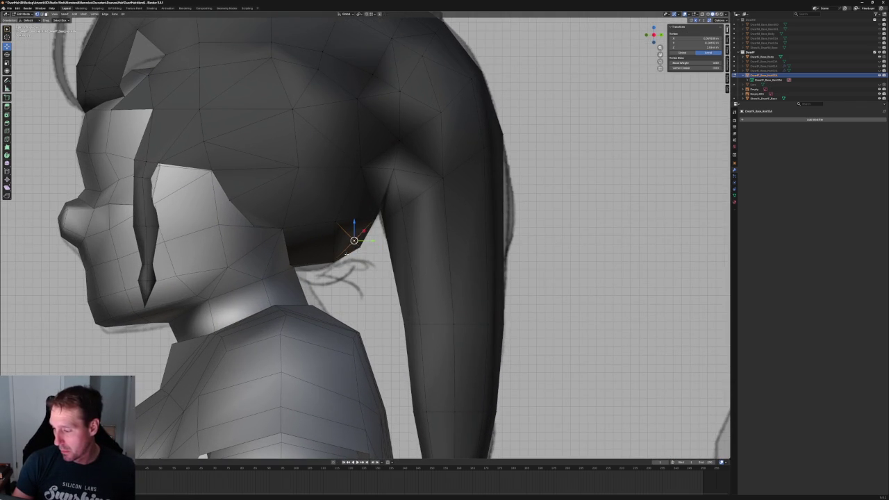
pyautogui.press('g')
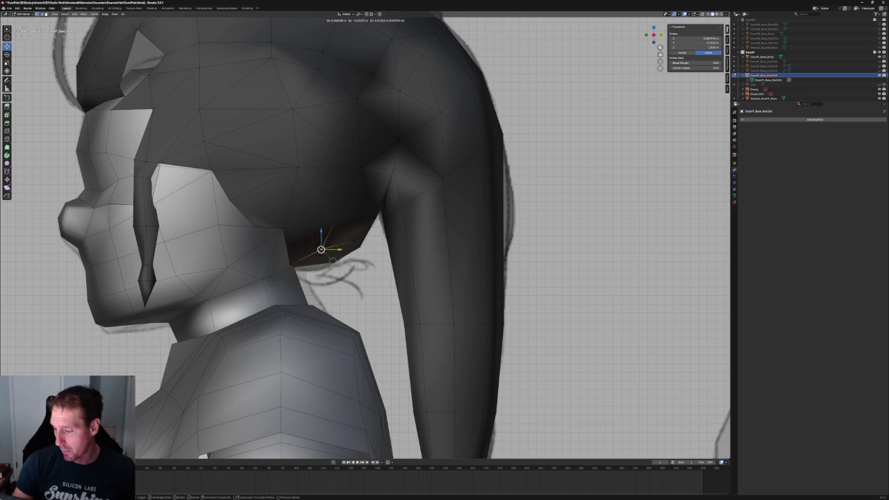
pyautogui.click(375, 217)
pyautogui.press('g')
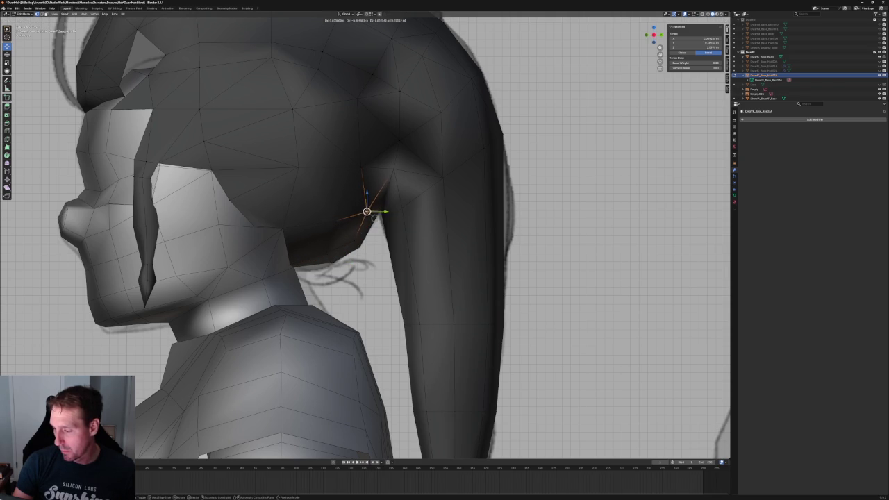
pyautogui.click(370, 213)
# Shift a ponytail-base vertex and a higher hair vertex along the Y axis.
pyautogui.scroll(-5, 361, 223)
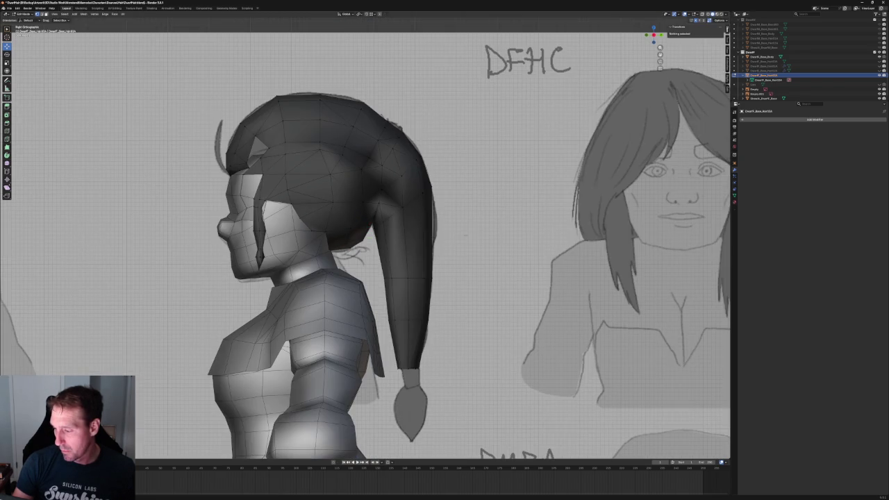
pyautogui.scroll(5, 352, 237)
pyautogui.click(371, 221)
pyautogui.press('g')
pyautogui.press('y')
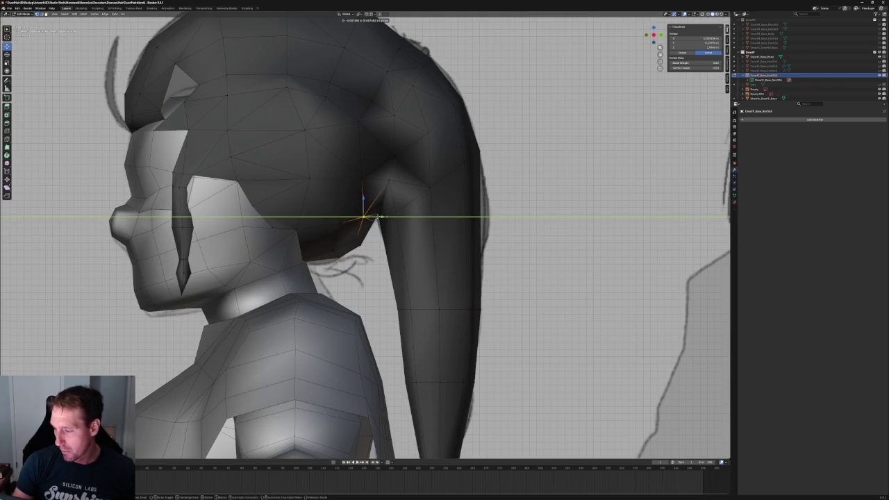
pyautogui.click(377, 218)
pyautogui.click(363, 178)
pyautogui.hotkey('alt', 'z')
pyautogui.hotkey('alt', 'z')
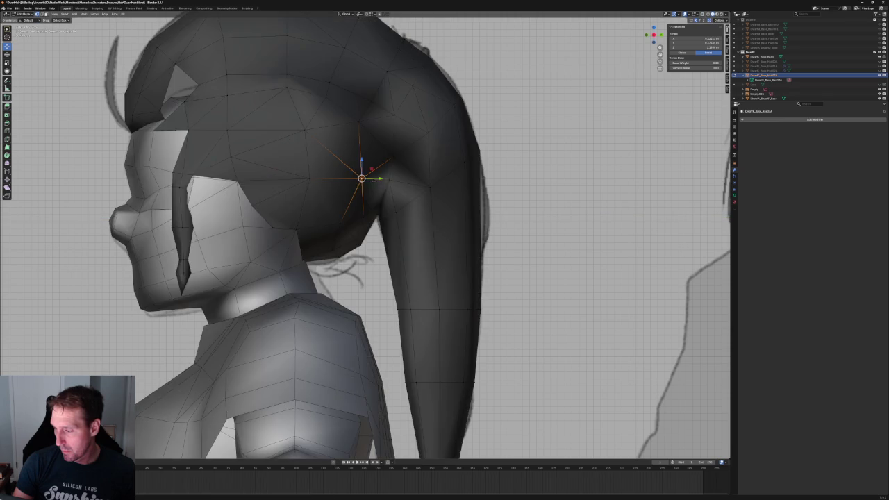
pyautogui.press('g')
pyautogui.press('y')
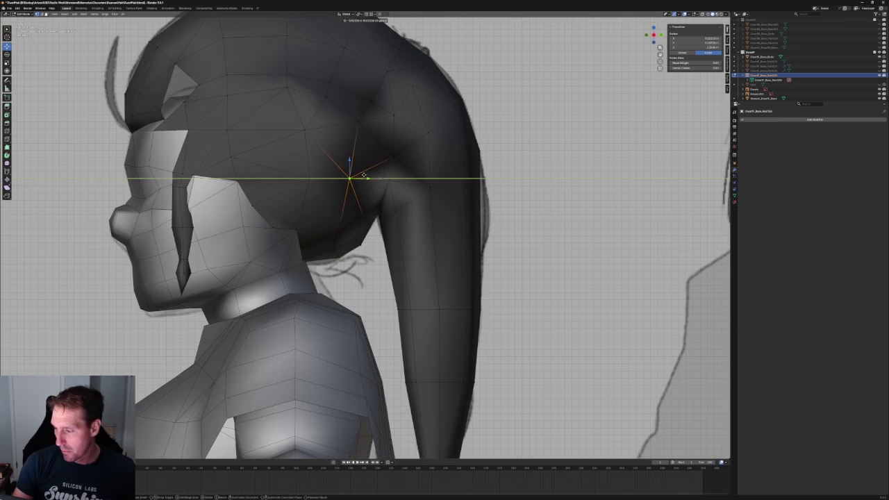
pyautogui.click(362, 175)
pyautogui.scroll(-3, 363, 176)
pyautogui.scroll(-3, 362, 176)
# Move a vertex on the back of the hair sideways along X, then view straight from behind.
pyautogui.moveTo(363, 176); pyautogui.dragTo(340, 207, button='middle')
pyautogui.click(339, 206)
pyautogui.press('g')
pyautogui.press('x')
pyautogui.click(331, 209)
pyautogui.press('`')
pyautogui.click(363, 209)
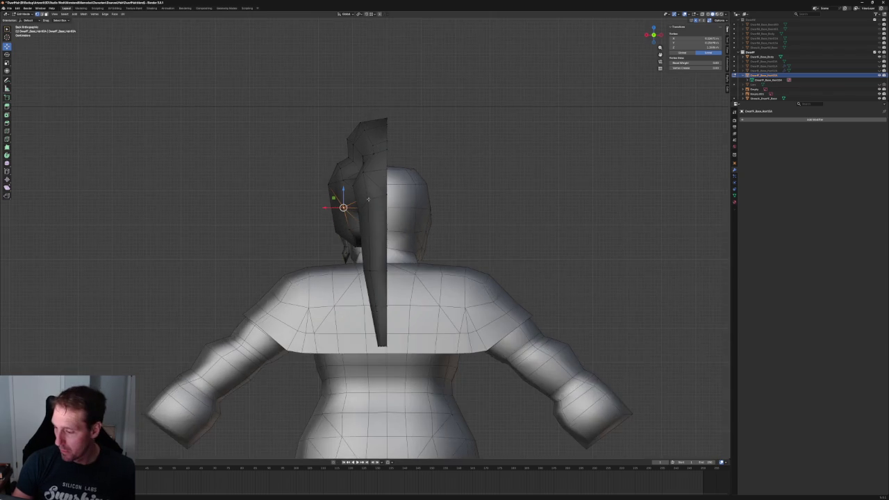
pyautogui.scroll(2, 363, 209)
pyautogui.scroll(2, 340, 212)
# Raise that back vertex along Z and nudge it slightly along X.
pyautogui.press('g')
pyautogui.press('x')
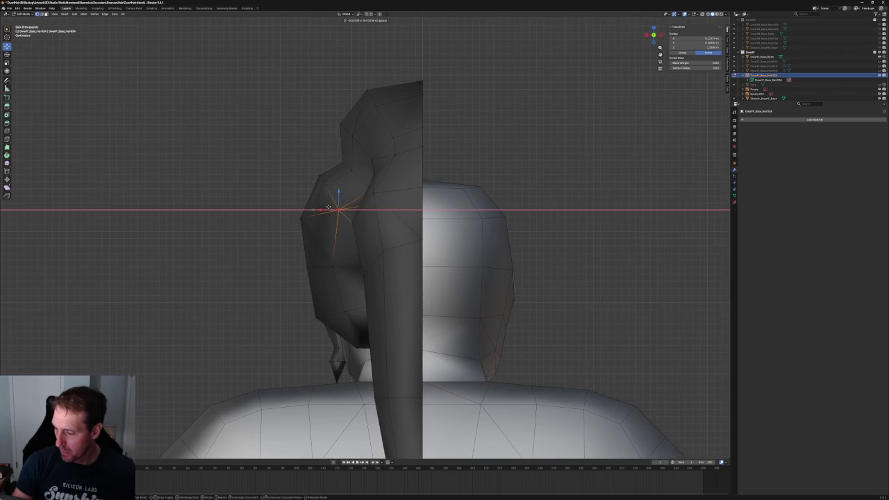
pyautogui.press('x')
pyautogui.press('z')
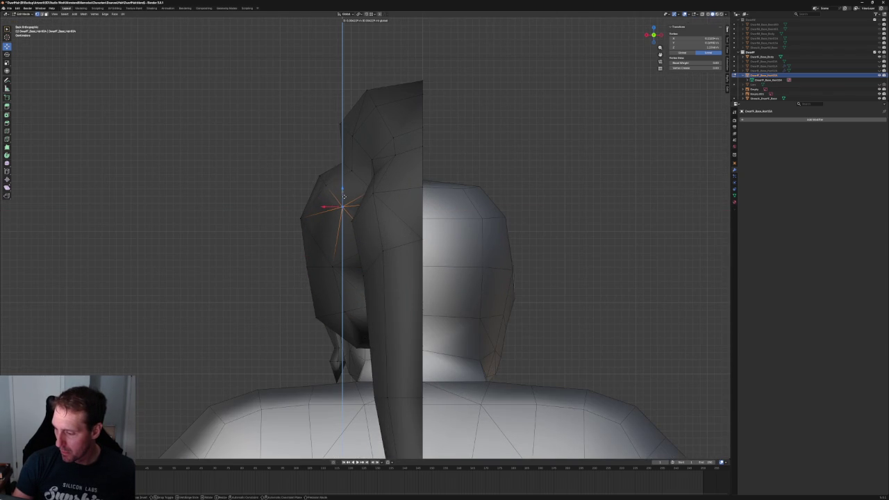
pyautogui.click(344, 197)
pyautogui.press('g')
pyautogui.press('x')
pyautogui.click(355, 173)
pyautogui.click(278, 243)
# With see-through on, raise the ponytail-root vertices vertically along Z.
pyautogui.scroll(-3, 278, 243)
pyautogui.moveTo(294, 248)
pyautogui.mouseDown(button='middle')
pyautogui.moveTo(347, 273)
pyautogui.moveTo(333, 208)
pyautogui.mouseUp(button='middle')
pyautogui.scroll(3, 335, 187)
pyautogui.scroll(3, 334, 188)
pyautogui.hotkey('alt', 'z')
pyautogui.click(326, 185)
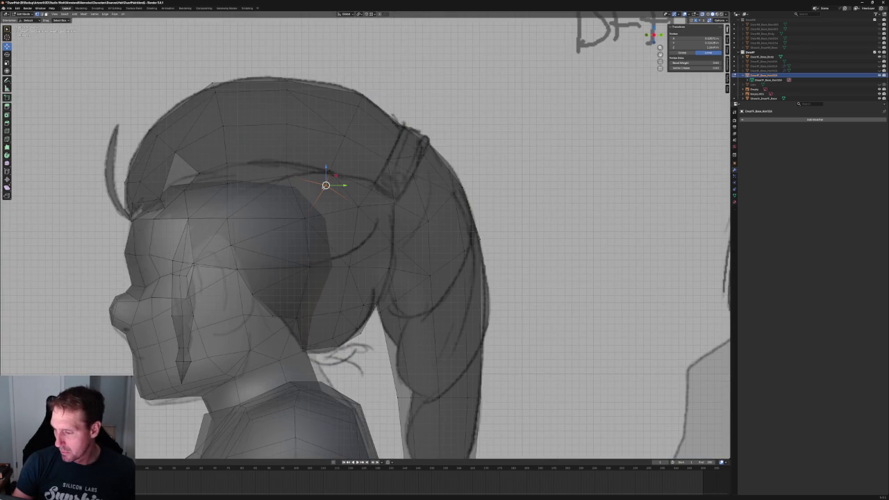
pyautogui.click(384, 196)
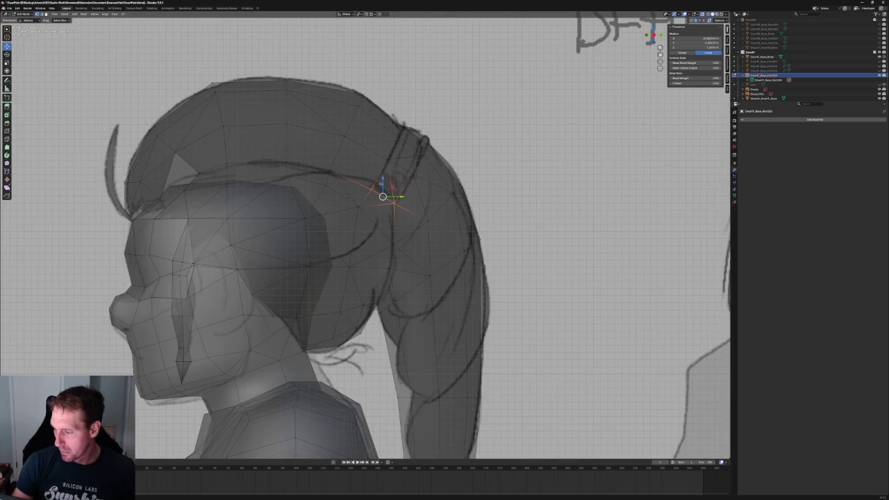
pyautogui.press('g')
pyautogui.press('z')
pyautogui.click(384, 179)
# Lift another vertex near the ponytail root along Z with see-through off.
pyautogui.click(392, 207)
pyautogui.click(359, 201)
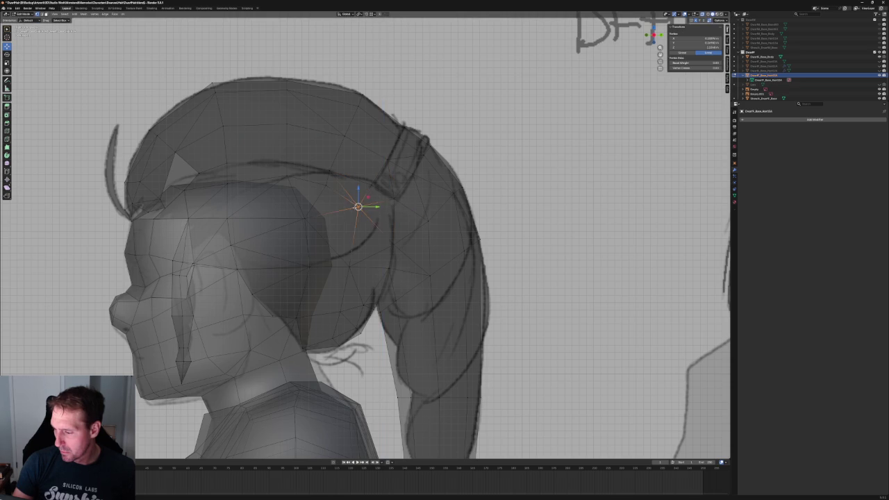
pyautogui.hotkey('alt', 'z')
pyautogui.press('g')
pyautogui.press('z')
pyautogui.click(364, 188)
# In front view, shift an upper side hair vertex to match the front reference sketch.
pyautogui.scroll(-3, 364, 188)
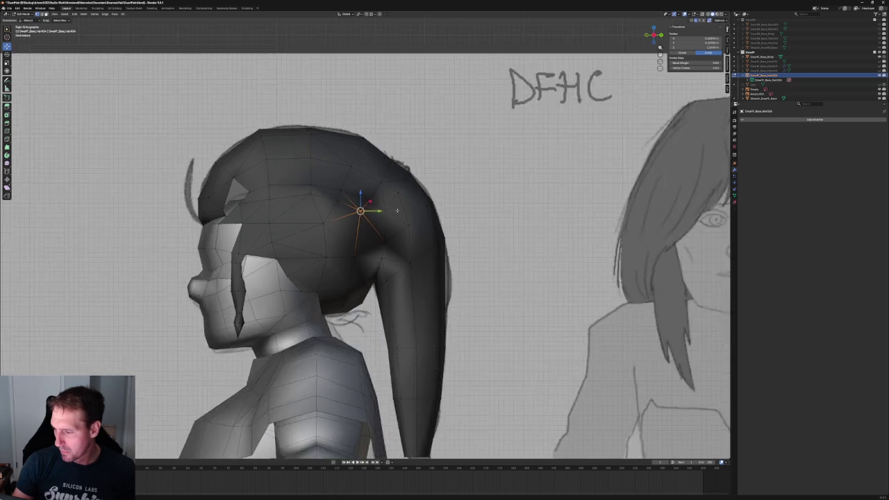
pyautogui.moveTo(364, 189); pyautogui.dragTo(392, 385, button='middle')
pyautogui.moveTo(340, 211)
pyautogui.mouseDown(button='middle')
pyautogui.moveTo(341, 195)
pyautogui.moveTo(362, 189)
pyautogui.mouseUp(button='middle')
pyautogui.press('KP_1')
pyautogui.hotkey('alt', 'z')
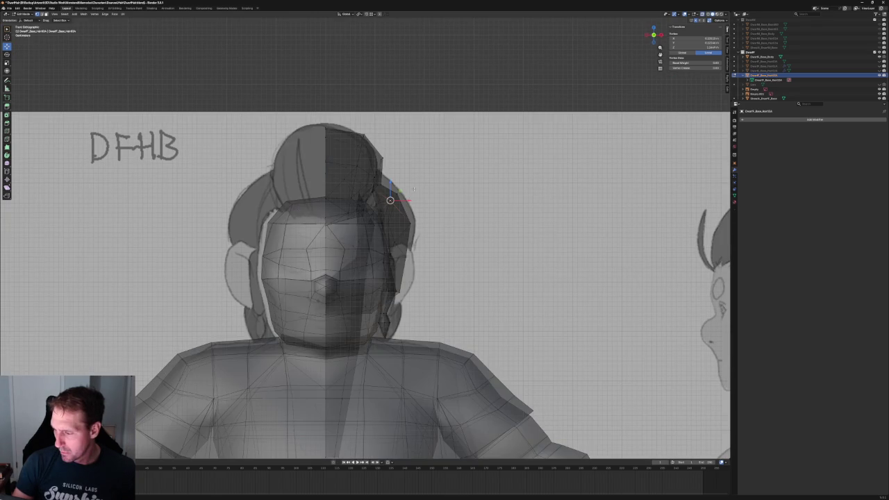
pyautogui.hotkey('alt', 'z')
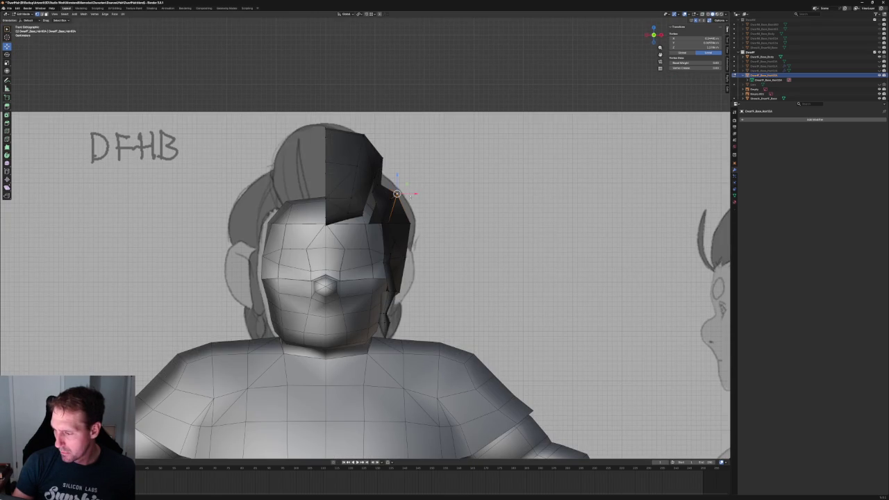
pyautogui.moveTo(394, 197); pyautogui.dragTo(393, 194)
pyautogui.moveTo(394, 195)
pyautogui.mouseDown(button='middle')
pyautogui.moveTo(386, 186)
pyautogui.moveTo(349, 234)
pyautogui.moveTo(296, 220)
pyautogui.mouseUp(button='middle')
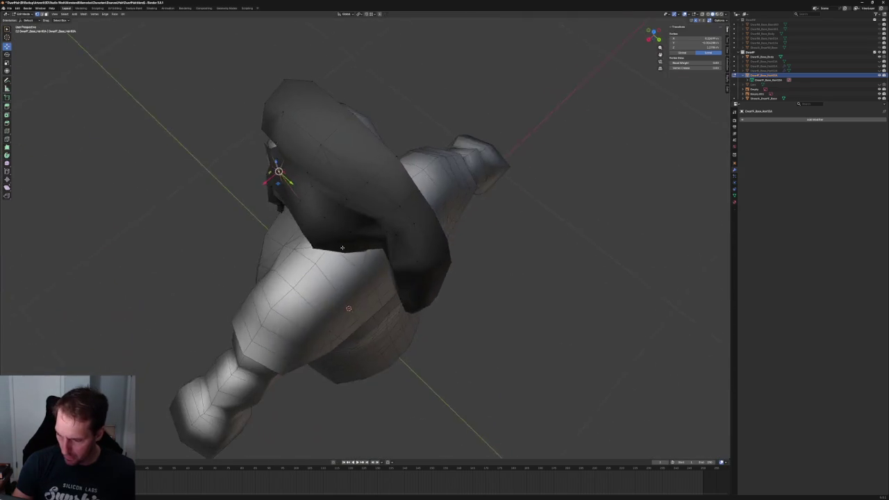
pyautogui.press('KP_3')
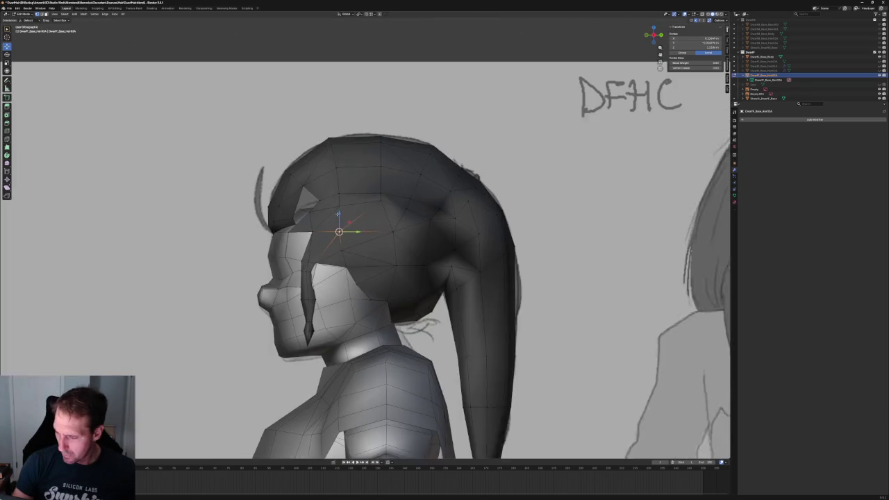
# Check the hair from the front, cancel an X-axis move, and inspect the side with X-ray on.
pyautogui.press('KP_1')
pyautogui.press('g')
pyautogui.press('x')
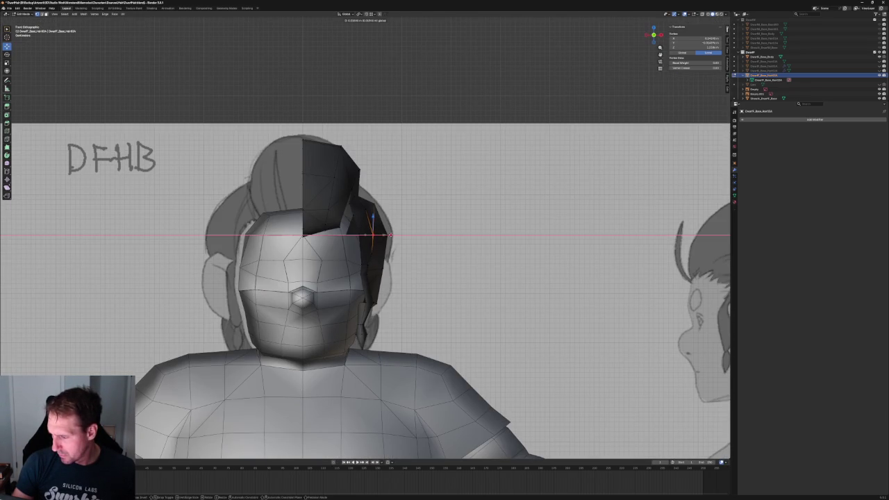
pyautogui.press('Escape')
pyautogui.click(562, 138)
pyautogui.hotkey('alt', 'z')
pyautogui.hotkey('alt', 'z')
pyautogui.moveTo(561, 138)
pyautogui.mouseDown(button='middle')
pyautogui.moveTo(440, 170)
pyautogui.moveTo(361, 237)
pyautogui.mouseUp(button='middle')
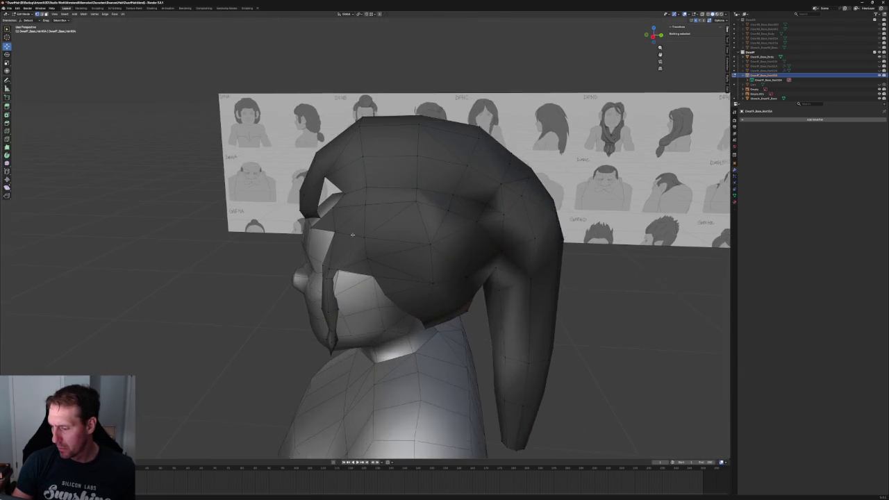
# Select a temple vertex and slide it along Y in side view against the sketch.
pyautogui.click(362, 237)
pyautogui.press('KP_3')
pyautogui.hotkey('alt', 'z')
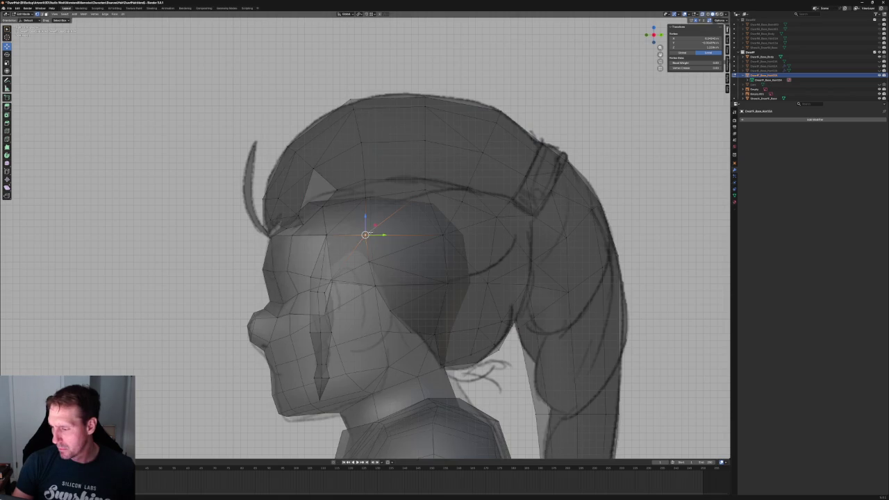
pyautogui.press('g')
pyautogui.press('y')
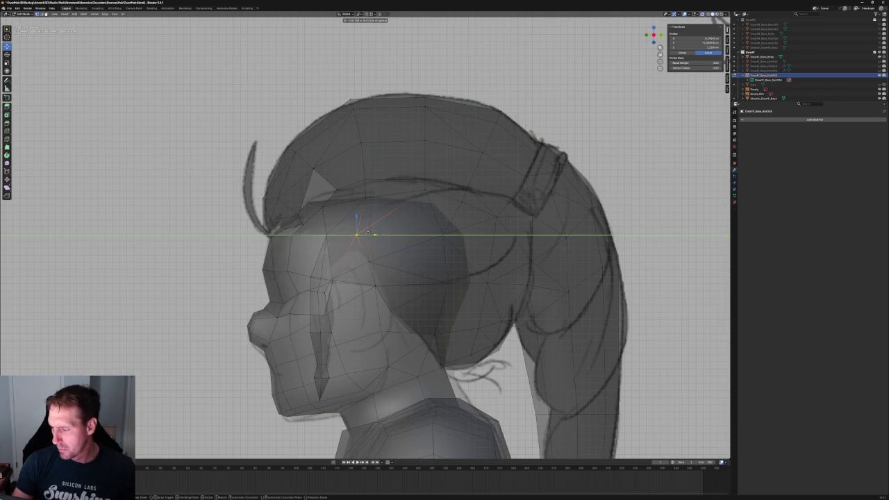
pyautogui.click(368, 232)
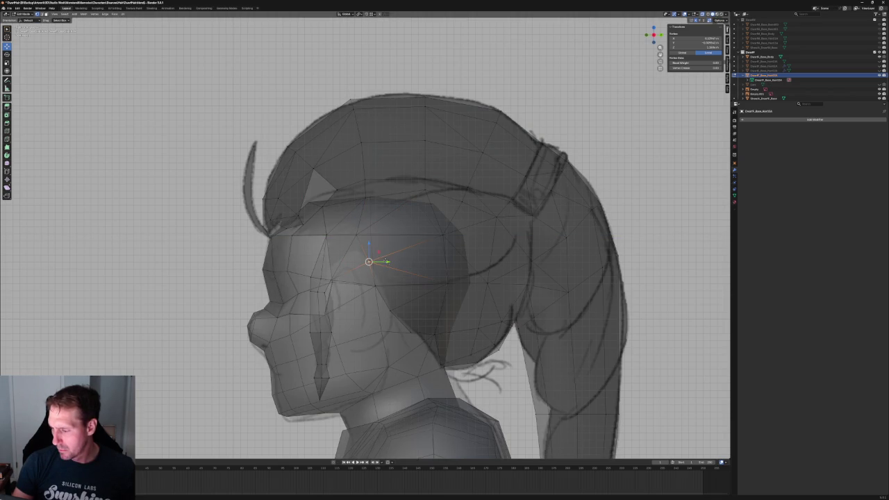
# Slide the temple vertex further along Y toward the face, then refine it from the front view.
pyautogui.press('g')
pyautogui.press('y')
pyautogui.click(379, 259)
pyautogui.hotkey('alt', 'z')
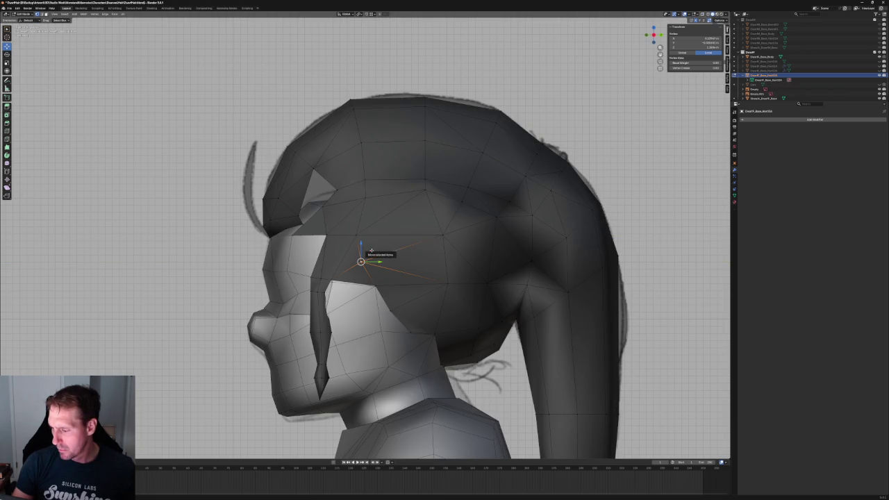
pyautogui.hotkey('alt', 'z')
pyautogui.press('KP_1')
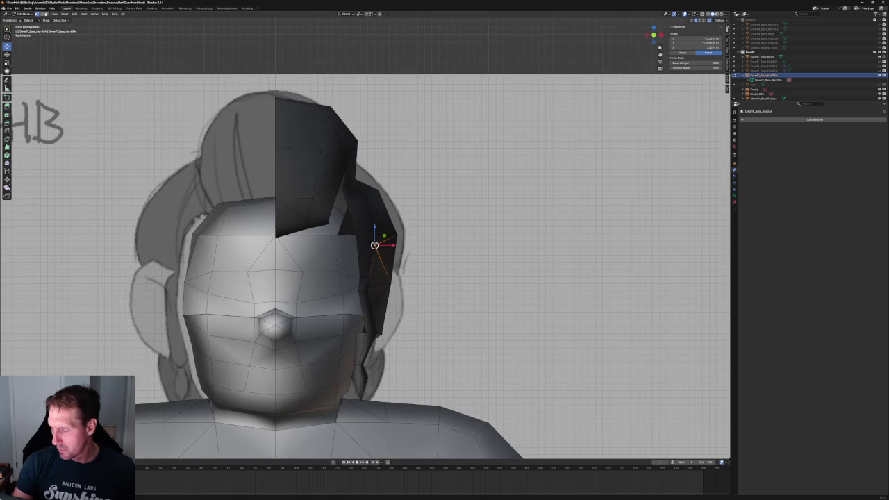
pyautogui.moveTo(374, 243); pyautogui.dragTo(357, 240, button='middle')
pyautogui.press('g')
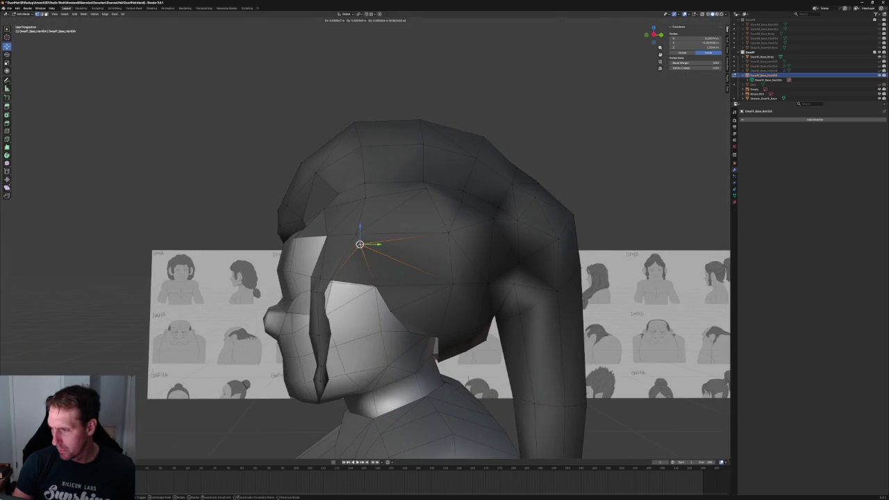
pyautogui.click(379, 255)
# Deselect, review the head from the front and side, and select a hair vertex near the ear.
pyautogui.hotkey('alt', 'a')
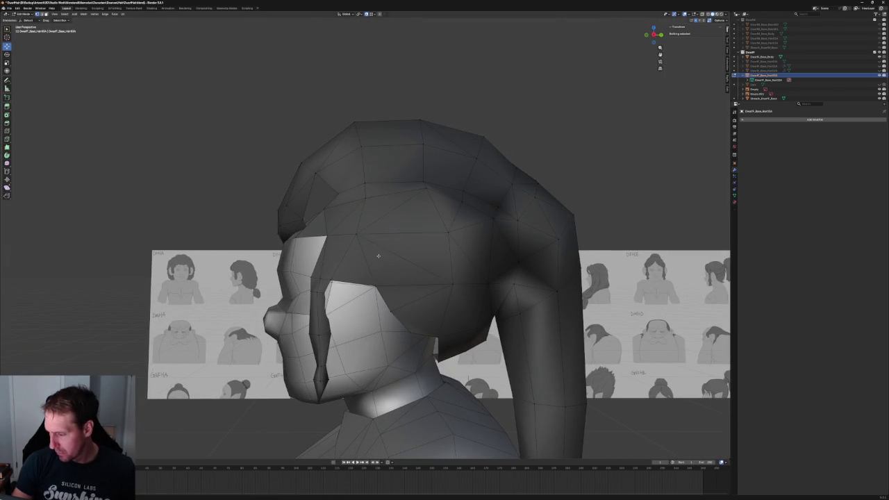
pyautogui.moveTo(378, 256); pyautogui.dragTo(412, 254, button='middle')
pyautogui.press('KP_1')
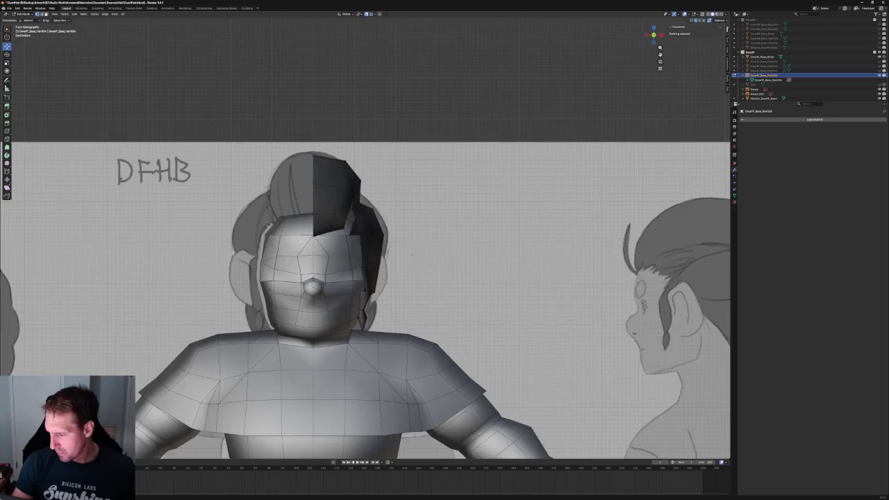
pyautogui.scroll(2, 412, 255)
pyautogui.scroll(-3, 412, 255)
pyautogui.moveTo(412, 255)
pyautogui.mouseDown(button='middle')
pyautogui.moveTo(361, 264)
pyautogui.moveTo(371, 272)
pyautogui.mouseUp(button='middle')
pyautogui.click(371, 272)
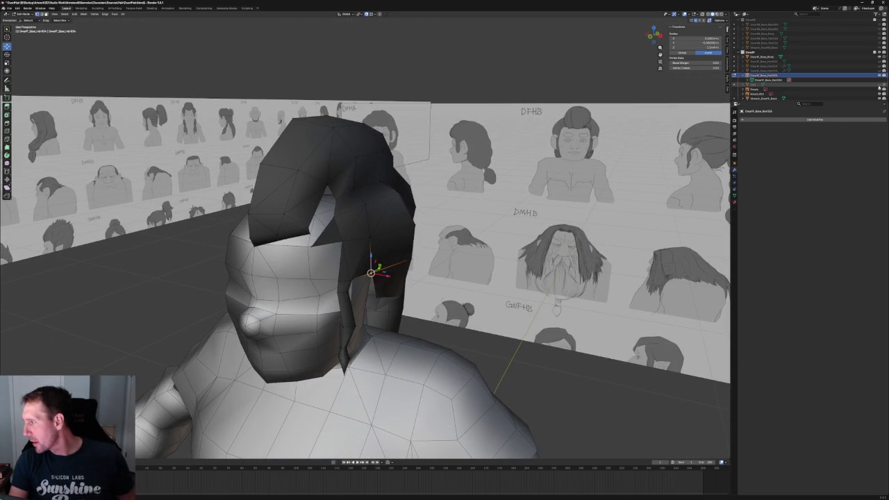
# Slide the vertex behind the ear inward along the X axis.
pyautogui.scroll(4, 371, 272)
pyautogui.scroll(5, 361, 277)
pyautogui.scroll(-3, 368, 271)
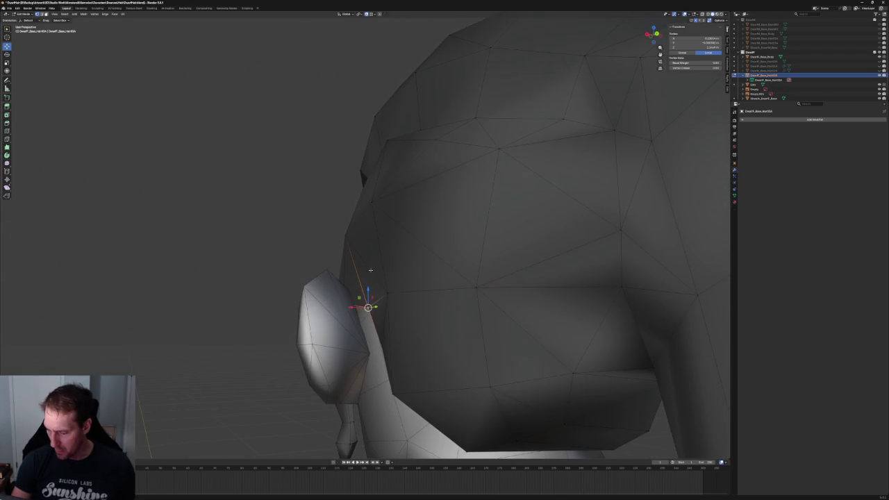
pyautogui.press('g')
pyautogui.press('x')
pyautogui.click(341, 303)
pyautogui.scroll(-5, 341, 303)
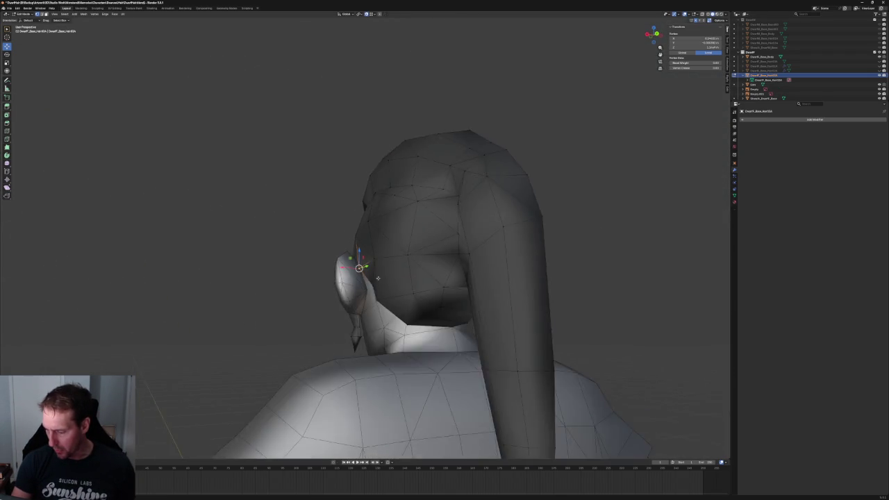
pyautogui.scroll(2, 389, 263)
pyautogui.press('g')
pyautogui.press('x')
pyautogui.press('Return')
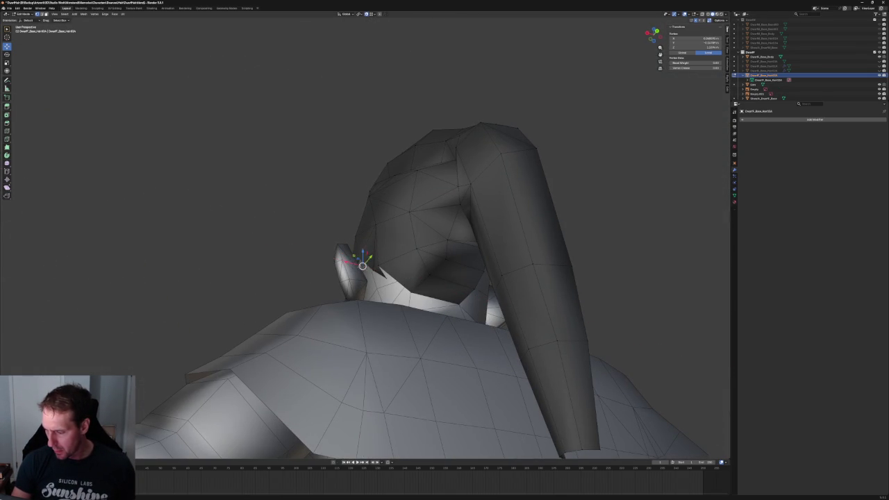
# Make further small X-axis nudges to the vertex, checking from a rear angle.
pyautogui.press('g')
pyautogui.press('x')
pyautogui.press('Return')
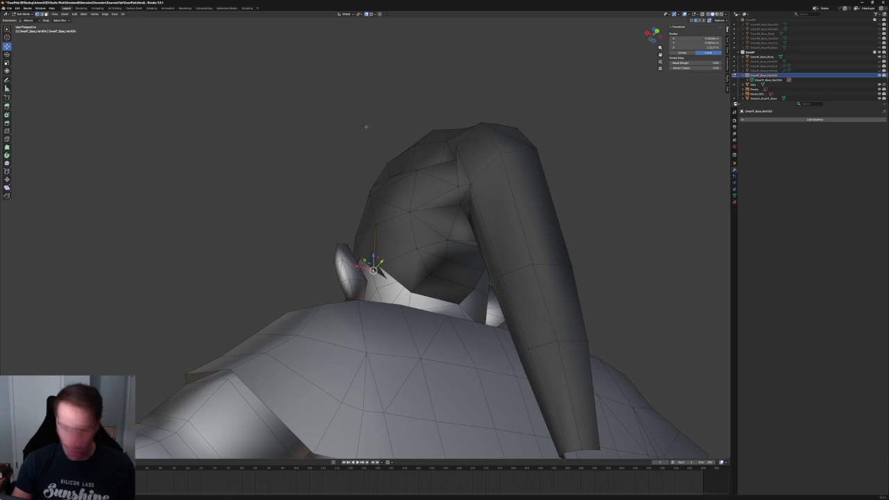
pyautogui.press('g')
pyautogui.press('x')
pyautogui.press('Return')
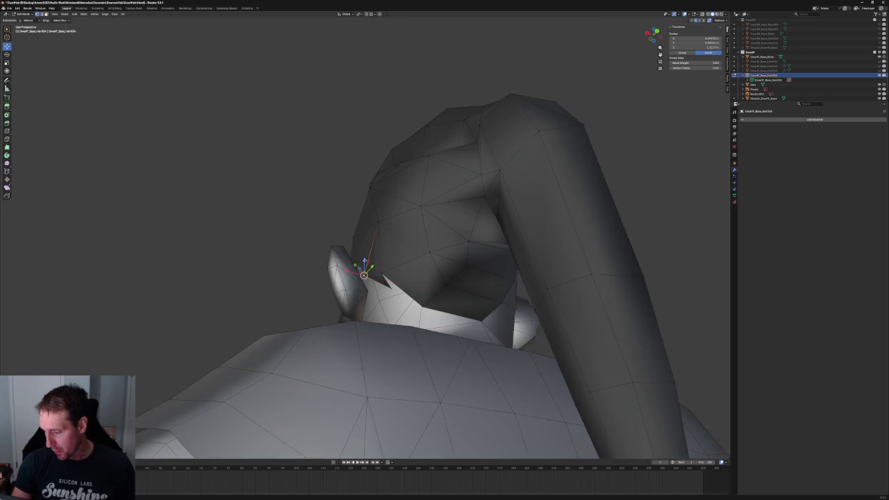
pyautogui.moveTo(375, 268); pyautogui.dragTo(392, 263, button='middle')
pyautogui.moveTo(382, 280)
pyautogui.mouseDown(button='middle')
pyautogui.moveTo(395, 297)
pyautogui.moveTo(362, 292)
pyautogui.moveTo(430, 283)
pyautogui.mouseUp(button='middle')
pyautogui.press('g')
pyautogui.press('x')
pyautogui.click(354, 292)
# In right side view with X-ray, move the vertex within the side plane to match the sketch.
pyautogui.press('KP_3')
pyautogui.scroll(3, 412, 271)
pyautogui.hotkey('alt', 'z')
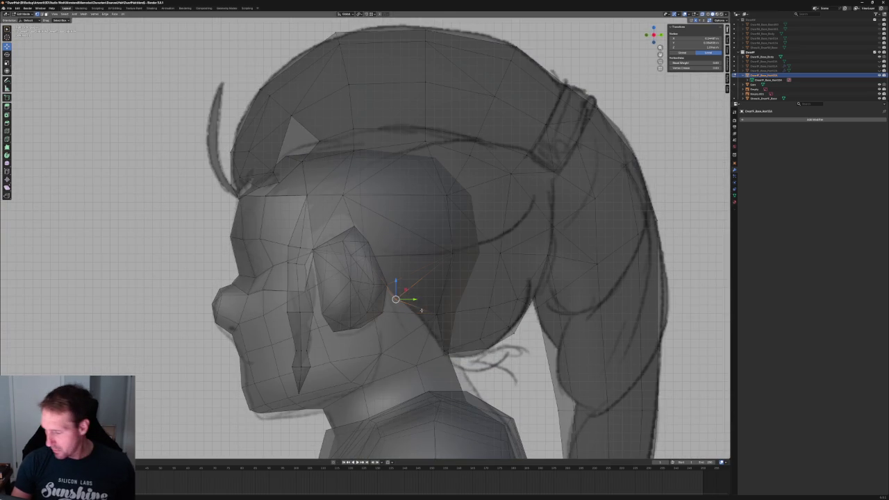
pyautogui.press('g')
pyautogui.hotkey('shift', 'x')
pyautogui.click(381, 302)
pyautogui.hotkey('alt', 'z')
# From the rear view, slide the vertex along X toward the head twice.
pyautogui.moveTo(381, 301)
pyautogui.mouseDown(button='middle')
pyautogui.moveTo(344, 290)
pyautogui.moveTo(343, 273)
pyautogui.moveTo(339, 286)
pyautogui.moveTo(368, 286)
pyautogui.moveTo(416, 270)
pyautogui.mouseUp(button='middle')
pyautogui.press('g')
pyautogui.press('x')
pyautogui.click(342, 297)
pyautogui.press('g')
pyautogui.press('x')
pyautogui.press('Return')
# Make final small X-axis adjustments to the vertex, then deselect it.
pyautogui.press('g')
pyautogui.press('x')
pyautogui.press('Return')
pyautogui.moveTo(404, 184); pyautogui.dragTo(393, 254, button='middle')
pyautogui.press('g')
pyautogui.press('x')
pyautogui.press('Return')
pyautogui.click(275, 32)
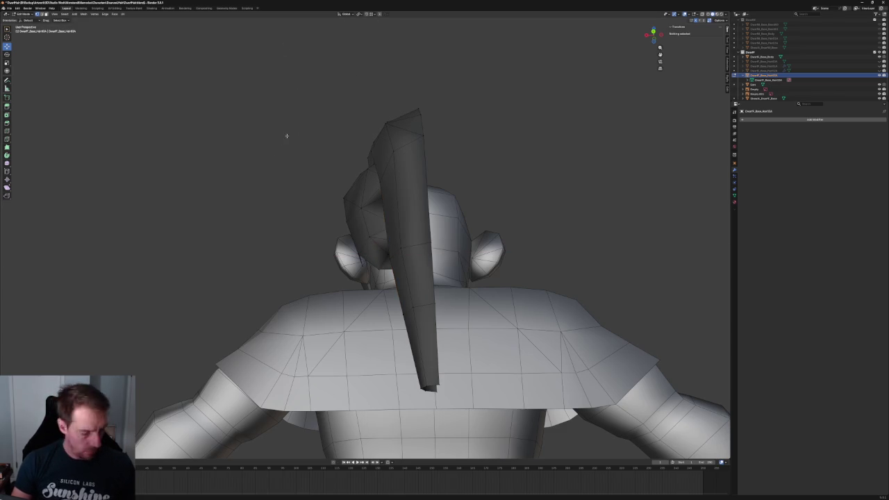
# Select the whole hair mesh and recalculate its normals to face outside.
pyautogui.press('a')
pyautogui.click(86, 14)
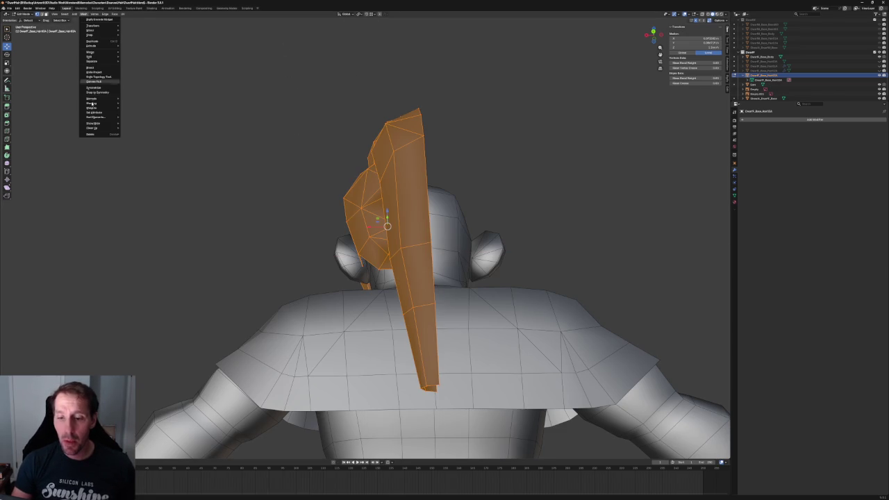
pyautogui.moveTo(93, 99)
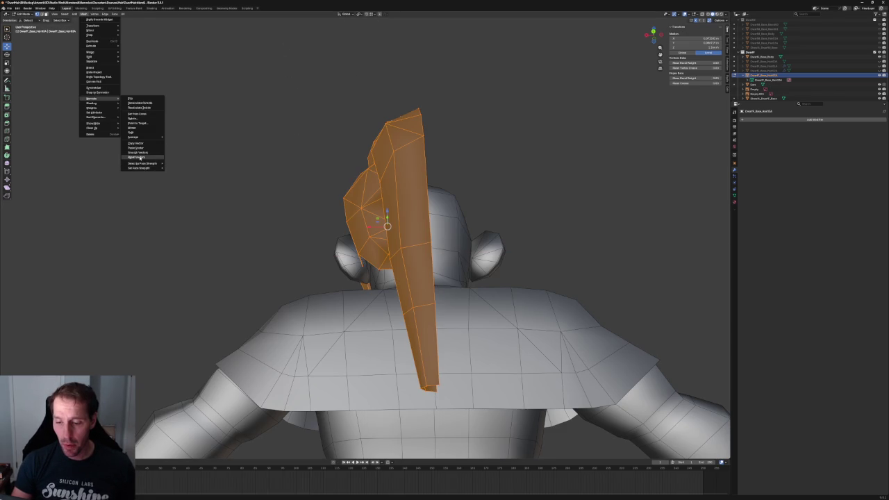
pyautogui.click(140, 158)
pyautogui.hotkey('alt', 'a')
# Inspect the ear area from the side and rear, trying and cancelling an X-axis vertex move.
pyautogui.scroll(3, 262, 192)
pyautogui.moveTo(296, 197); pyautogui.dragTo(369, 210, button='middle')
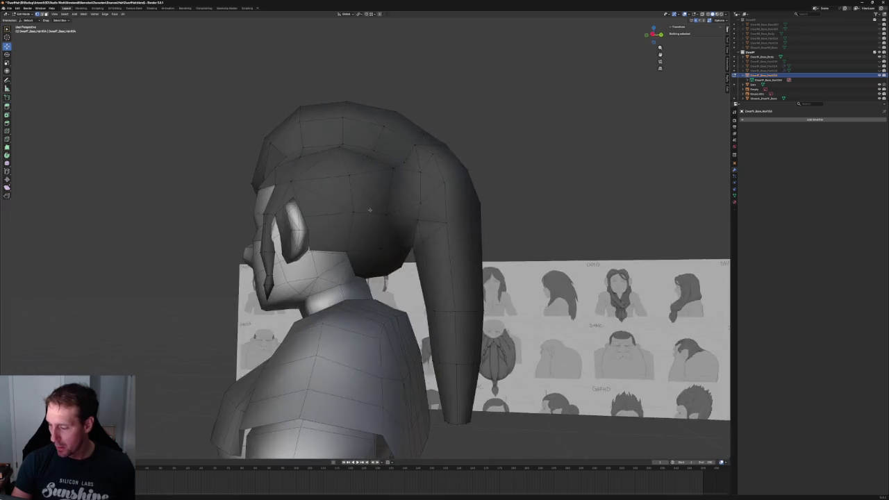
pyautogui.press('KP_3')
pyautogui.scroll(2, 369, 214)
pyautogui.hotkey('alt', 'z')
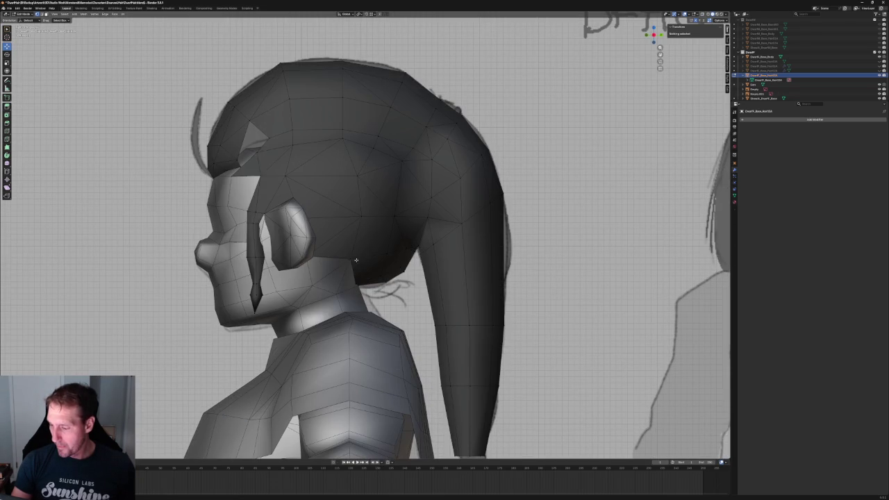
pyautogui.click(350, 259)
pyautogui.moveTo(354, 241); pyautogui.dragTo(315, 264, button='middle')
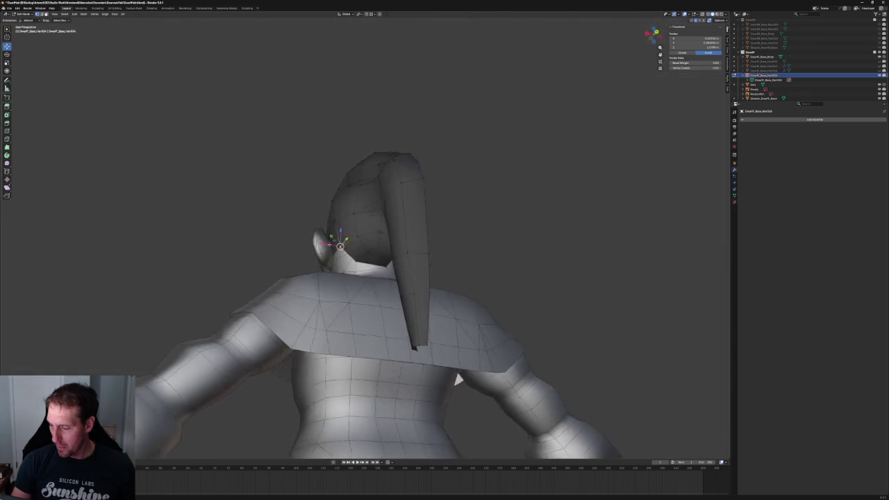
pyautogui.press('g')
pyautogui.press('x')
pyautogui.press('Escape')
pyautogui.hotkey('alt', 'a')
# Orbit around the head, checking a vertex at the top of the hair.
pyautogui.moveTo(333, 208); pyautogui.dragTo(379, 398, button='middle')
pyautogui.moveTo(338, 219); pyautogui.dragTo(372, 181, button='middle')
pyautogui.click(371, 184)
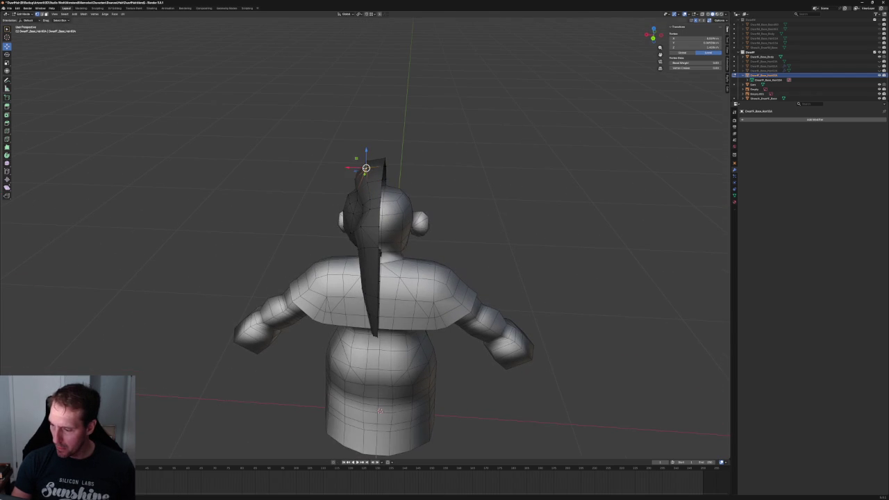
pyautogui.hotkey('alt', 'a')
pyautogui.moveTo(368, 208)
pyautogui.mouseDown(button='middle')
pyautogui.moveTo(375, 139)
pyautogui.moveTo(378, 229)
pyautogui.mouseUp(button='middle')
# Add a Mirror modifier to the hair object and view the mirrored ponytail at an angle.
pyautogui.click(749, 119)
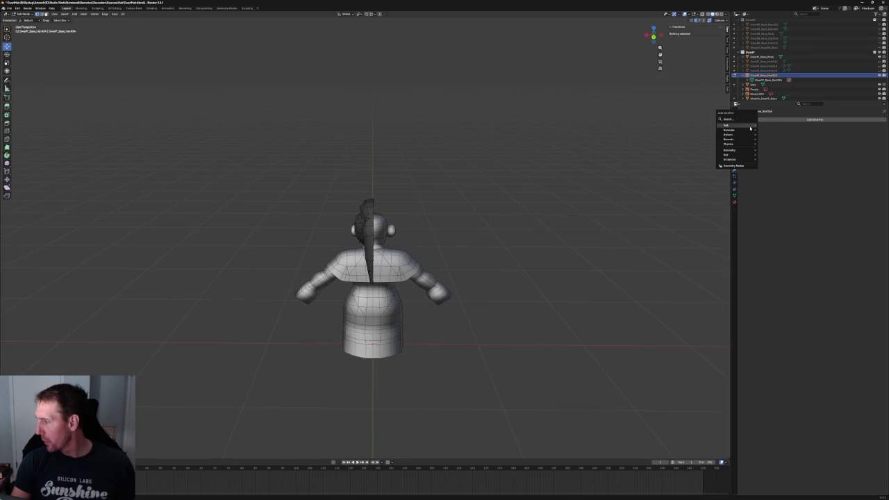
pyautogui.press('space')
pyautogui.press('Return')
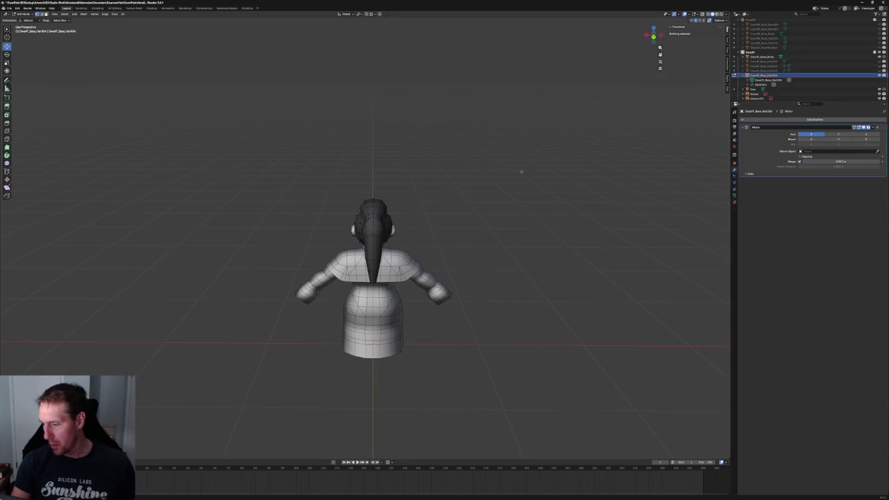
pyautogui.scroll(3, 438, 199)
pyautogui.scroll(1, 440, 165)
pyautogui.scroll(-3, 437, 177)
pyautogui.moveTo(440, 183)
pyautogui.mouseDown(button='middle')
pyautogui.moveTo(500, 189)
pyautogui.moveTo(502, 205)
pyautogui.mouseUp(button='middle')
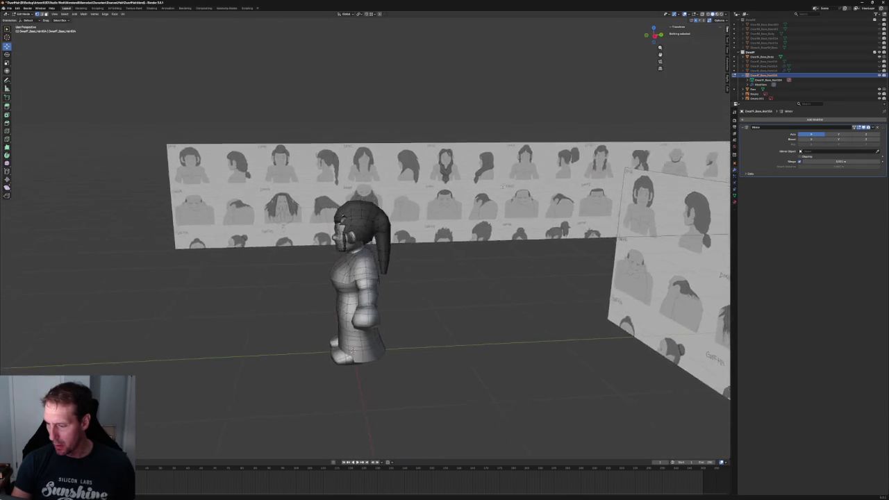
pyautogui.press('`')
# In the see-through right side view, select the braid's bottom edge loop and lower it.
pyautogui.press('KP_3')
pyautogui.scroll(4, 498, 200)
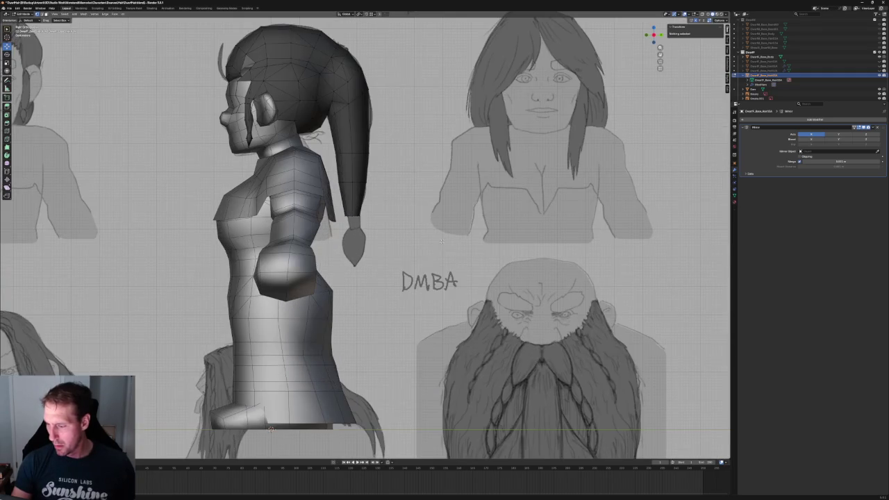
pyautogui.keyDown('shift'); pyautogui.moveTo(270, 428); pyautogui.dragTo(284, 451, button='middle'); pyautogui.keyUp('shift')
pyautogui.scroll(6, 387, 254)
pyautogui.hotkey('alt', 'z')
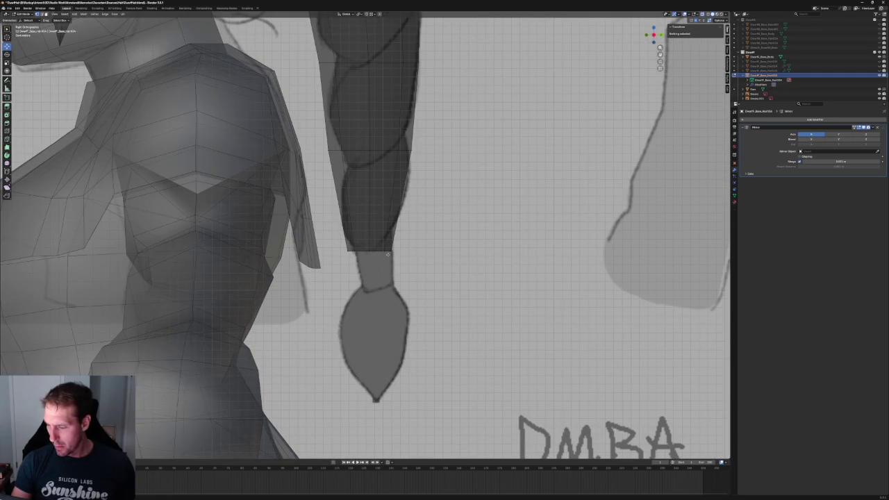
pyautogui.keyDown('alt'); pyautogui.click(386, 252); pyautogui.keyUp('alt')
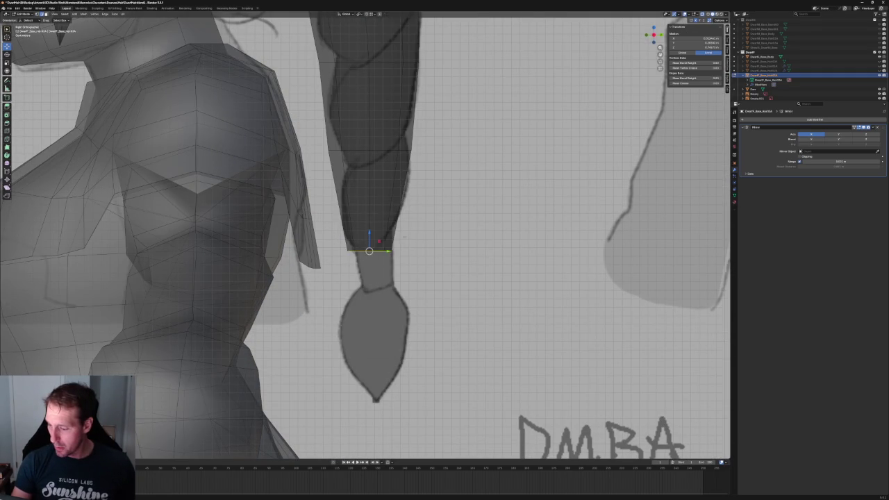
pyautogui.press('g')
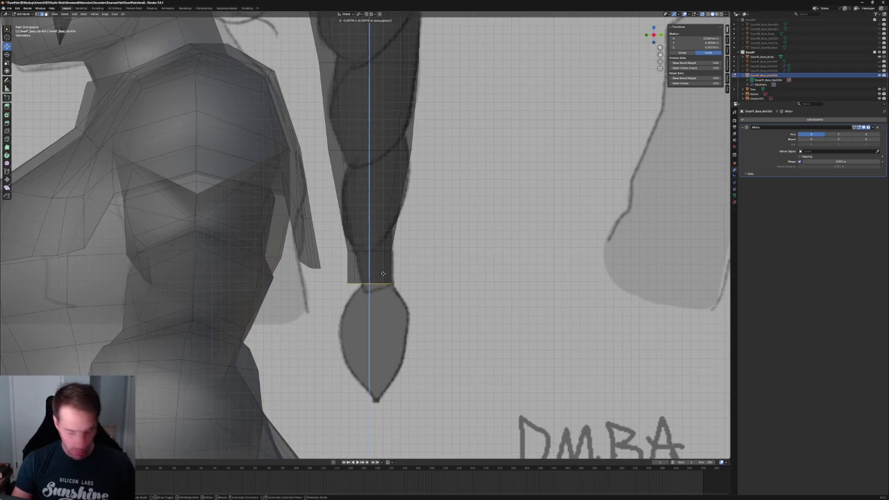
pyautogui.click(381, 278)
# Reselect the braid's bottom edge loop and inspect it from behind and the side.
pyautogui.press('s')
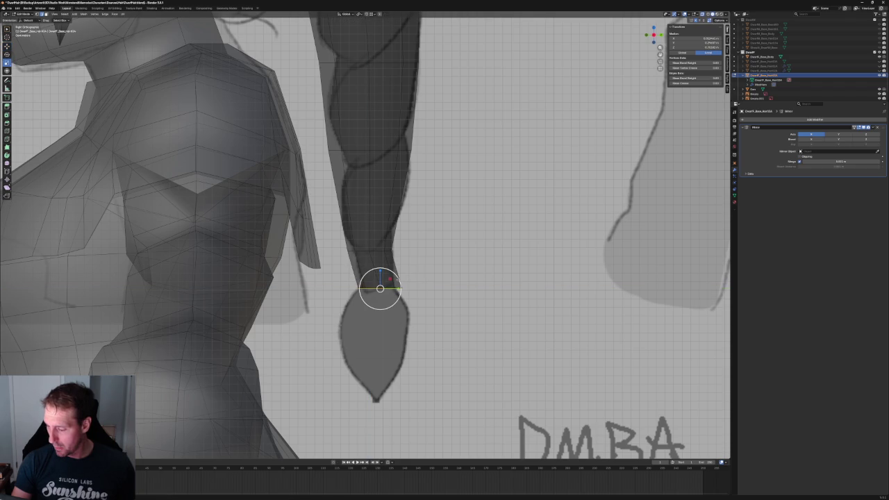
pyautogui.click(457, 304)
pyautogui.keyDown('alt'); pyautogui.click(403, 286); pyautogui.keyUp('alt')
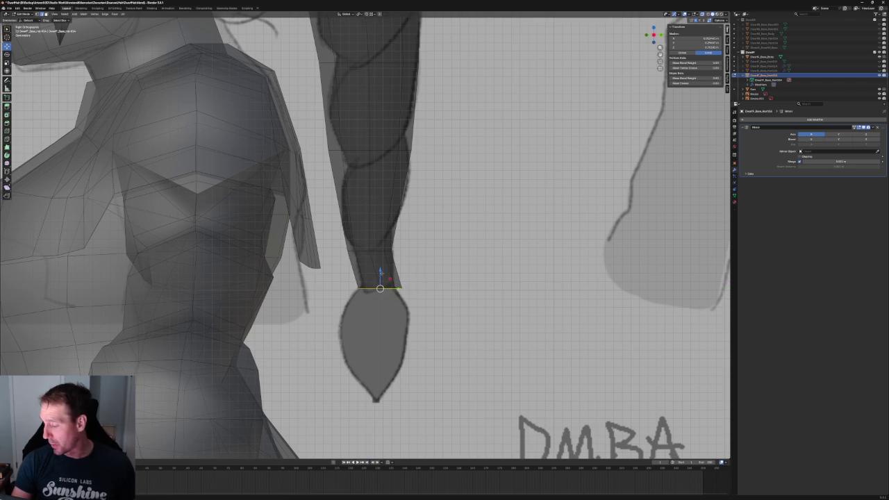
pyautogui.moveTo(380, 288); pyautogui.dragTo(409, 296, button='middle')
pyautogui.scroll(4, 410, 296)
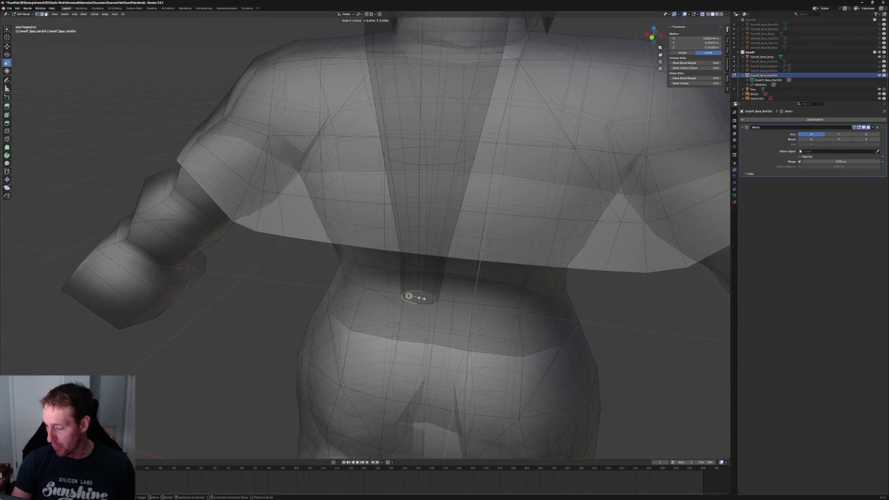
pyautogui.scroll(-4, 409, 296)
pyautogui.moveTo(410, 296)
pyautogui.mouseDown(button='middle')
pyautogui.moveTo(378, 280)
pyautogui.moveTo(383, 299)
pyautogui.mouseUp(button='middle')
pyautogui.scroll(5, 377, 280)
pyautogui.scroll(2, 383, 300)
# Shrink the bottom loop slightly and move it vertically along Z.
pyautogui.press('s')
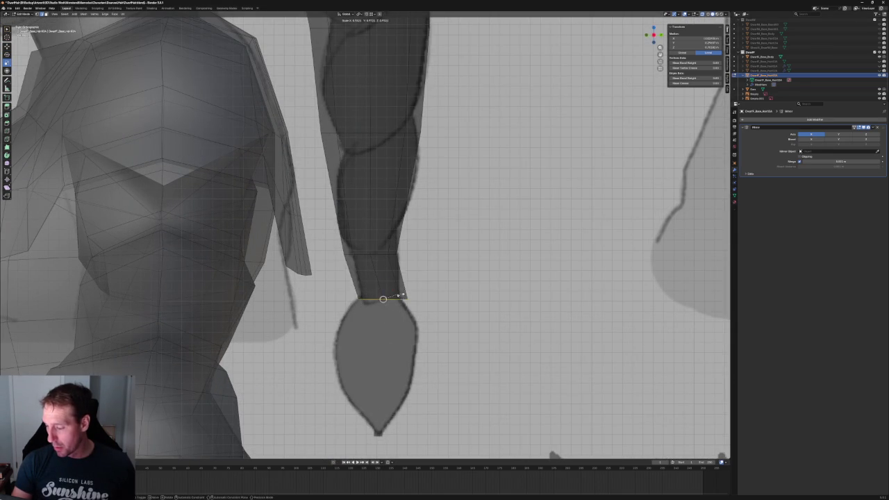
pyautogui.click(383, 300)
pyautogui.press('g')
pyautogui.press('z')
pyautogui.click(389, 287)
# Box-select a braid edge loop and try moving it on Z, then rotating it.
pyautogui.scroll(-6, 389, 286)
pyautogui.moveTo(389, 287)
pyautogui.mouseDown(button='middle')
pyautogui.moveTo(399, 378)
pyautogui.moveTo(406, 276)
pyautogui.mouseUp(button='middle')
pyautogui.scroll(2, 399, 379)
pyautogui.scroll(4, 409, 275)
pyautogui.scroll(1, 406, 277)
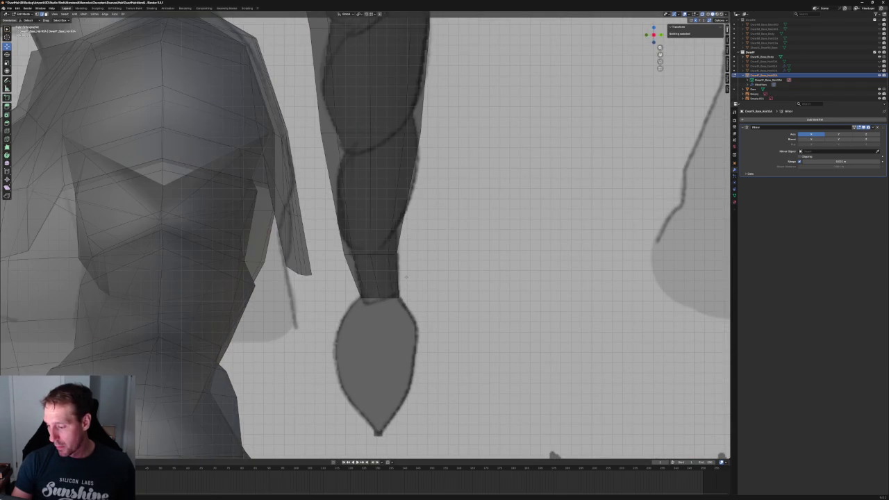
pyautogui.scroll(1, 421, 218)
pyautogui.moveTo(450, 269); pyautogui.dragTo(302, 309)
pyautogui.press('g')
pyautogui.press('z')
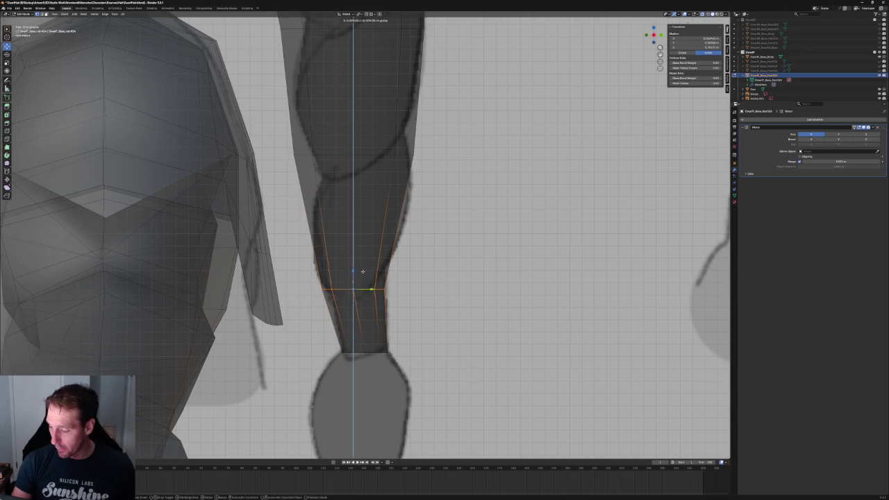
pyautogui.press('Escape')
pyautogui.hotkey('shift', 'space')
pyautogui.press('r')
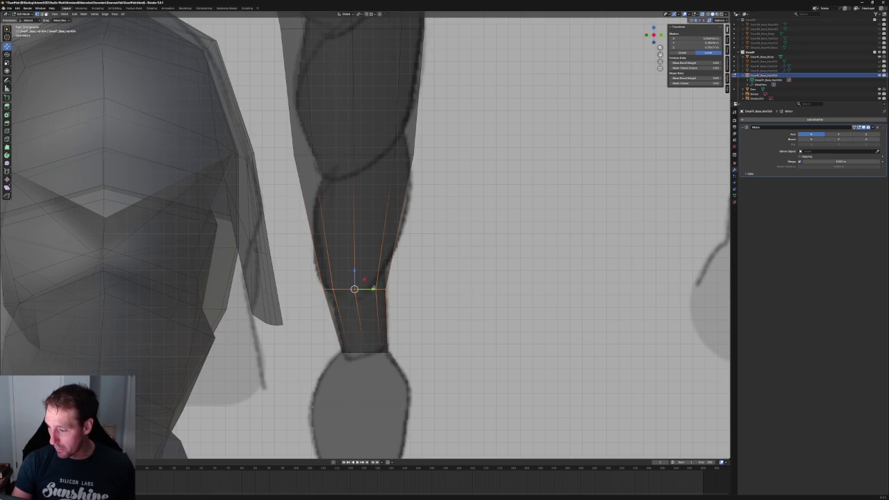
# Narrow the selected braid loop front-to-back with a Y-axis scale in side view.
pyautogui.scroll(-1, 423, 283)
pyautogui.scroll(-2, 423, 283)
pyautogui.moveTo(363, 327)
pyautogui.mouseDown(button='middle')
pyautogui.moveTo(403, 259)
pyautogui.moveTo(306, 412)
pyautogui.mouseUp(button='middle')
pyautogui.scroll(-2, 403, 258)
pyautogui.press('KP_3')
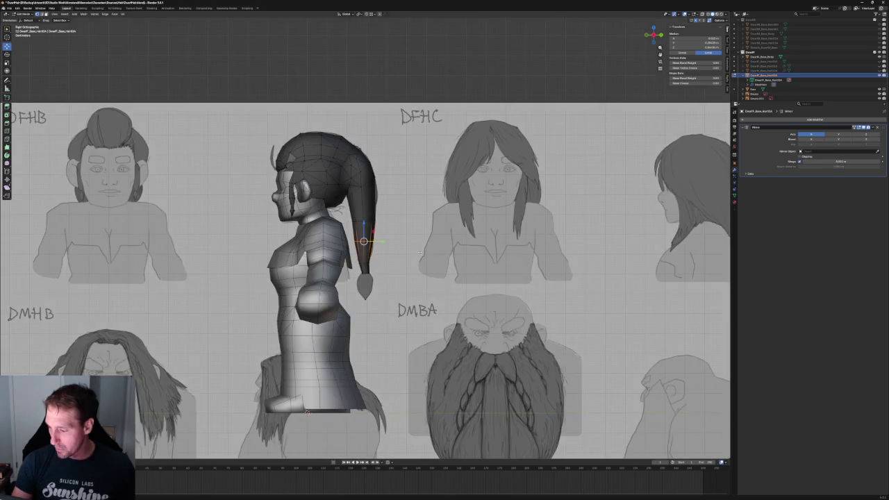
pyautogui.scroll(5, 390, 253)
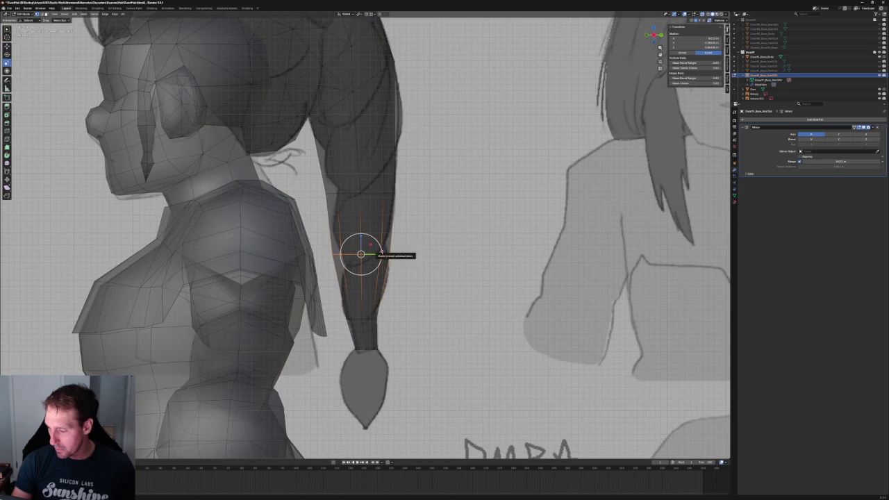
pyautogui.press('s')
pyautogui.press('y')
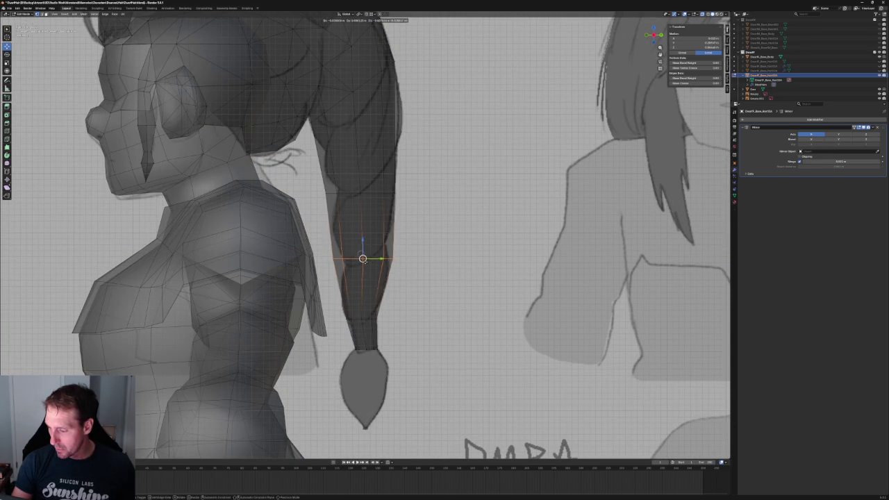
pyautogui.click(369, 258)
# Box-select the braid edges in side view and fill a face between them with F.
pyautogui.scroll(-4, 369, 258)
pyautogui.moveTo(420, 240)
pyautogui.mouseDown(button='middle')
pyautogui.moveTo(445, 243)
pyautogui.moveTo(424, 252)
pyautogui.mouseUp(button='middle')
pyautogui.scroll(-3, 430, 247)
pyautogui.press('KP_3')
pyautogui.scroll(2, 416, 247)
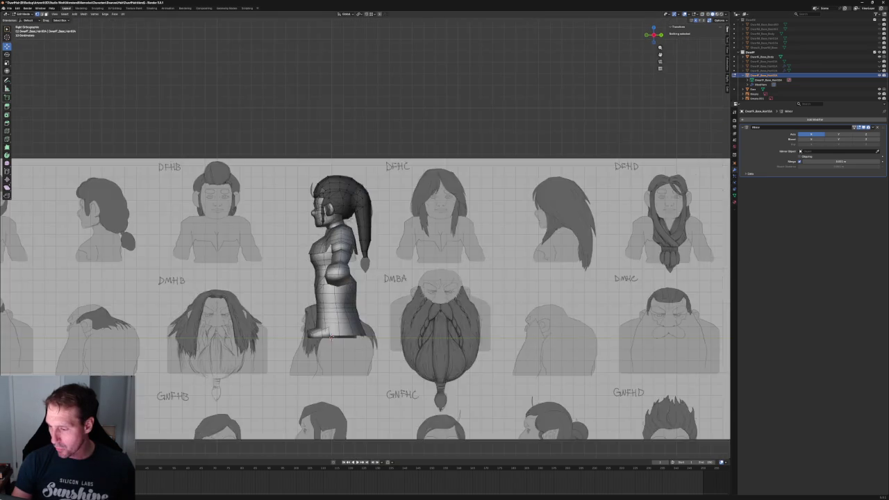
pyautogui.scroll(2, 403, 243)
pyautogui.scroll(2, 379, 235)
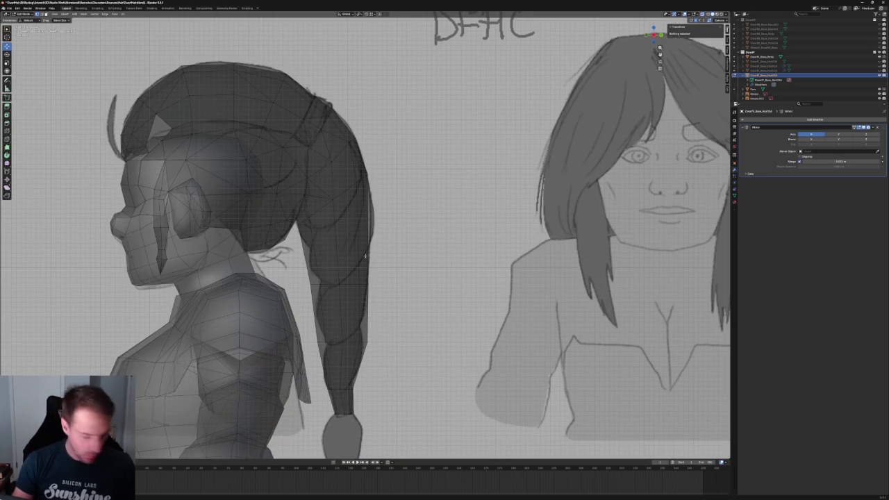
pyautogui.moveTo(290, 247); pyautogui.dragTo(396, 273)
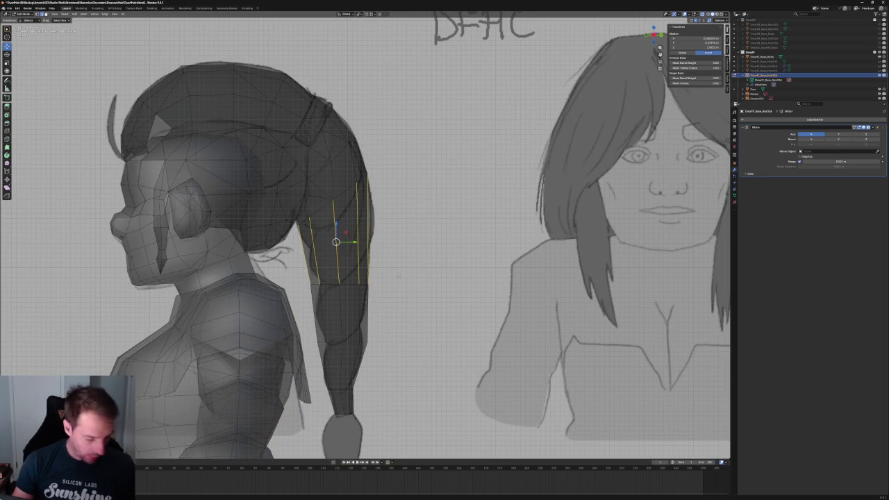
pyautogui.press('f')
# Orbit around the character's back to a three-quarter view to check the braid.
pyautogui.scroll(-5, 421, 208)
pyautogui.moveTo(422, 208); pyautogui.dragTo(301, 222, button='middle')
pyautogui.scroll(-2, 318, 254)
pyautogui.moveTo(318, 254)
pyautogui.mouseDown(button='middle')
pyautogui.moveTo(288, 256)
pyautogui.moveTo(380, 224)
pyautogui.mouseUp(button='middle')
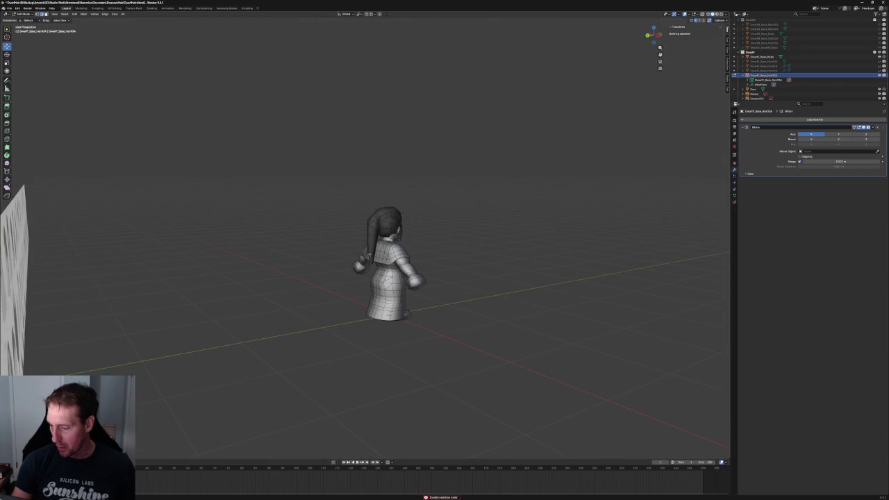
# In side view, move vertices on the ponytail's upper curve front-to-back along Y.
pyautogui.scroll(2, 373, 219)
pyautogui.scroll(4, 402, 222)
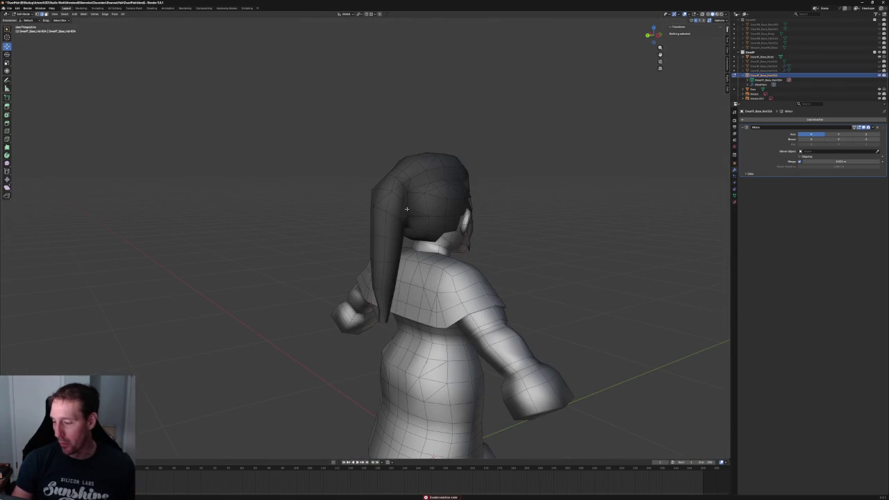
pyautogui.click(657, 35)
pyautogui.scroll(4, 655, 35)
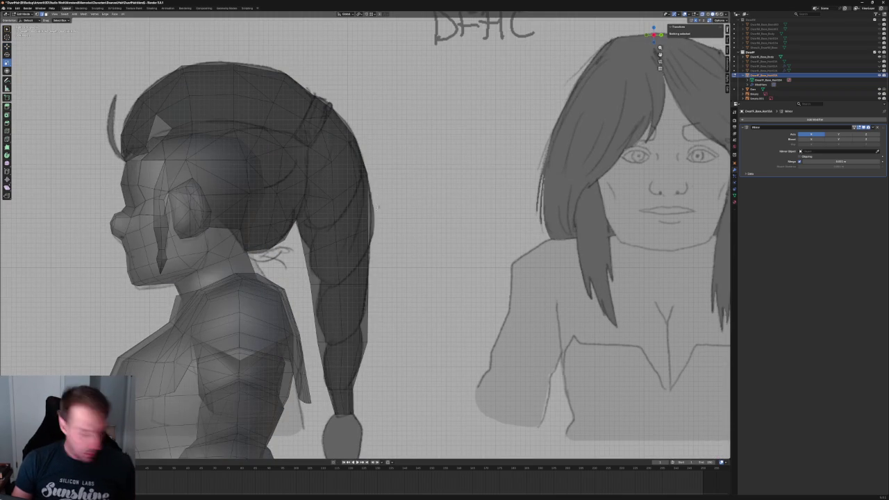
pyautogui.moveTo(350, 194); pyautogui.dragTo(320, 211)
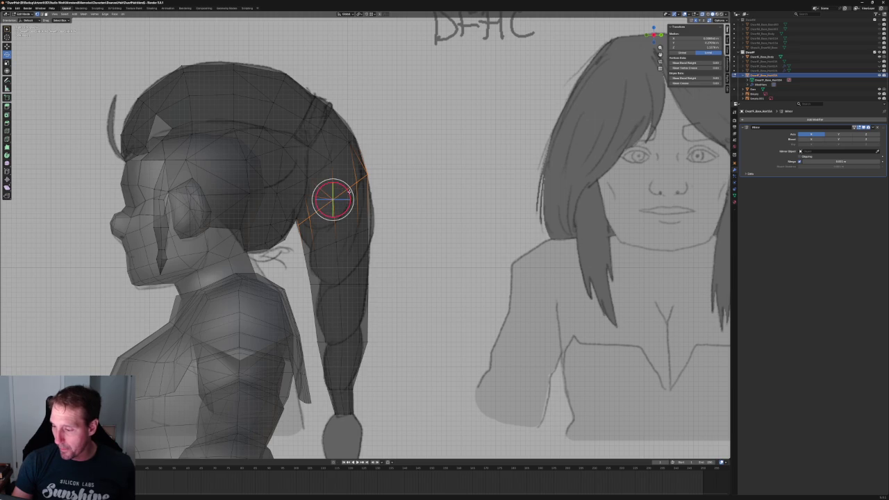
pyautogui.press('r')
pyautogui.press('g')
pyautogui.press('z')
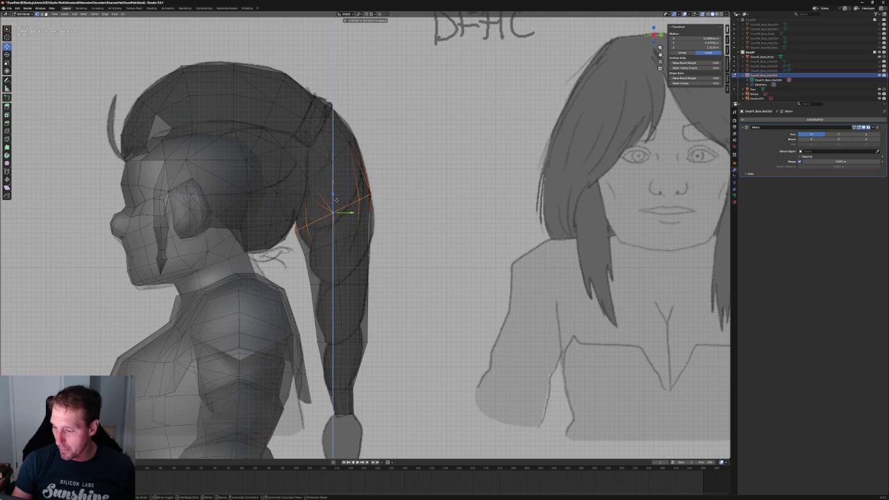
pyautogui.press('y')
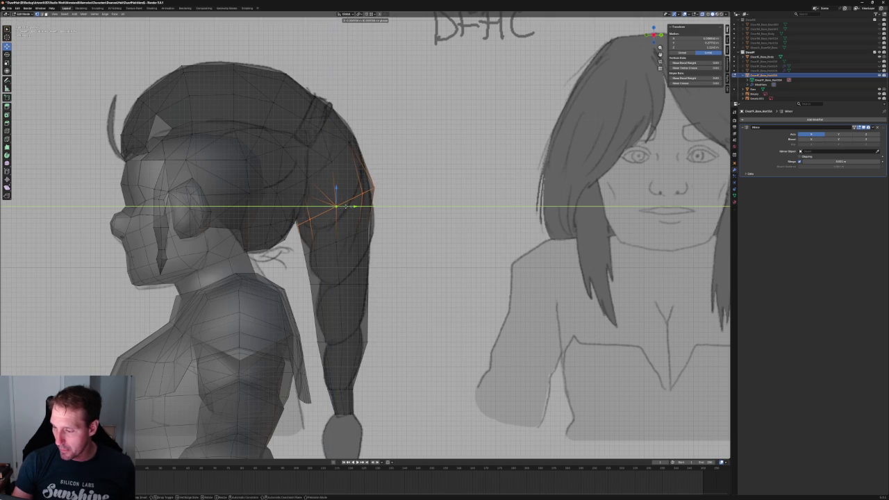
pyautogui.click(346, 207)
# Nudge two more ponytail outline vertices along Y to follow the sketch.
pyautogui.click(366, 190)
pyautogui.press('g')
pyautogui.press('y')
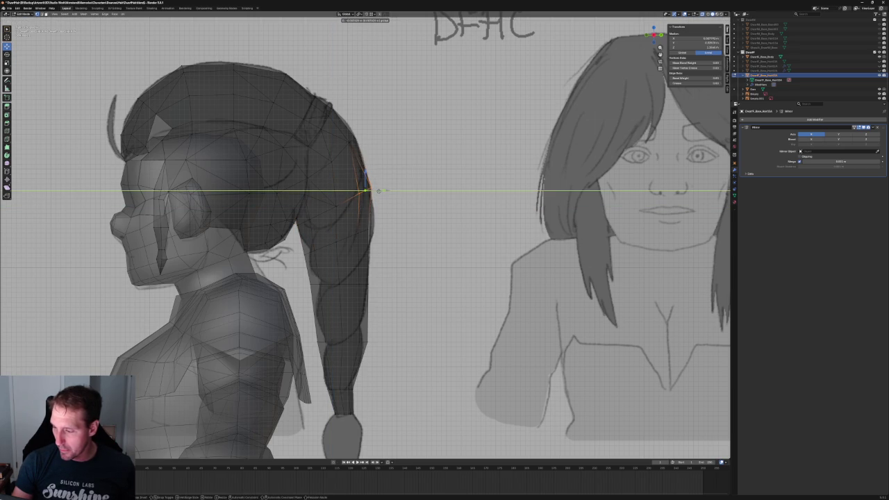
pyautogui.click(361, 188)
pyautogui.click(363, 211)
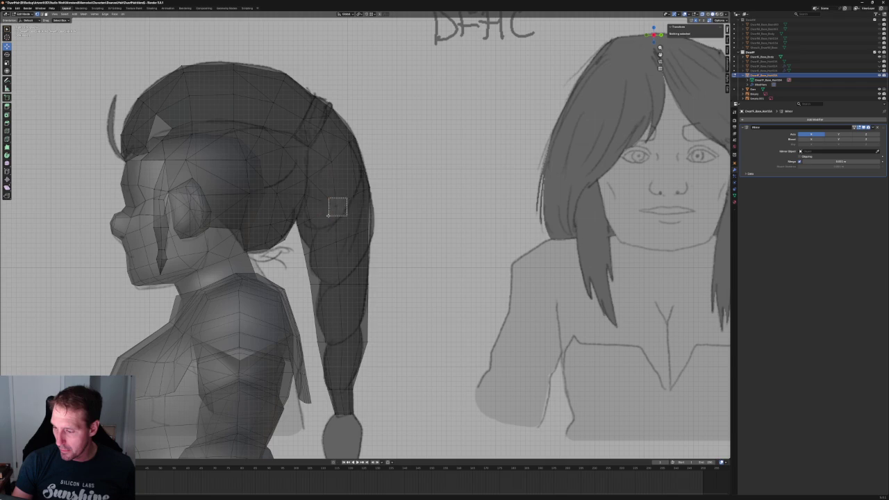
pyautogui.click(333, 209)
pyautogui.press('g')
pyautogui.press('y')
pyautogui.click(346, 207)
pyautogui.click(396, 233)
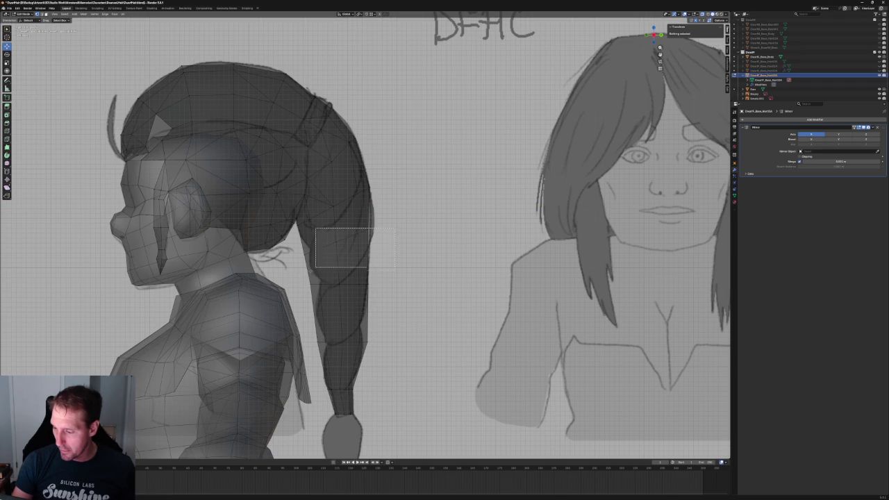
# Select vertices across the ponytail's middle and view the opaque mesh from the right side.
pyautogui.moveTo(305, 268); pyautogui.dragTo(303, 264)
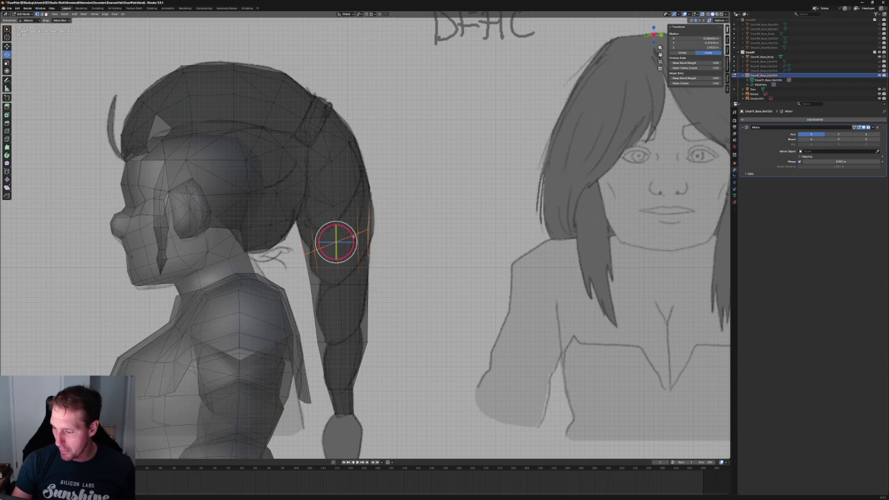
pyautogui.hotkey('shift', 'space')
pyautogui.press('g')
pyautogui.press('KP_3')
pyautogui.hotkey('alt', 'a')
pyautogui.scroll(-2, 394, 244)
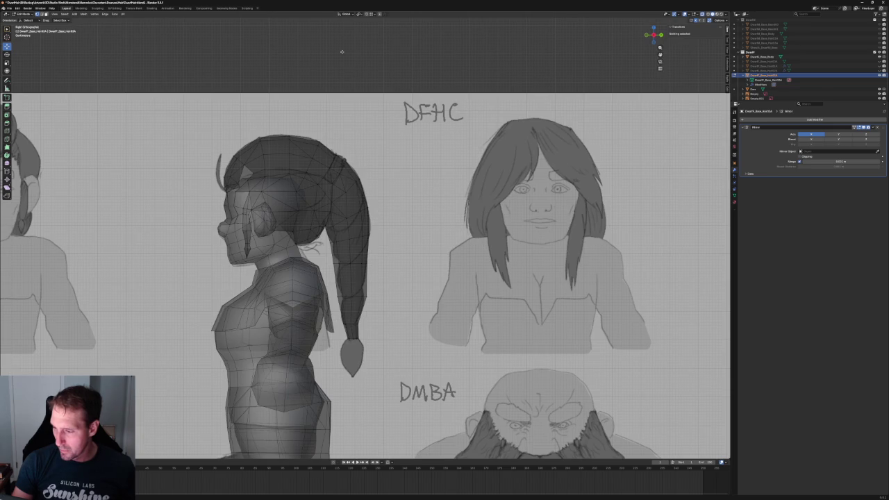
pyautogui.hotkey('alt', 'z')
pyautogui.scroll(-5, 384, 257)
pyautogui.scroll(2, 384, 257)
pyautogui.scroll(2, 384, 257)
pyautogui.scroll(3, 298, 229)
pyautogui.scroll(2, 299, 229)
# Scale a horizontal loop near the hair tip to slim the ponytail's end.
pyautogui.keyDown('alt'); pyautogui.click(298, 230); pyautogui.keyUp('alt')
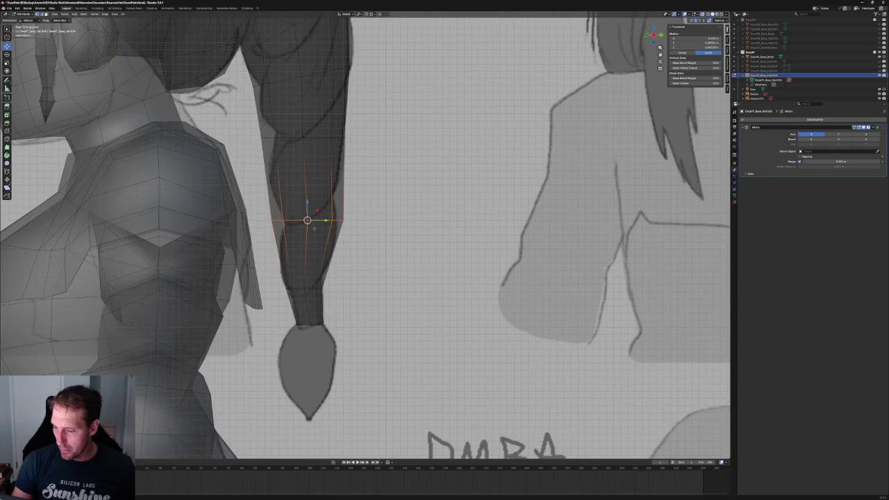
pyautogui.press('s')
pyautogui.click(325, 218)
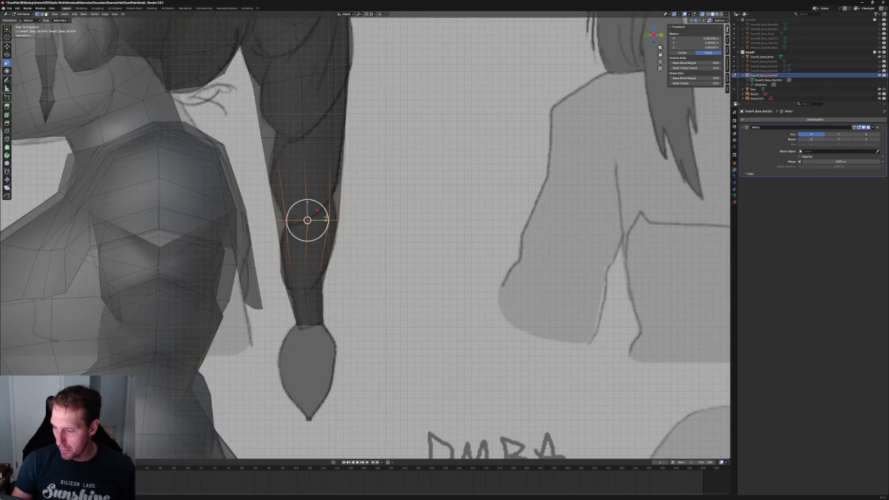
pyautogui.scroll(-2, 324, 222)
pyautogui.moveTo(325, 222)
pyautogui.mouseDown(button='middle')
pyautogui.moveTo(389, 230)
pyautogui.moveTo(373, 200)
pyautogui.mouseUp(button='middle')
pyautogui.scroll(-3, 392, 228)
# Toggle X-ray and orbit to compare the tapered ponytail with the side sketch.
pyautogui.press('KP_3')
pyautogui.hotkey('alt', 'z')
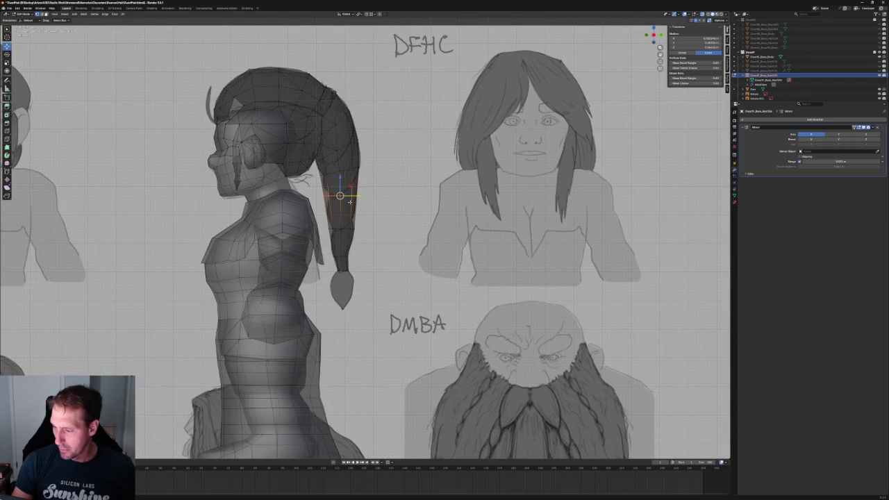
pyautogui.scroll(-3, 412, 195)
pyautogui.moveTo(412, 194); pyautogui.dragTo(357, 227, button='middle')
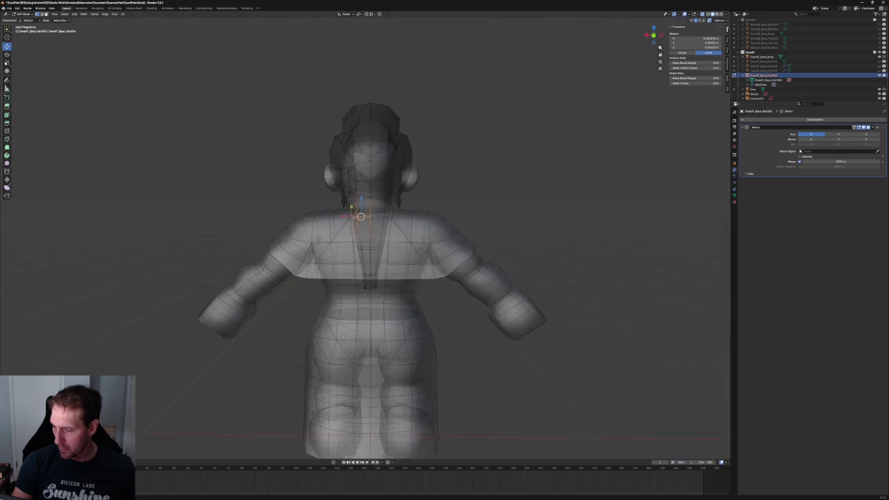
pyautogui.scroll(5, 356, 228)
pyautogui.hotkey('alt', 'z')
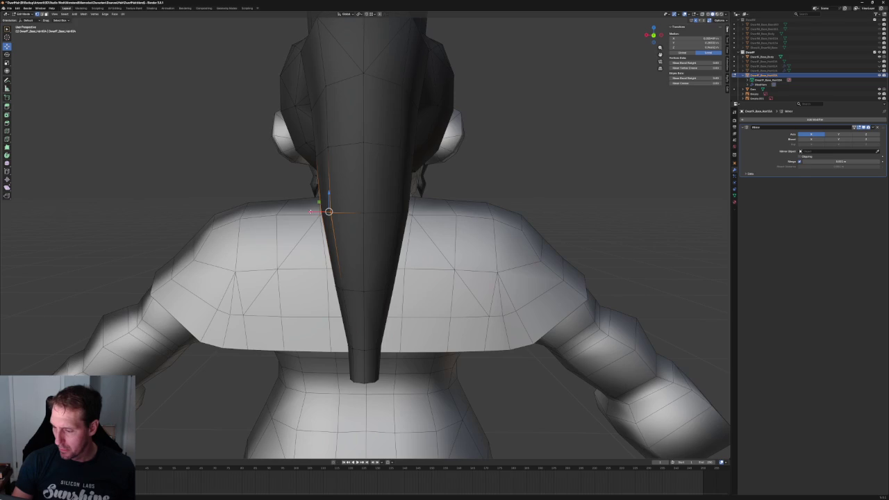
pyautogui.scroll(-5, 453, 174)
pyautogui.scroll(-2, 452, 174)
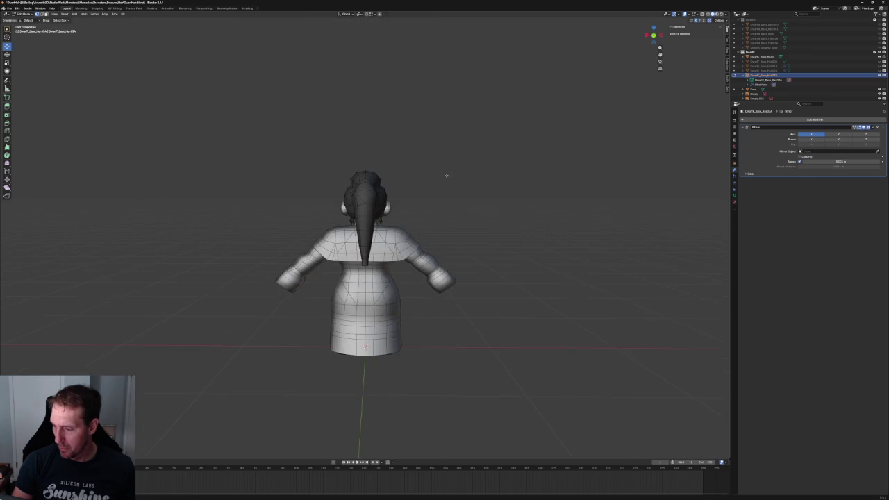
pyautogui.scroll(4, 447, 174)
pyautogui.moveTo(368, 160)
pyautogui.mouseDown(button='middle')
pyautogui.moveTo(358, 198)
pyautogui.moveTo(386, 179)
pyautogui.moveTo(469, 201)
pyautogui.mouseUp(button='middle')
pyautogui.hotkey('alt', 'z')
pyautogui.press('KP_3')
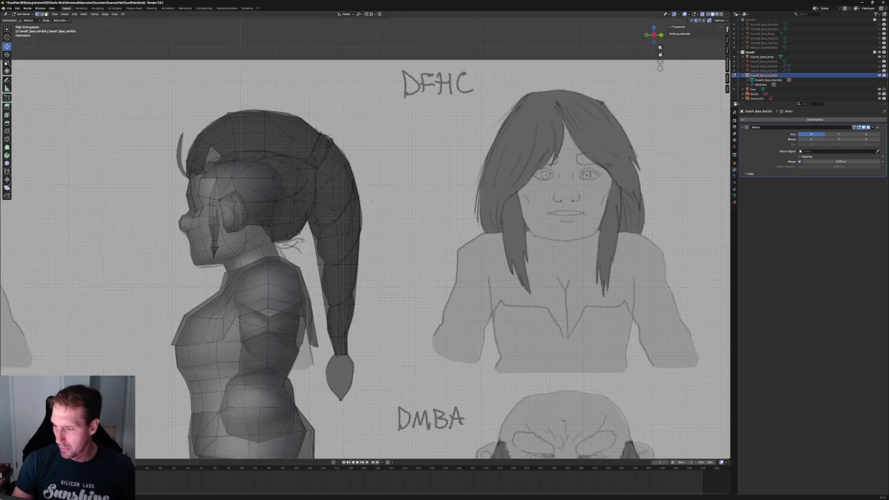
# Shift a ponytail vertex sideways, with X-ray off, while viewing the hair from behind.
pyautogui.scroll(2, 340, 190)
pyautogui.click(340, 190)
pyautogui.rightClick(341, 212)
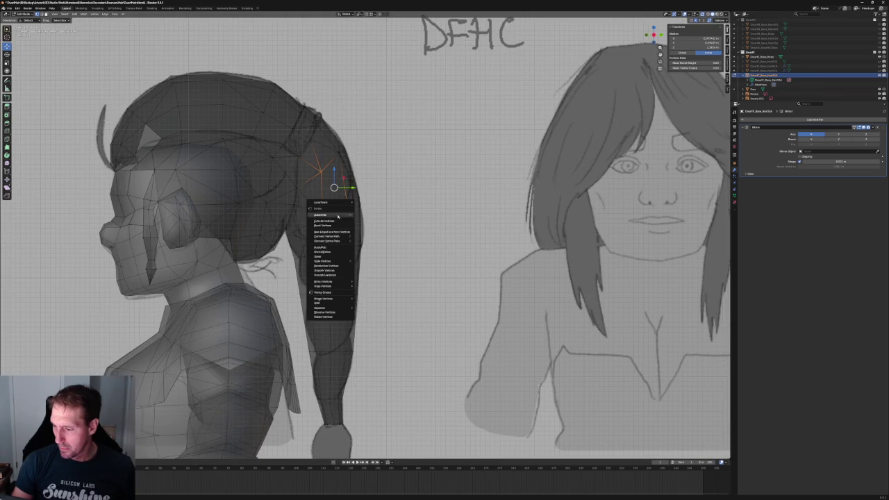
pyautogui.press('Escape')
pyautogui.hotkey('alt', 'z')
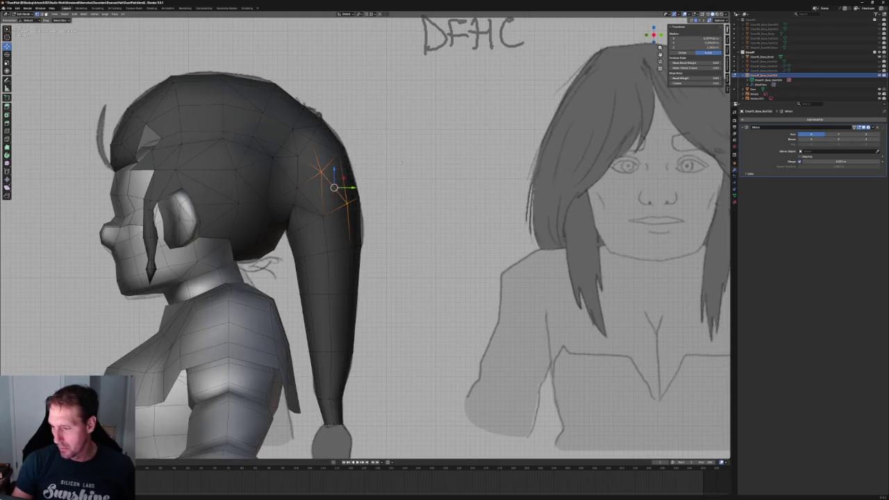
pyautogui.scroll(-5, 389, 170)
pyautogui.moveTo(389, 170)
pyautogui.mouseDown(button='middle')
pyautogui.moveTo(367, 157)
pyautogui.moveTo(361, 164)
pyautogui.moveTo(361, 155)
pyautogui.moveTo(385, 210)
pyautogui.moveTo(383, 195)
pyautogui.moveTo(348, 194)
pyautogui.moveTo(328, 222)
pyautogui.mouseUp(button='middle')
pyautogui.scroll(3, 366, 163)
pyautogui.scroll(2, 368, 166)
pyautogui.scroll(-4, 385, 209)
pyautogui.scroll(3, 348, 194)
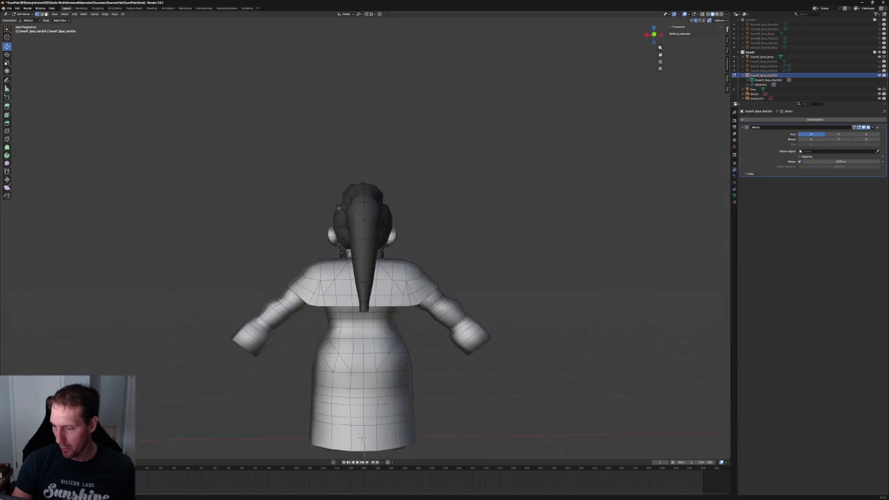
pyautogui.scroll(3, 328, 222)
pyautogui.moveTo(310, 226); pyautogui.dragTo(314, 226)
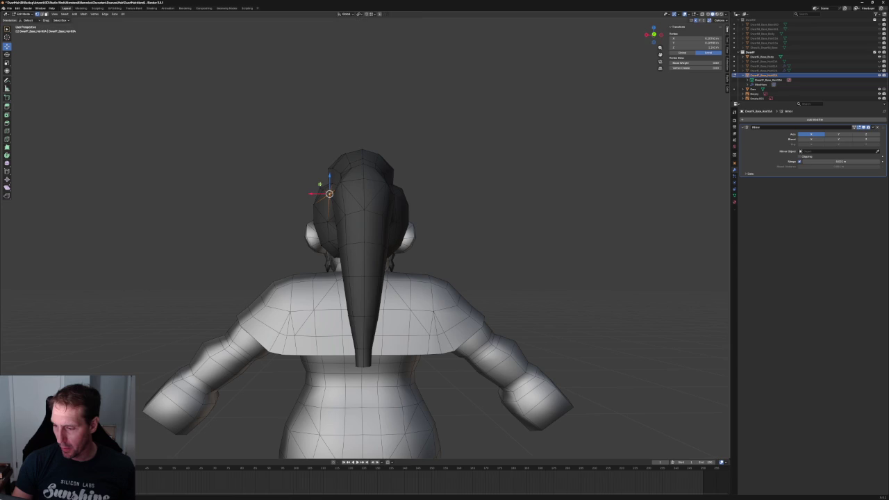
# Adjust another hair vertex while viewing it beside the reference sheet.
pyautogui.scroll(-3, 329, 193)
pyautogui.moveTo(294, 213)
pyautogui.mouseDown(button='middle')
pyautogui.moveTo(330, 217)
pyautogui.moveTo(321, 224)
pyautogui.mouseUp(button='middle')
pyautogui.scroll(3, 330, 217)
pyautogui.click(319, 226)
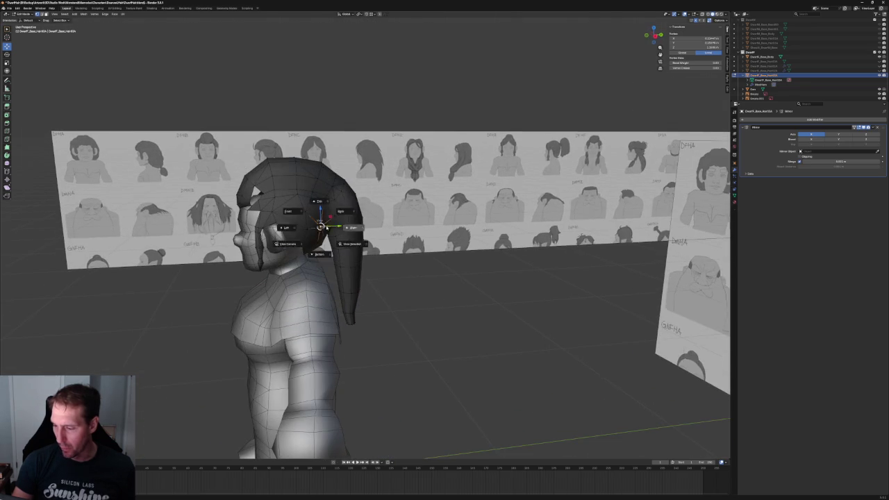
pyautogui.scroll(4, 328, 223)
pyautogui.press('Escape')
pyautogui.click(384, 174)
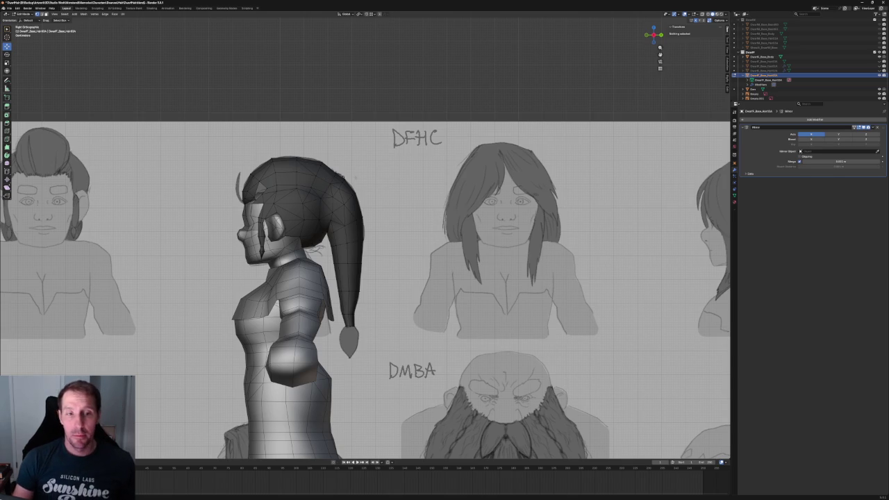
# Move the vertex at the top of the hair along the Y axis.
pyautogui.scroll(4, 370, 174)
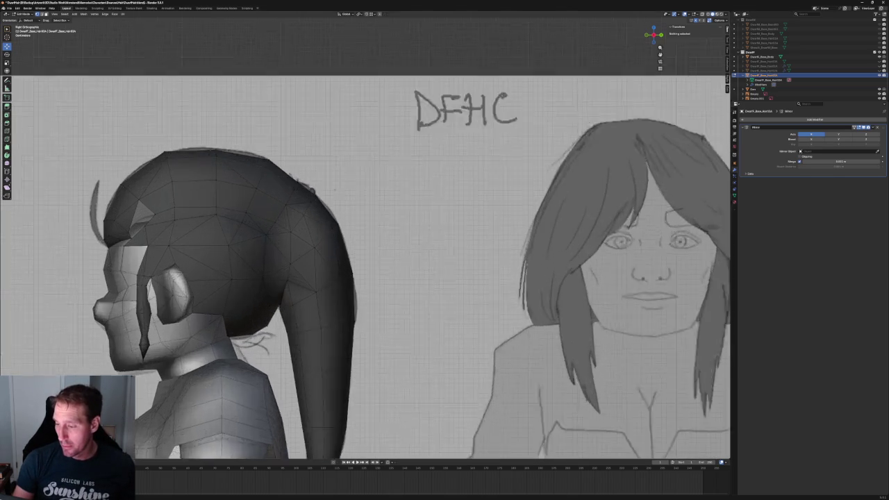
pyautogui.scroll(1, 370, 173)
pyautogui.moveTo(224, 182); pyautogui.dragTo(221, 190)
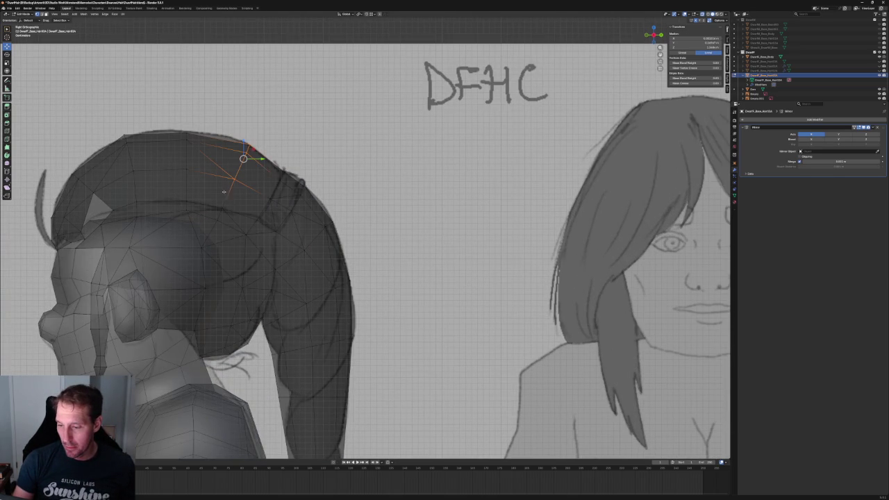
pyautogui.hotkey('alt', 'z')
pyautogui.press('g')
pyautogui.press('y')
pyautogui.click(235, 176)
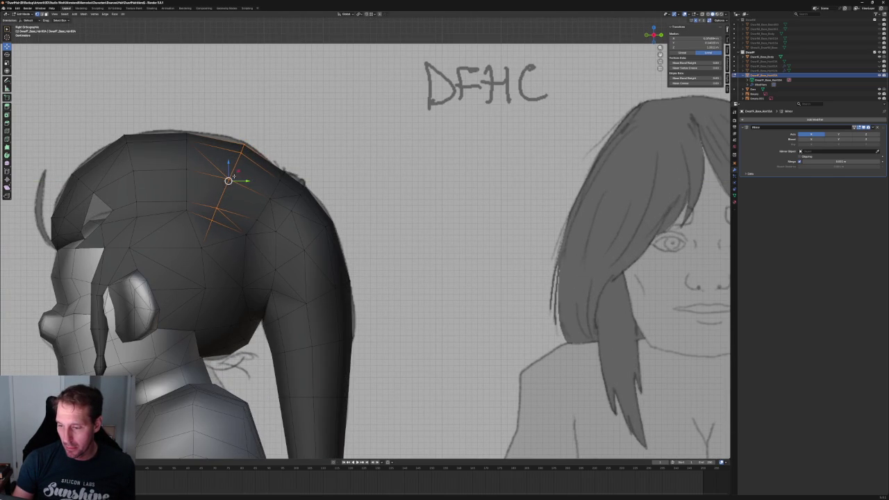
# Move the crown vertex vertically onto the sketch outline.
pyautogui.scroll(-5, 319, 134)
pyautogui.scroll(4, 327, 99)
pyautogui.hotkey('alt', 'a')
pyautogui.moveTo(238, 206); pyautogui.dragTo(240, 205)
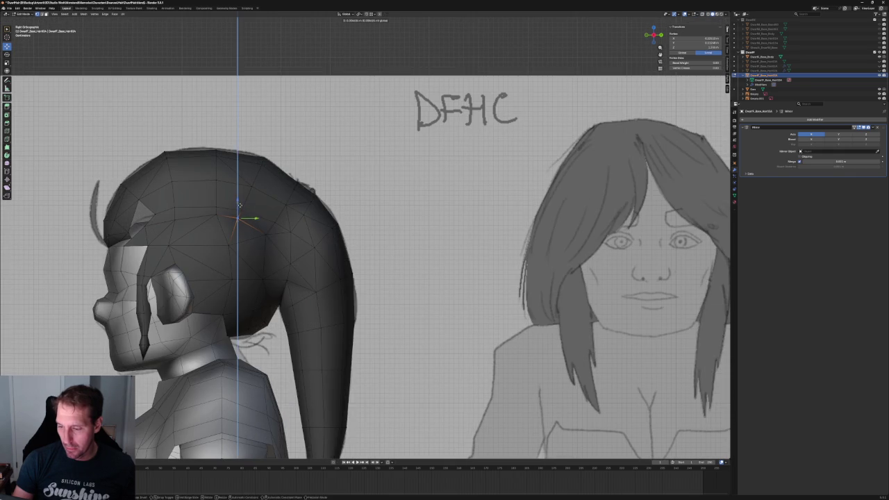
pyautogui.hotkey('alt', 'z')
# Nudge a lower ponytail vertex up and back toward the sketch outline.
pyautogui.click(266, 234)
pyautogui.hotkey('alt', 'z')
pyautogui.moveTo(266, 235); pyautogui.dragTo(268, 234)
pyautogui.hotkey('alt', 'a')
pyautogui.scroll(-3, 287, 254)
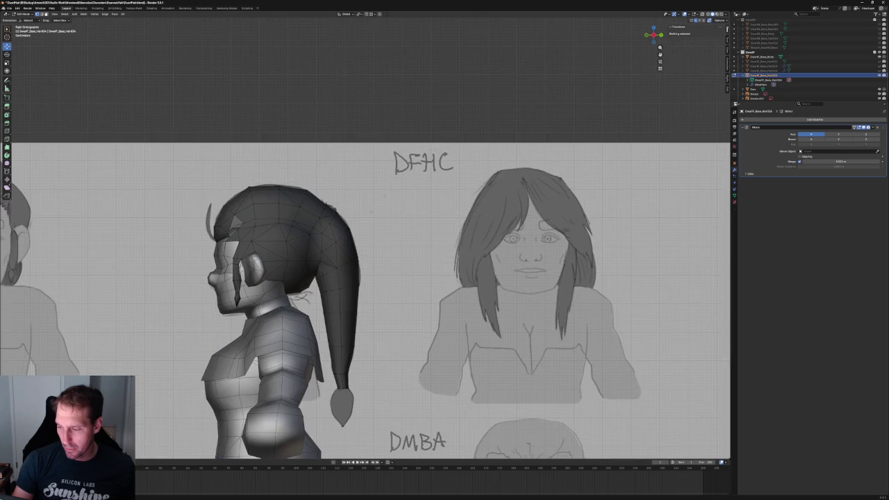
pyautogui.scroll(1, 384, 197)
pyautogui.moveTo(384, 196)
pyautogui.mouseDown(button='middle')
pyautogui.moveTo(291, 234)
pyautogui.moveTo(355, 255)
pyautogui.mouseUp(button='middle')
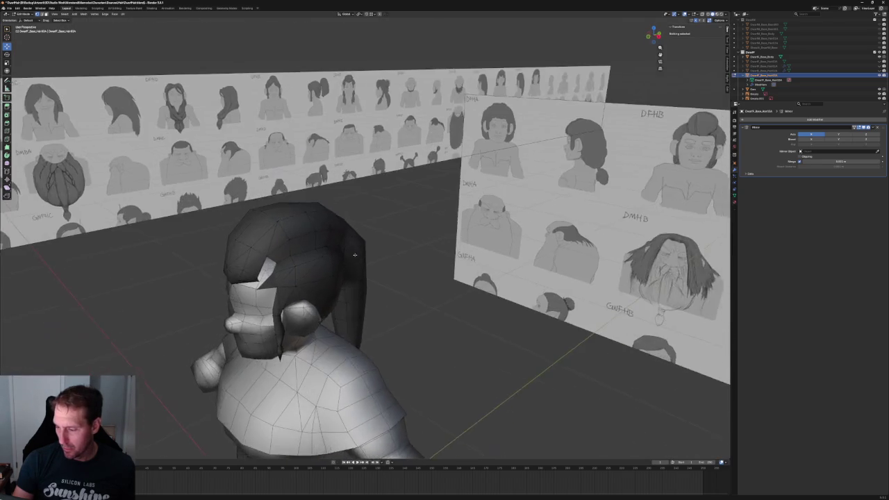
# Orbit around the head, checking vertices on the back and side of the hair.
pyautogui.scroll(3, 355, 255)
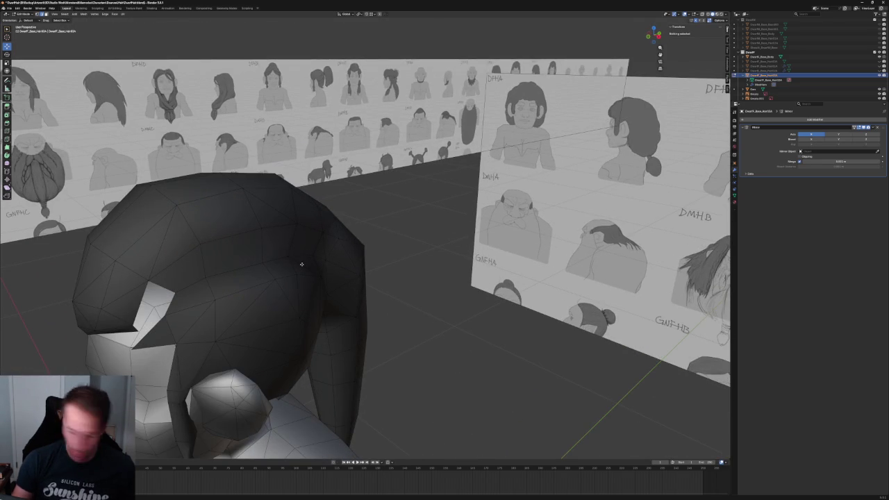
pyautogui.click(303, 262)
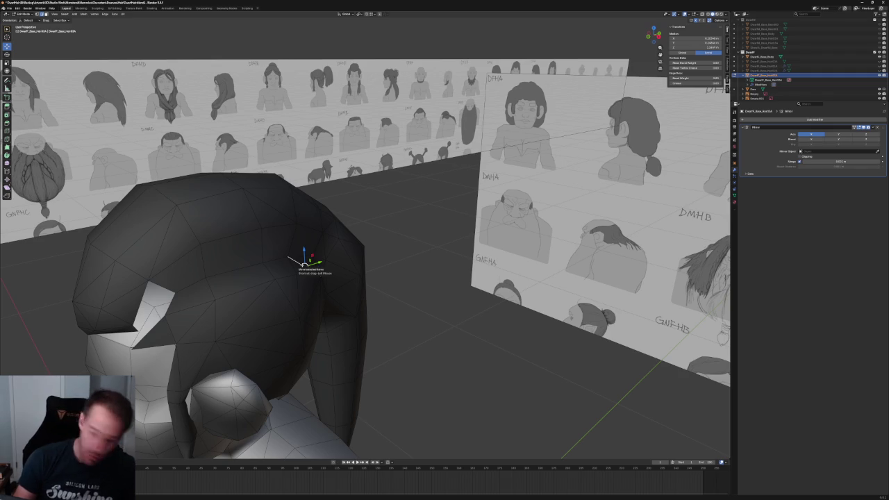
pyautogui.hotkey('alt', 'a')
pyautogui.click(306, 261)
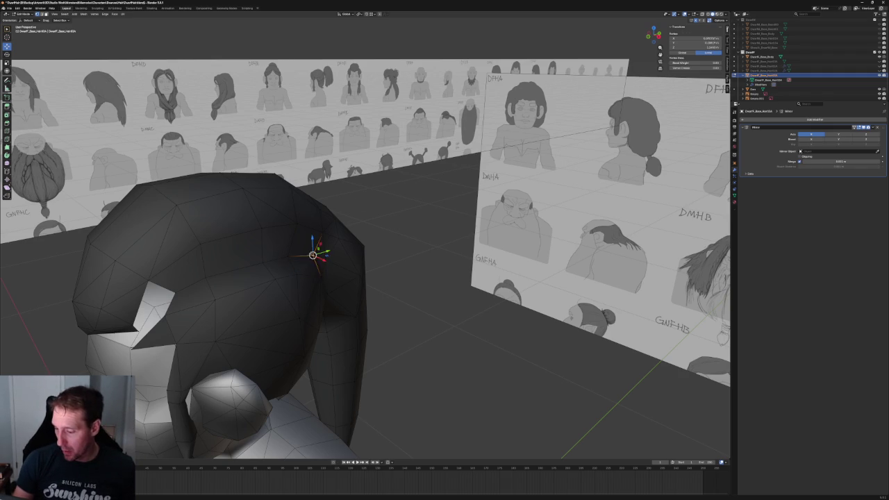
pyautogui.hotkey('alt', 'a')
pyautogui.moveTo(310, 269)
pyautogui.mouseDown(button='middle')
pyautogui.moveTo(308, 255)
pyautogui.moveTo(364, 268)
pyautogui.mouseUp(button='middle')
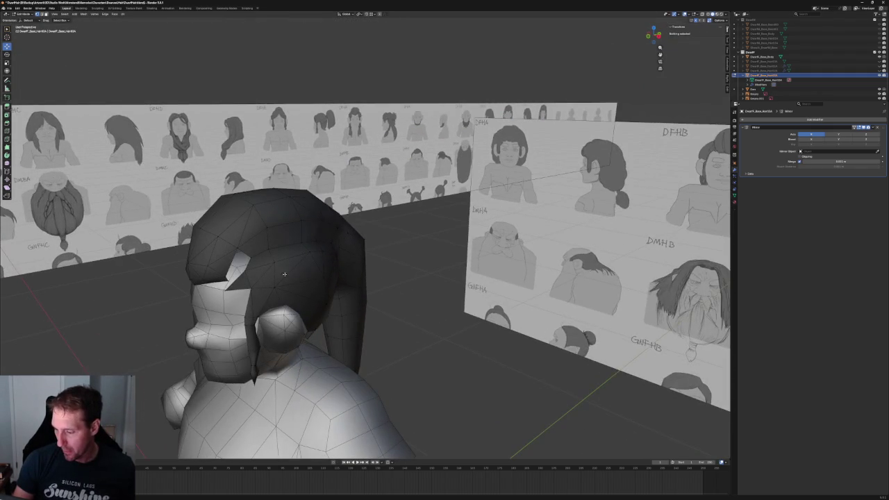
pyautogui.moveTo(284, 274); pyautogui.dragTo(333, 259, button='middle')
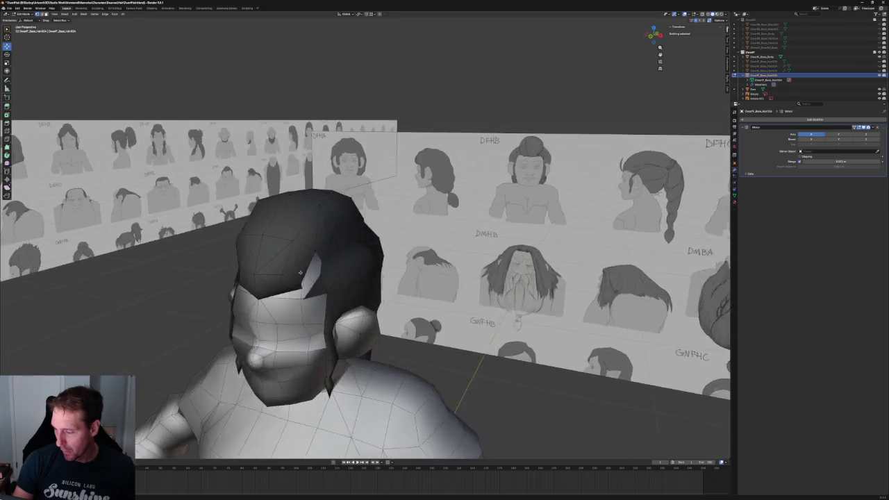
pyautogui.click(336, 257)
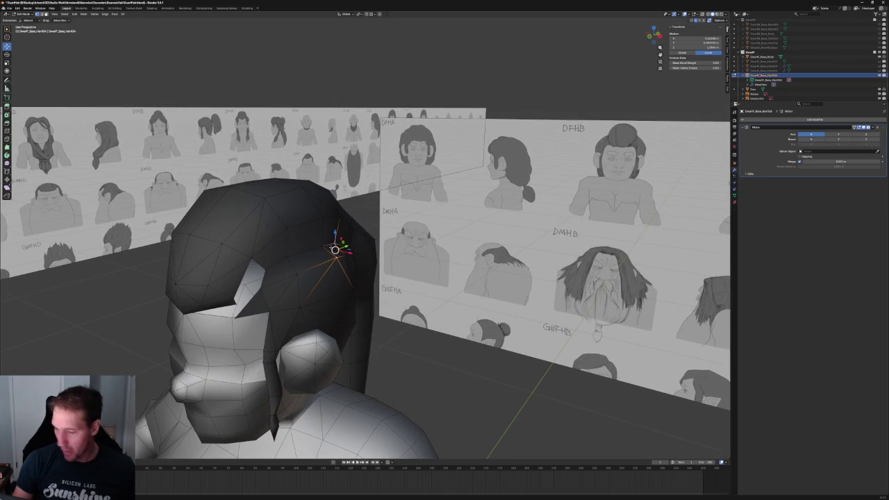
pyautogui.hotkey('alt', 'a')
pyautogui.moveTo(334, 250); pyautogui.dragTo(290, 244, button='middle')
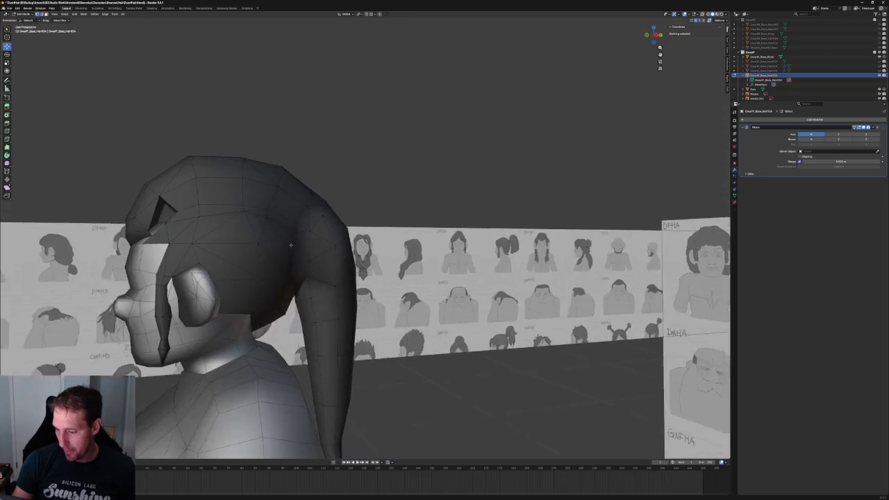
# In Right Ortho view, slide the front hairline vertex along Y to match the sketch.
pyautogui.press('KP_3')
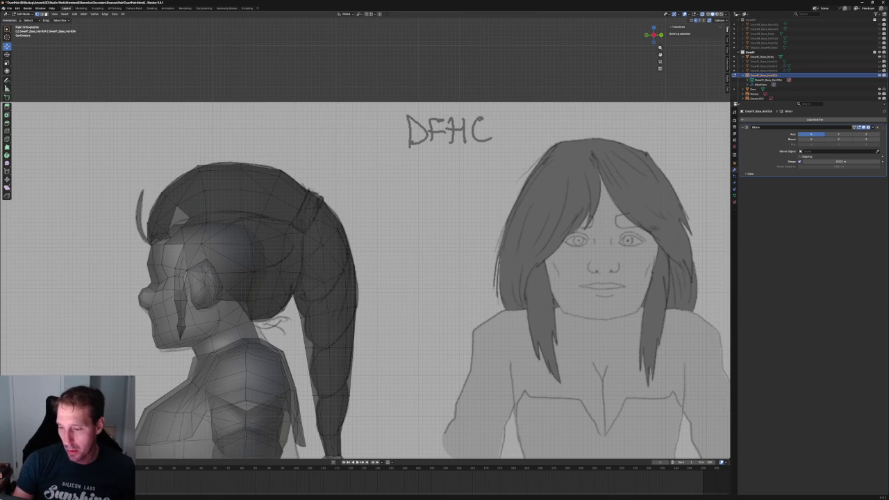
pyautogui.scroll(2, 245, 212)
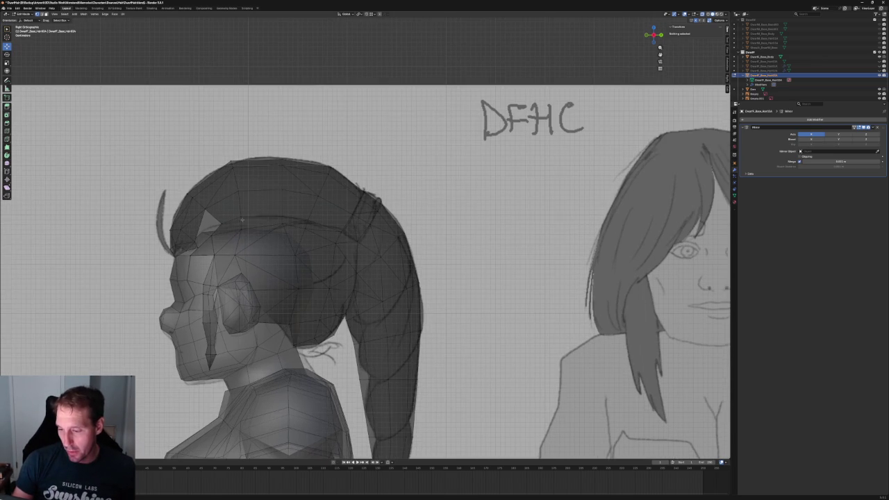
pyautogui.click(224, 221)
pyautogui.press('g')
pyautogui.press('y')
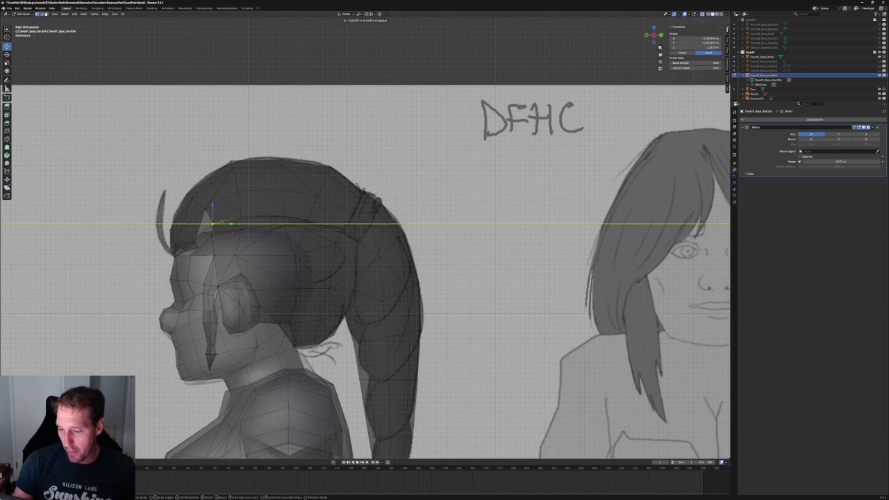
pyautogui.click(221, 221)
pyautogui.hotkey('alt', 'a')
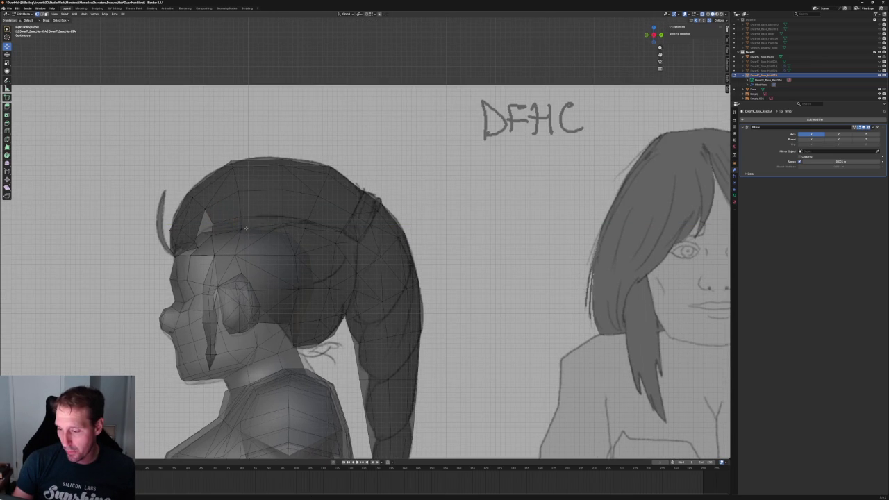
pyautogui.click(245, 227)
pyautogui.hotkey('alt', 'z')
pyautogui.hotkey('alt', 'z')
pyautogui.hotkey('alt', 'z')
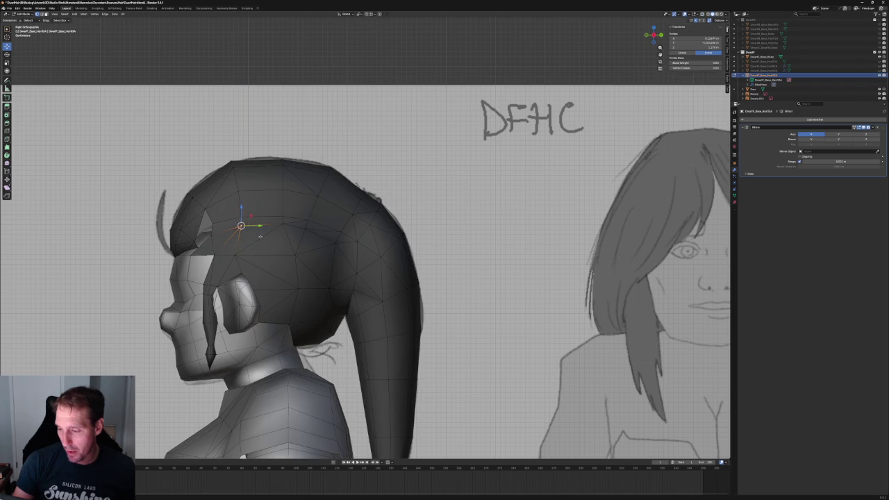
pyautogui.hotkey('alt', 'a')
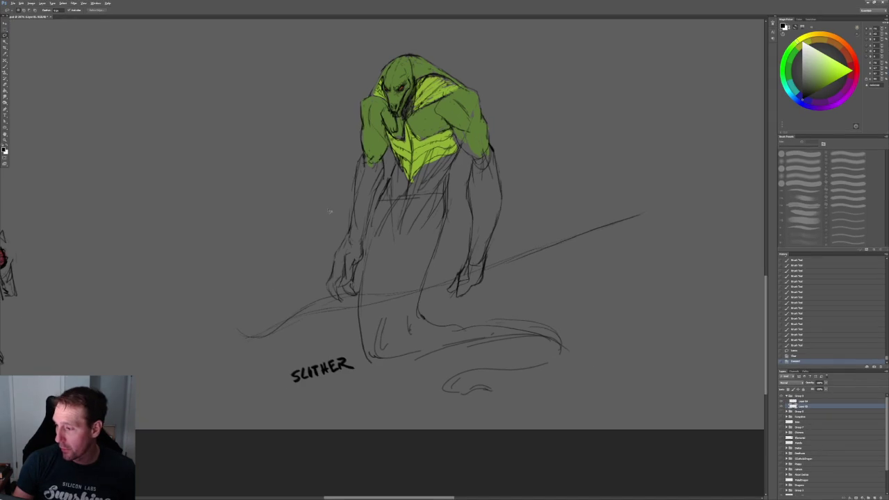
pyautogui.keyDown('alt'); pyautogui.scroll(-2, 330, 211); pyautogui.keyUp('alt')
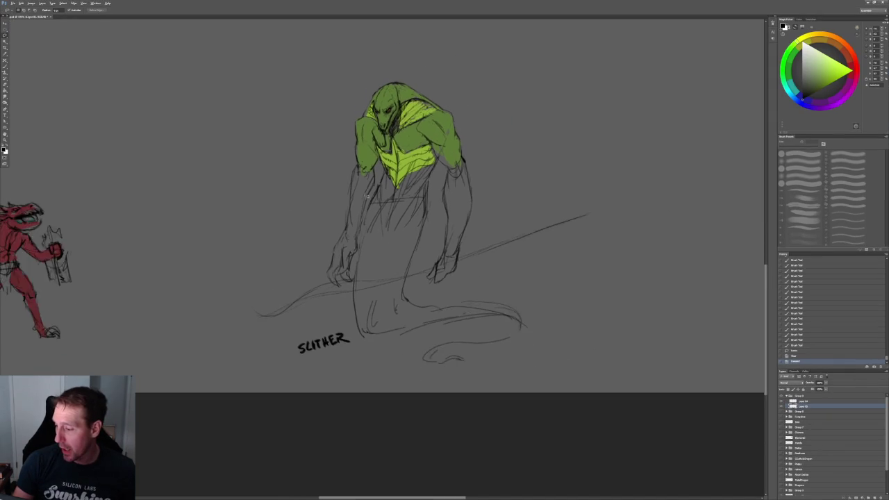
# Pan across the Slither and red creature sketches, then return to the Blender dwarf head.
pyautogui.keyDown('alt'); pyautogui.scroll(2, 330, 211); pyautogui.keyUp('alt')
pyautogui.moveTo(330, 211); pyautogui.dragTo(271, 242)
pyautogui.keyDown('alt'); pyautogui.scroll(1, 270, 243); pyautogui.keyUp('alt')
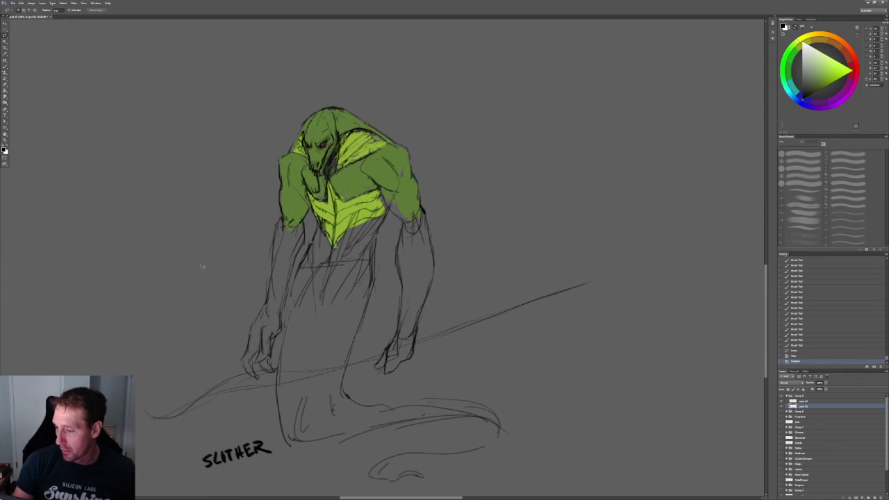
pyautogui.keyDown('alt'); pyautogui.scroll(-2, 193, 269); pyautogui.keyUp('alt')
pyautogui.moveTo(182, 268); pyautogui.dragTo(350, 268)
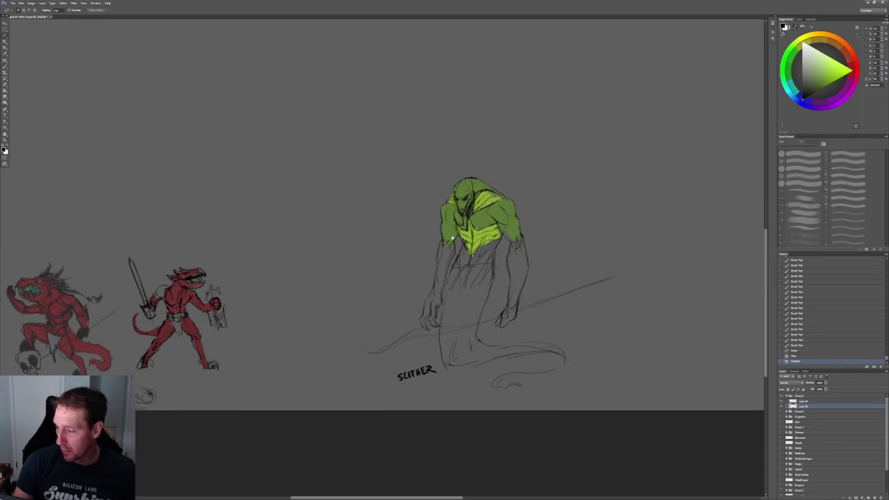
pyautogui.moveTo(450, 237); pyautogui.dragTo(335, 249)
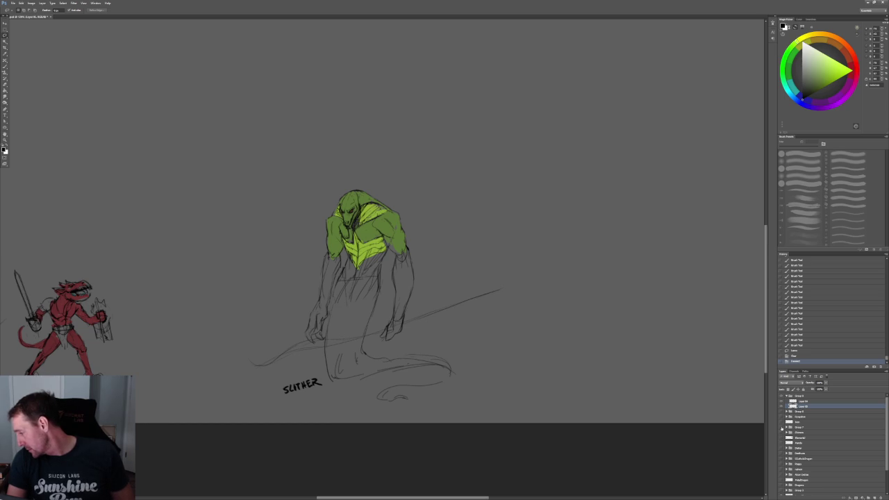
pyautogui.keyDown('alt'); pyautogui.scroll(2, 394, 324); pyautogui.keyUp('alt')
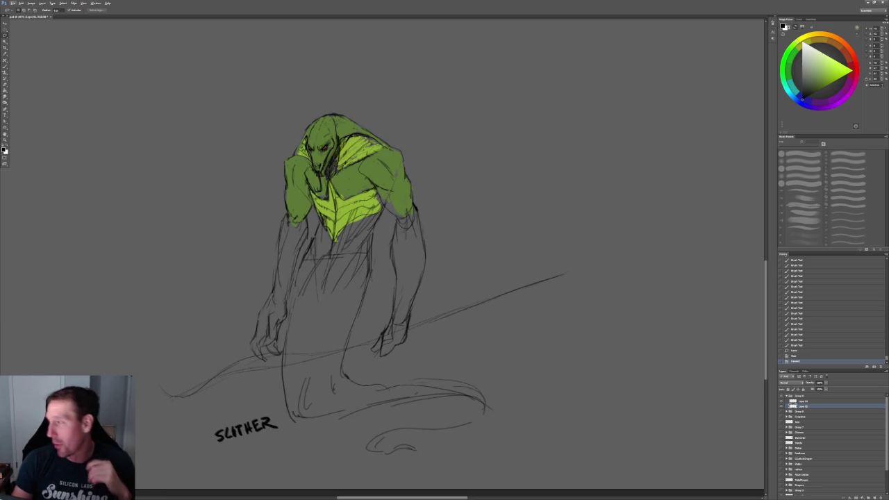
pyautogui.click(867, 3)
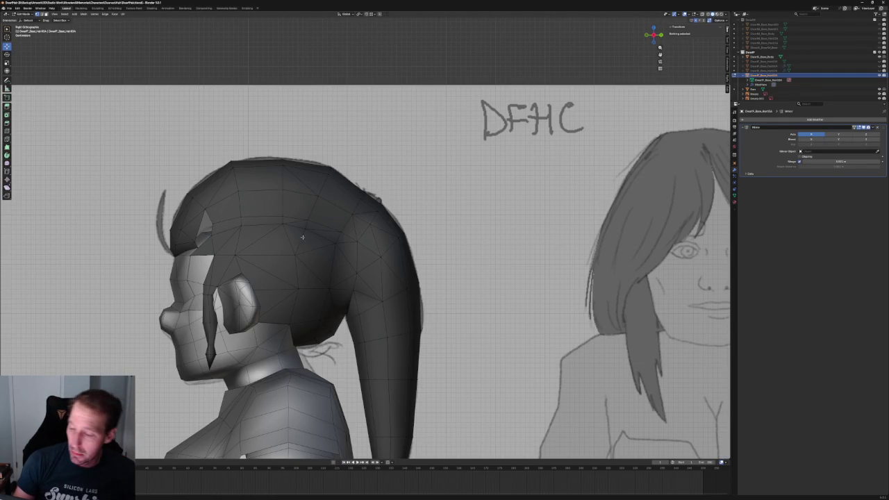
# Nudge a crown vertex slightly up-right, using X-ray to see the sketch.
pyautogui.scroll(1, 261, 159)
pyautogui.scroll(3, 264, 167)
pyautogui.click(284, 200)
pyautogui.hotkey('alt', 'z')
pyautogui.press('g')
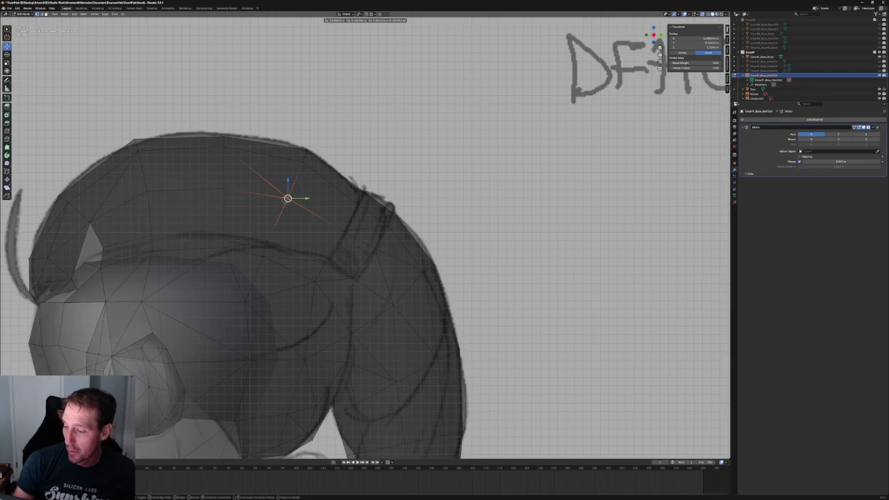
pyautogui.click(287, 197)
pyautogui.hotkey('alt', 'z')
pyautogui.hotkey('alt', 'a')
# Move the edge along the hair's upper rim slightly up-left.
pyautogui.scroll(-3, 314, 161)
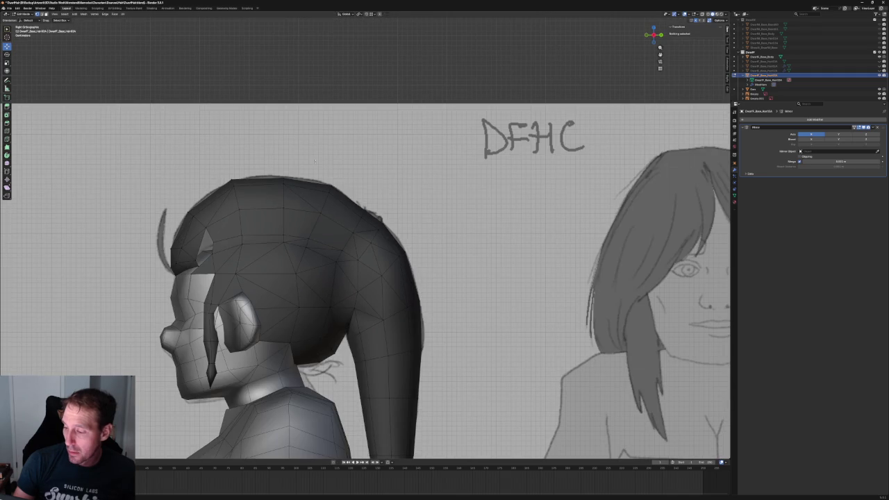
pyautogui.scroll(3, 375, 194)
pyautogui.scroll(4, 357, 243)
pyautogui.click(371, 278)
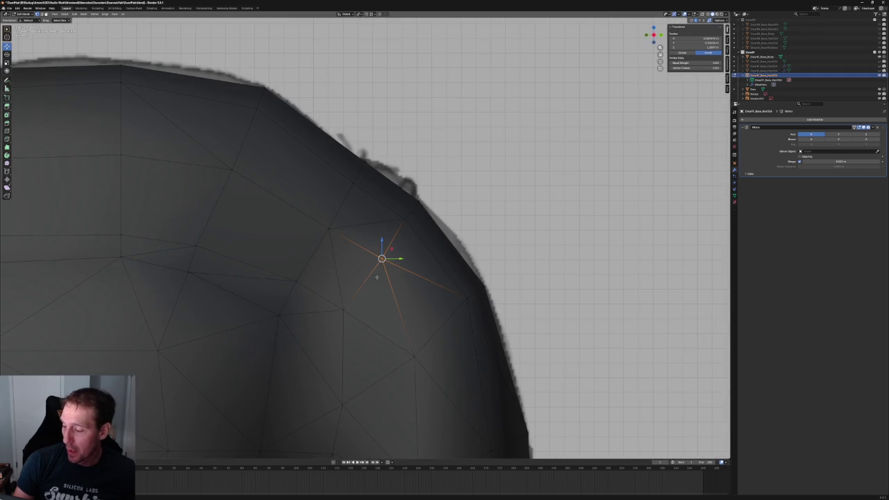
pyautogui.hotkey('alt', 'a')
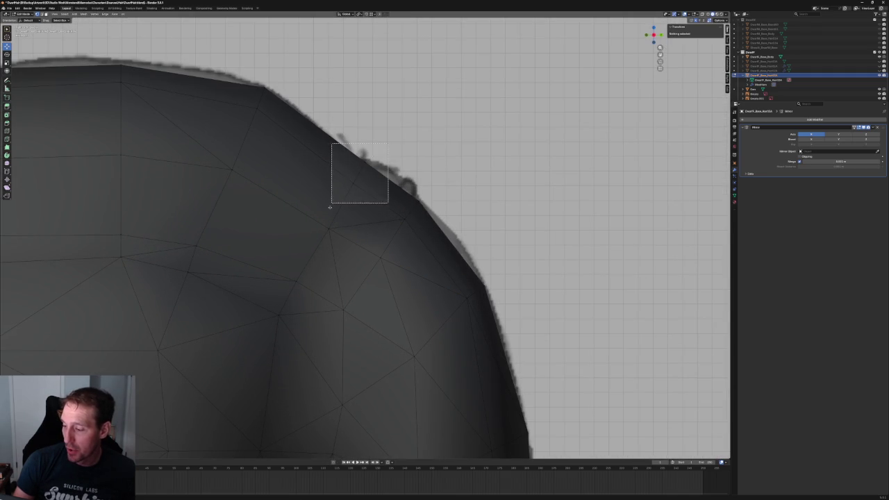
pyautogui.moveTo(387, 146); pyautogui.dragTo(316, 243)
pyautogui.moveTo(366, 191); pyautogui.dragTo(348, 170)
pyautogui.hotkey('alt', 'a')
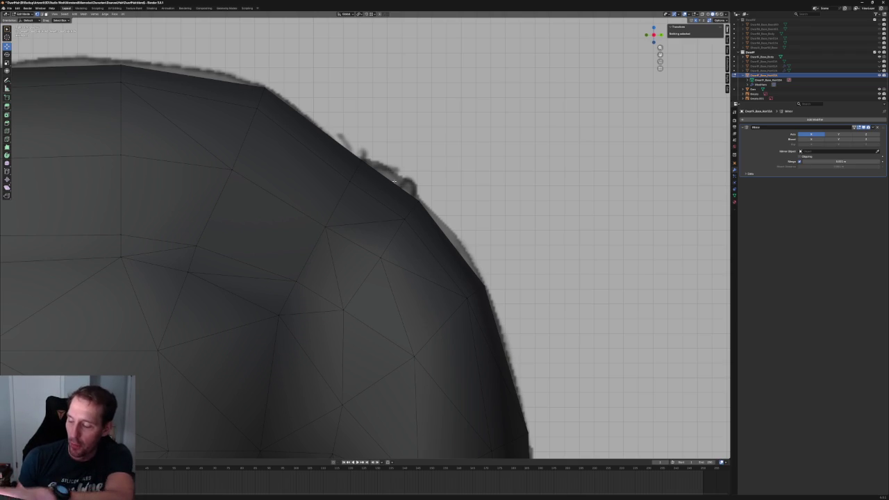
# Move the edge above the ear down-left to follow the sketch.
pyautogui.scroll(-10, 361, 233)
pyautogui.scroll(2, 361, 233)
pyautogui.scroll(3, 326, 230)
pyautogui.scroll(3, 278, 227)
pyautogui.scroll(3, 238, 225)
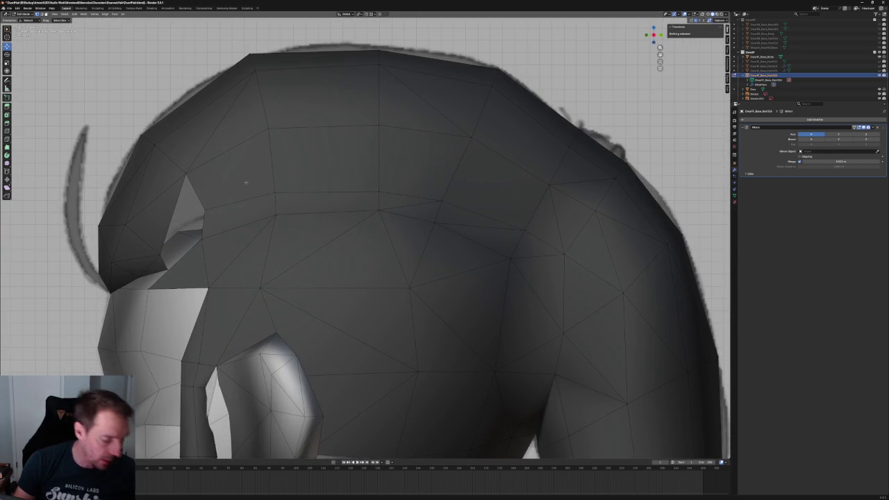
pyautogui.click(194, 194)
pyautogui.keyDown('shift'); pyautogui.moveTo(188, 200); pyautogui.dragTo(264, 200, button='middle'); pyautogui.keyUp('shift')
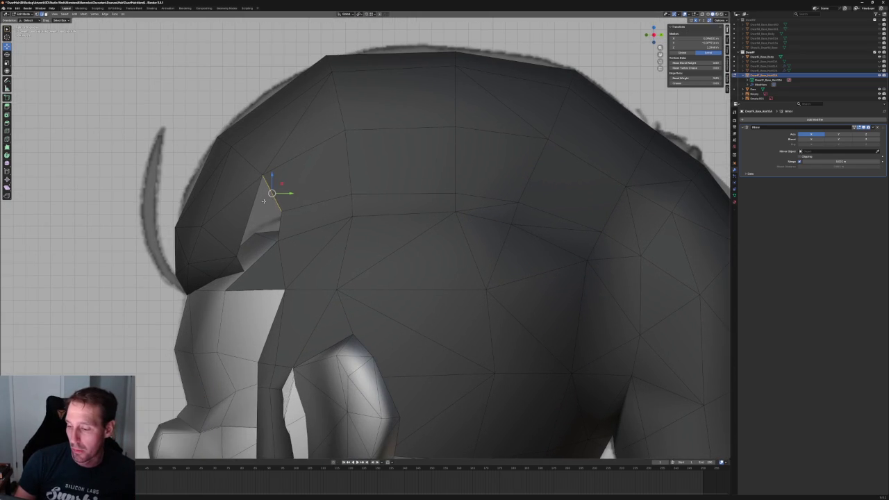
pyautogui.press('g')
pyautogui.click(237, 236)
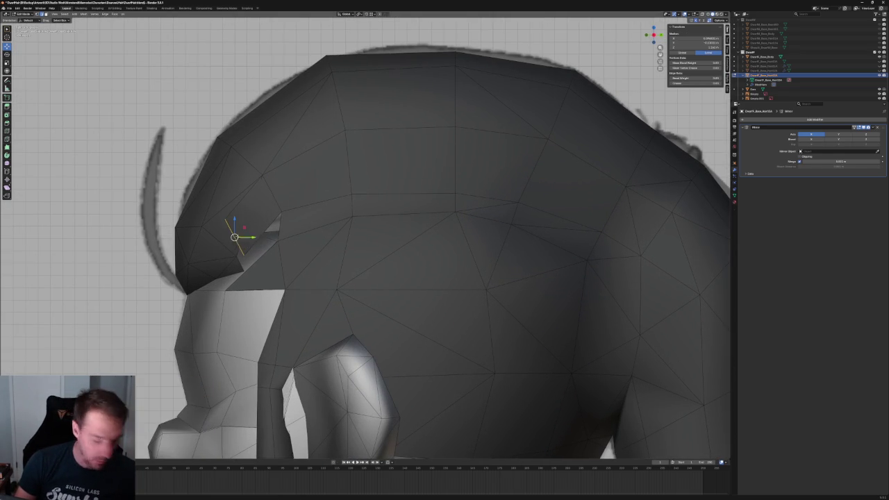
pyautogui.hotkey('alt', 'a')
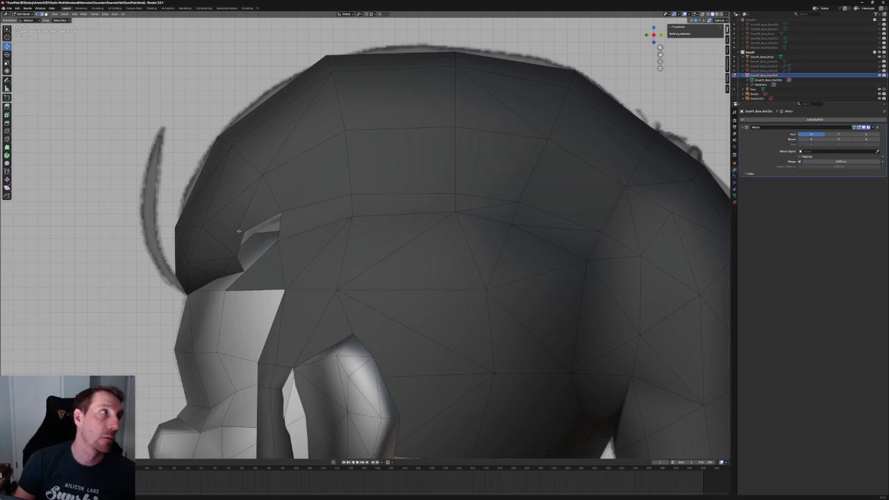
# Reposition the ear-notch vertex lower-left, then orbit to a perspective view.
pyautogui.scroll(3, 239, 231)
pyautogui.scroll(-1, 245, 238)
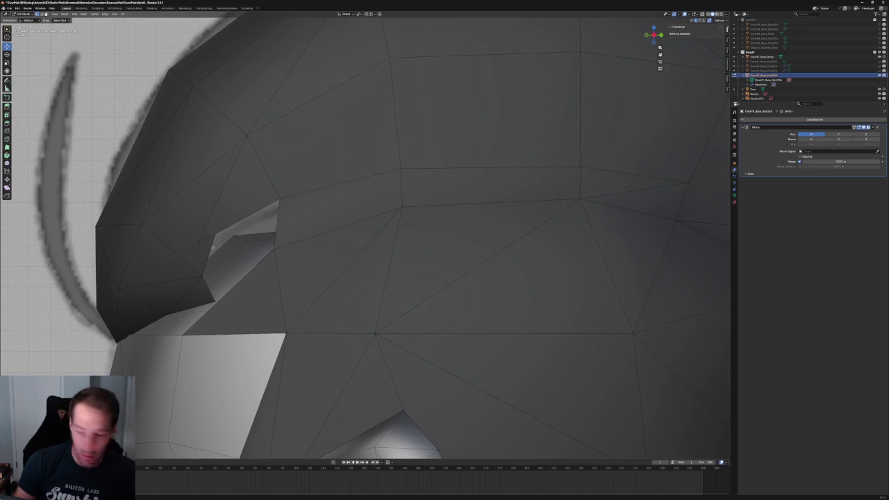
pyautogui.click(198, 242)
pyautogui.press('g')
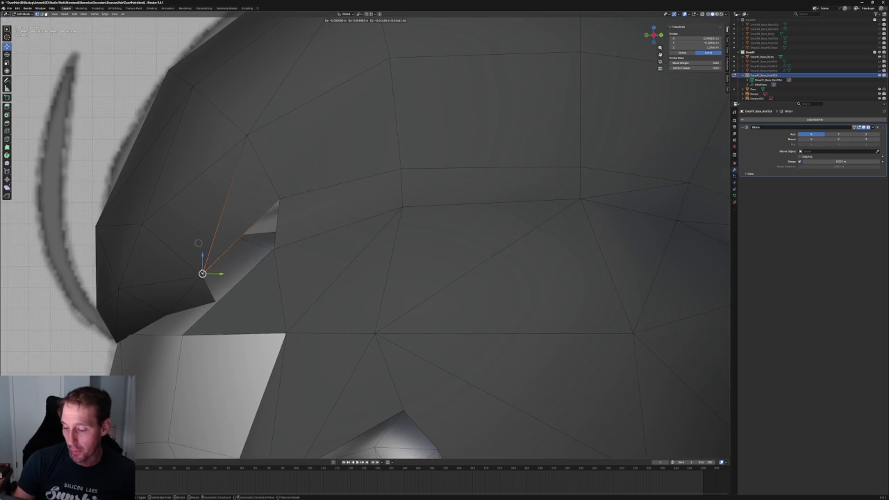
pyautogui.click(210, 230)
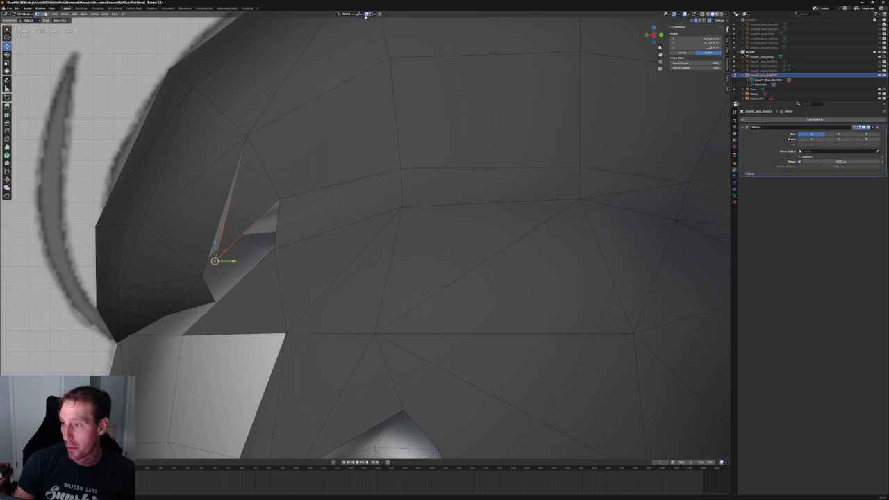
pyautogui.press('g')
pyautogui.click(201, 272)
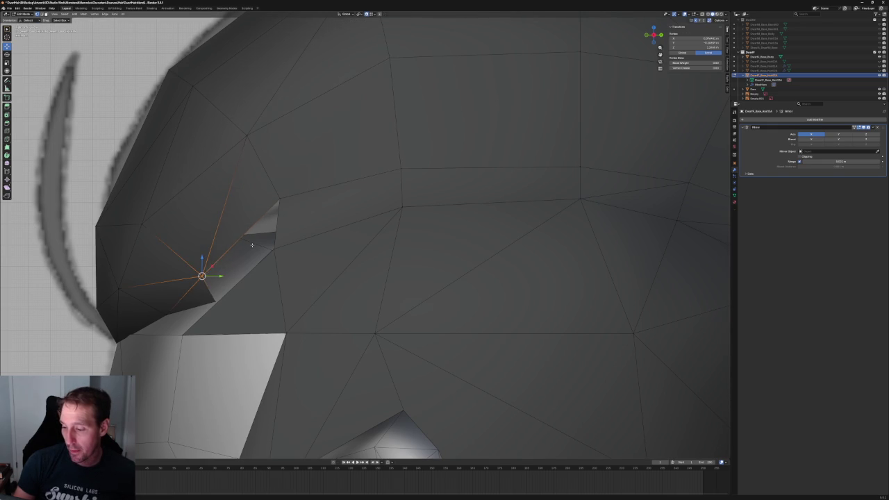
pyautogui.scroll(-5, 270, 241)
pyautogui.moveTo(271, 241); pyautogui.dragTo(359, 231, button='middle')
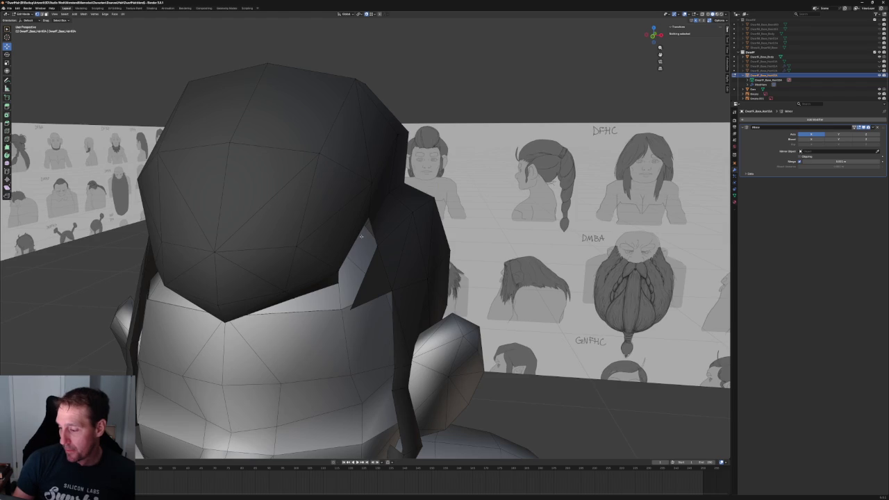
# Fill the open gap under the hair with a new face and check it in Right Ortho.
pyautogui.moveTo(361, 236); pyautogui.dragTo(356, 220, button='middle')
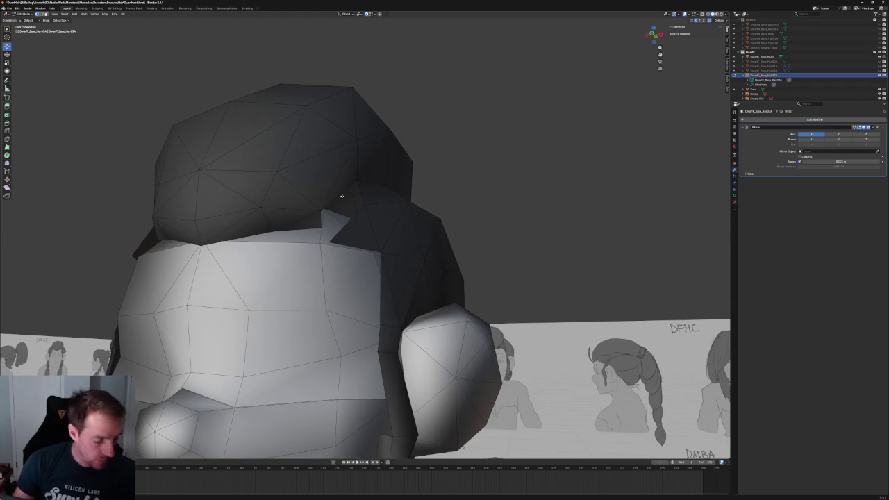
pyautogui.click(343, 200)
pyautogui.press('f')
pyautogui.click(507, 169)
pyautogui.moveTo(506, 168)
pyautogui.mouseDown(button='middle')
pyautogui.moveTo(388, 236)
pyautogui.moveTo(360, 218)
pyautogui.mouseUp(button='middle')
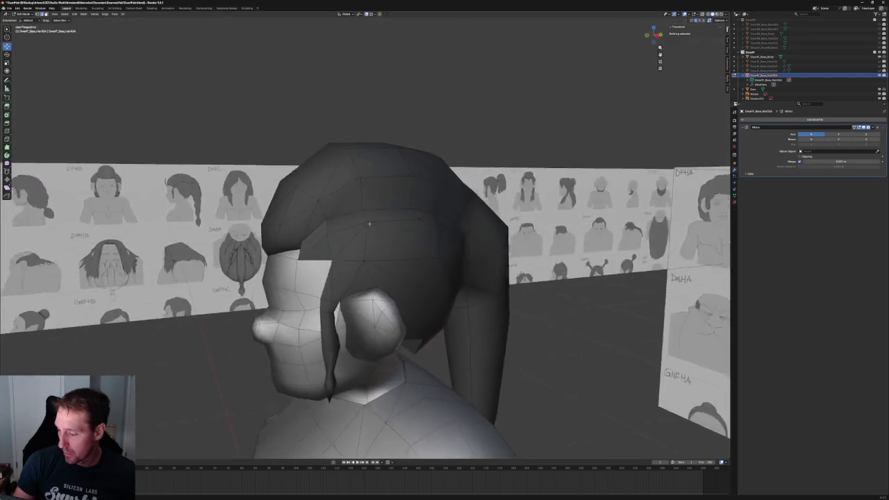
pyautogui.press('KP_3')
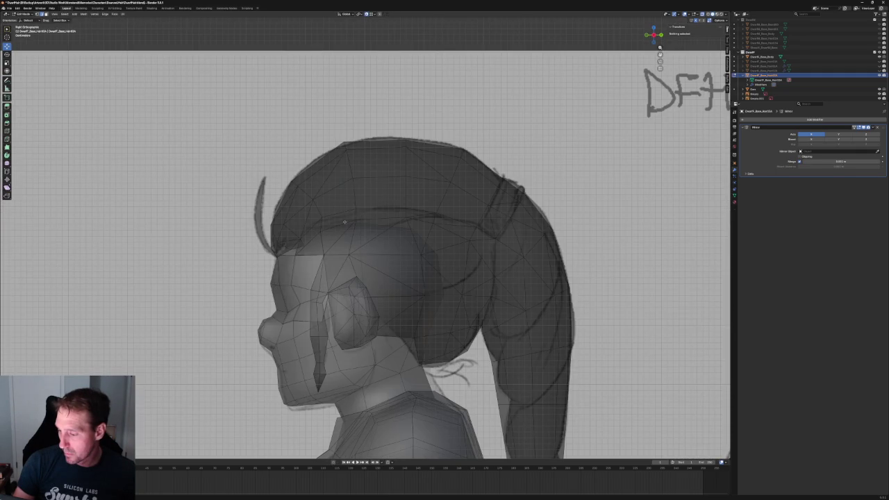
pyautogui.scroll(5, 349, 221)
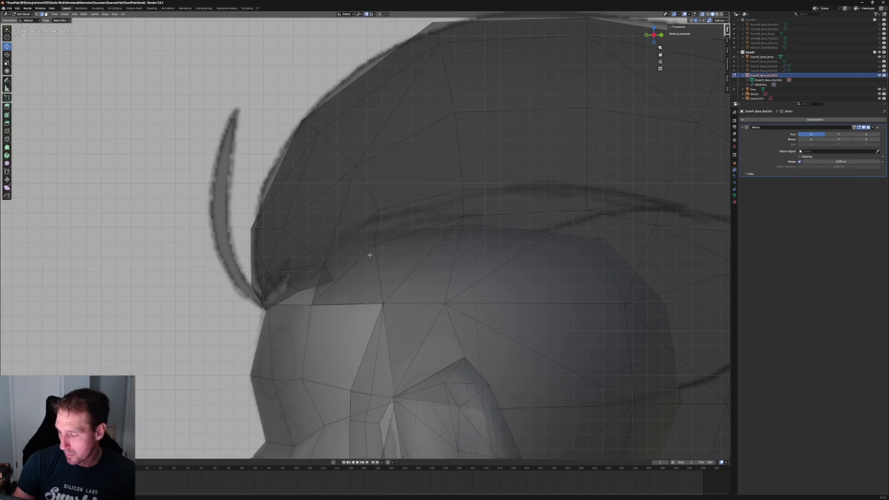
pyautogui.moveTo(370, 254); pyautogui.dragTo(338, 280, button='middle')
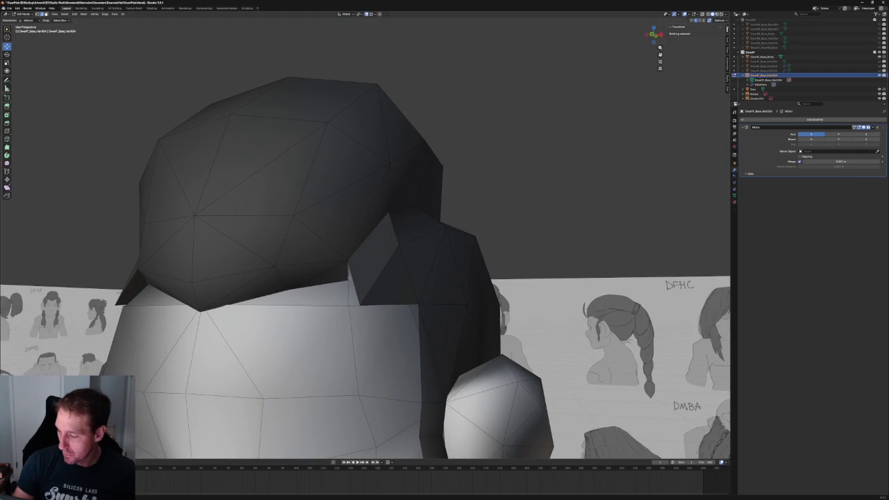
# Select adjacent vertices along the hair's lower edge.
pyautogui.click(353, 278)
pyautogui.click(353, 282)
pyautogui.click(353, 282)
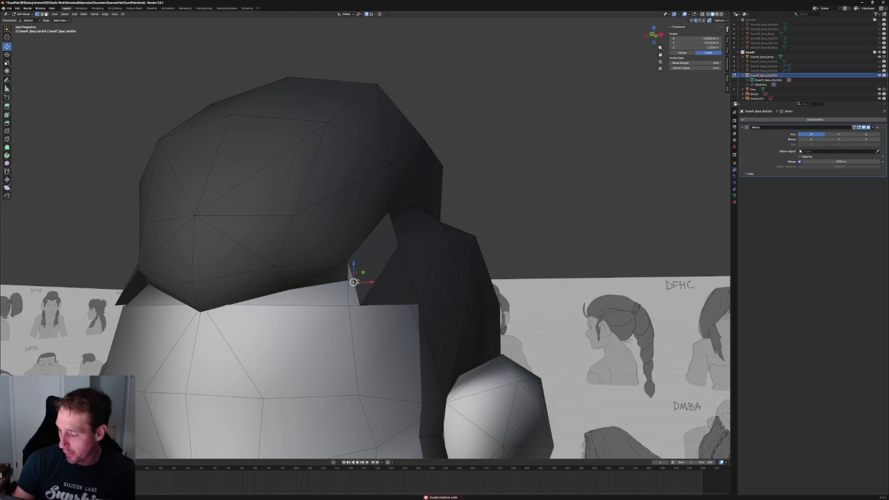
pyautogui.click(353, 281)
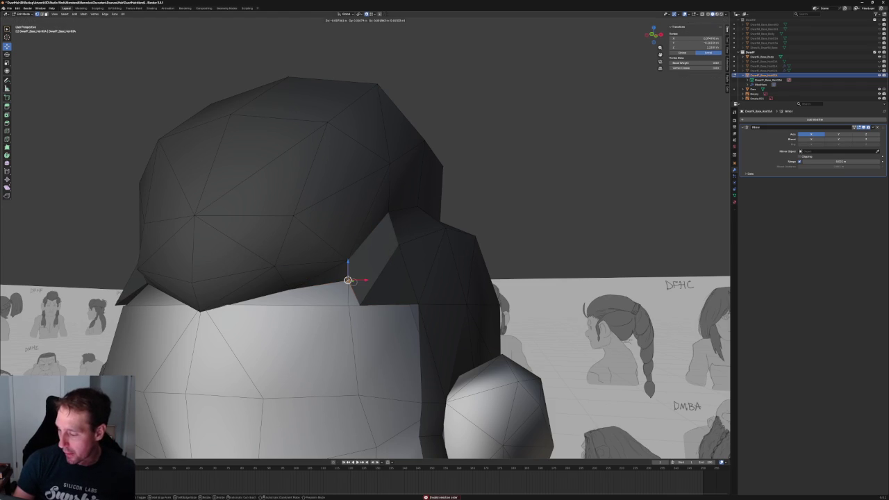
pyautogui.click(516, 169)
pyautogui.moveTo(516, 169)
pyautogui.mouseDown(button='middle')
pyautogui.moveTo(474, 218)
pyautogui.moveTo(391, 206)
pyautogui.mouseUp(button='middle')
pyautogui.scroll(5, 414, 217)
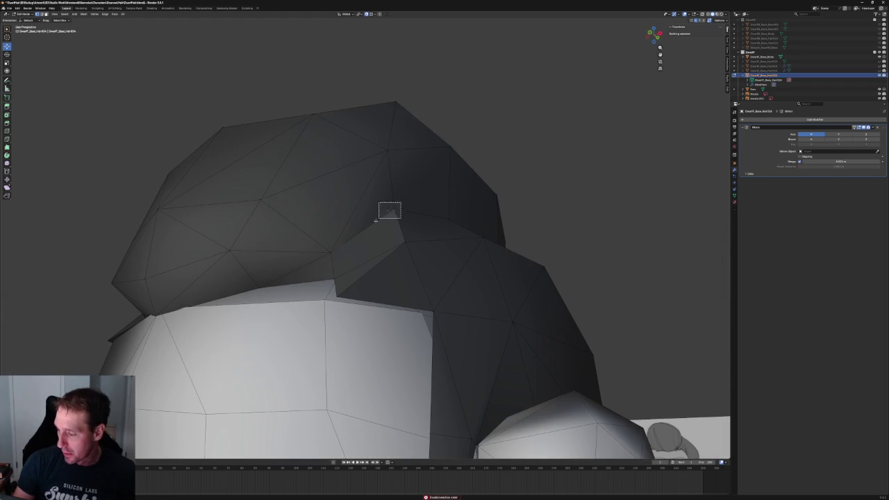
# Adjust vertices where the ponytail joins the cap and at its inner lower edge.
pyautogui.click(393, 208)
pyautogui.click(552, 155)
pyautogui.moveTo(552, 155); pyautogui.dragTo(356, 284, button='middle')
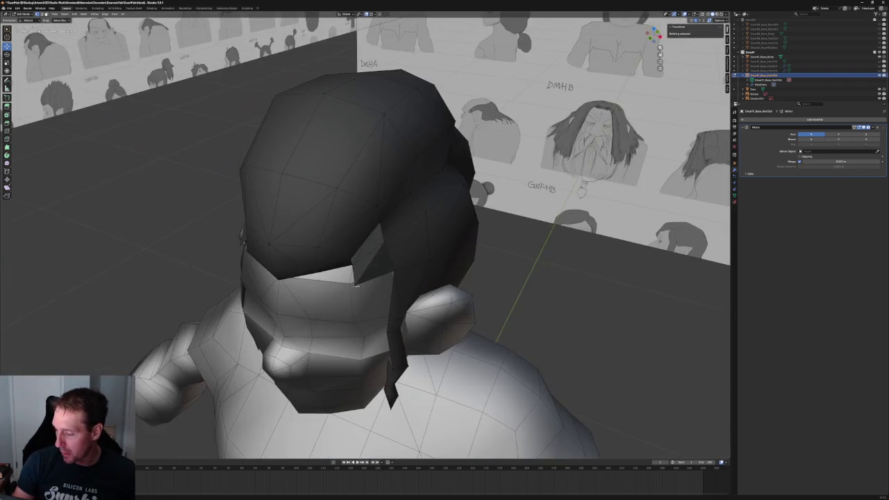
pyautogui.click(357, 284)
pyautogui.scroll(3, 357, 281)
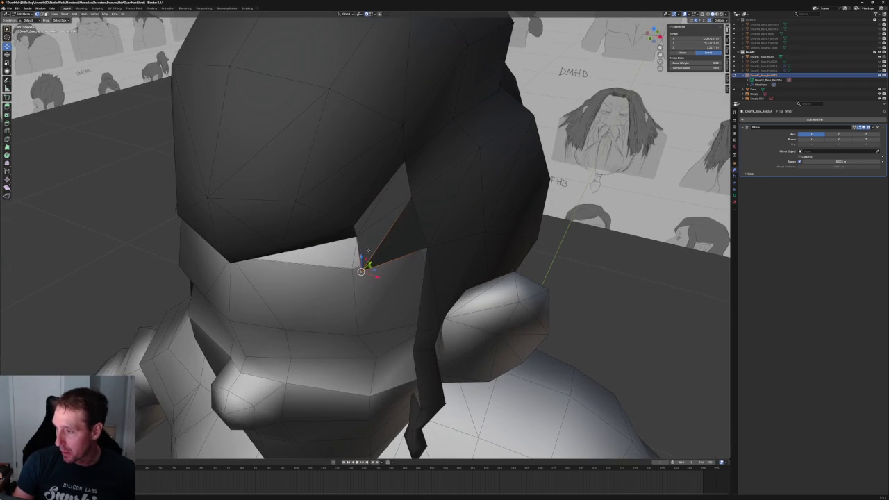
pyautogui.moveTo(361, 271)
pyautogui.mouseDown(button='middle')
pyautogui.moveTo(385, 241)
pyautogui.moveTo(435, 258)
pyautogui.mouseUp(button='middle')
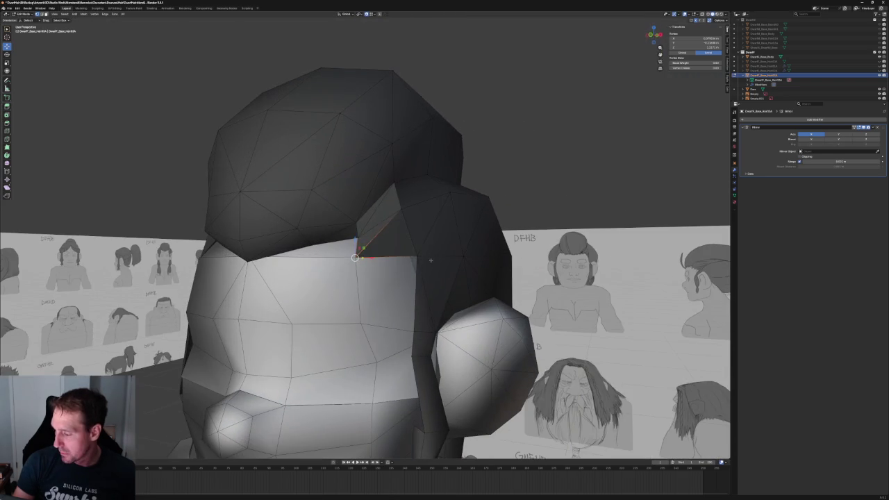
pyautogui.click(411, 255)
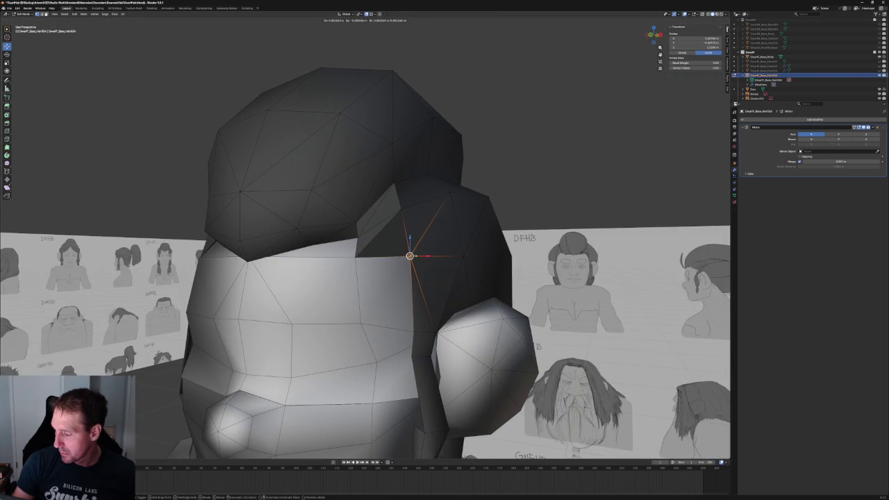
pyautogui.moveTo(411, 256)
pyautogui.mouseDown(button='middle')
pyautogui.moveTo(399, 276)
pyautogui.moveTo(344, 225)
pyautogui.mouseUp(button='middle')
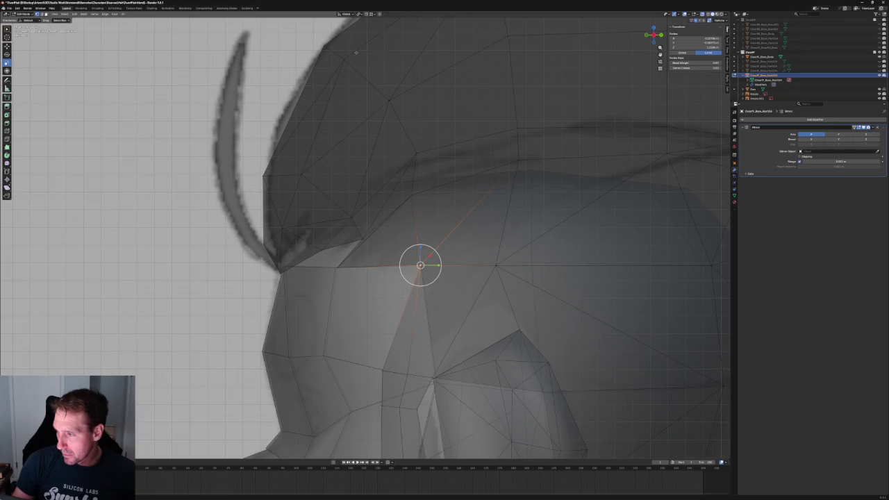
# Select the vertex at the hair base and drag it in toward the head.
pyautogui.click(290, 248)
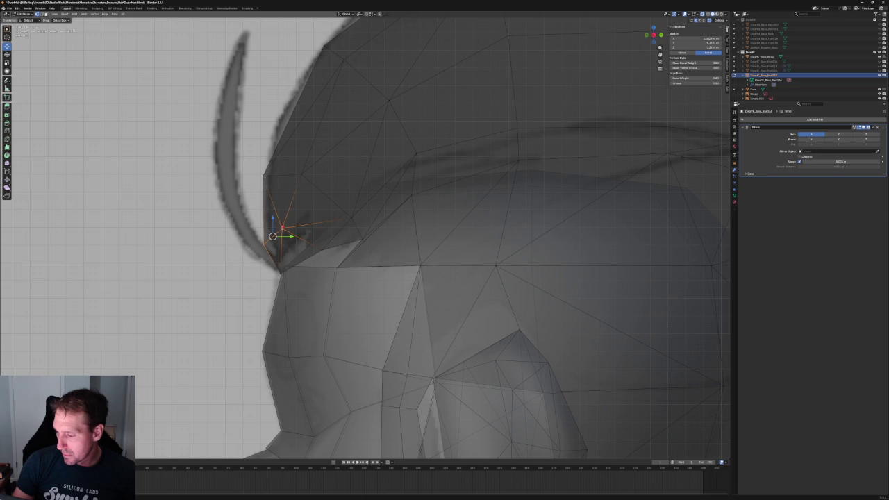
pyautogui.press('g')
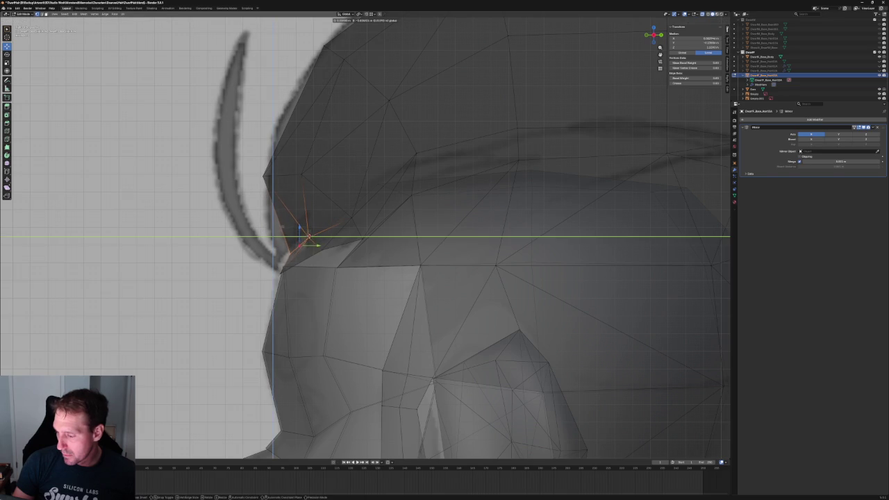
pyautogui.click(316, 240)
pyautogui.scroll(-3, 316, 240)
pyautogui.moveTo(316, 240); pyautogui.dragTo(382, 231, button='middle')
pyautogui.scroll(1, 382, 230)
pyautogui.press('KP_1')
# In front orthographic view, slide the hair-base vertex sideways along X.
pyautogui.press('g')
pyautogui.press('x')
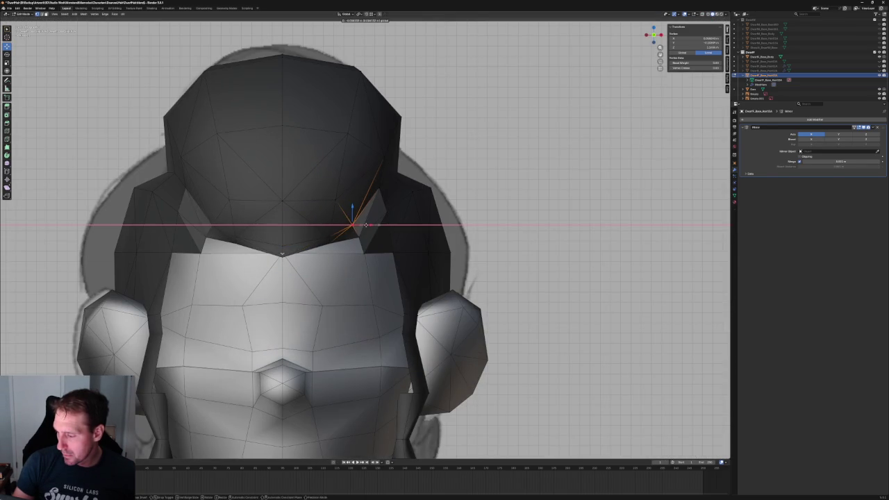
pyautogui.click(368, 225)
pyautogui.moveTo(368, 225); pyautogui.dragTo(357, 211, button='middle')
pyautogui.scroll(3, 357, 211)
pyautogui.scroll(2, 357, 218)
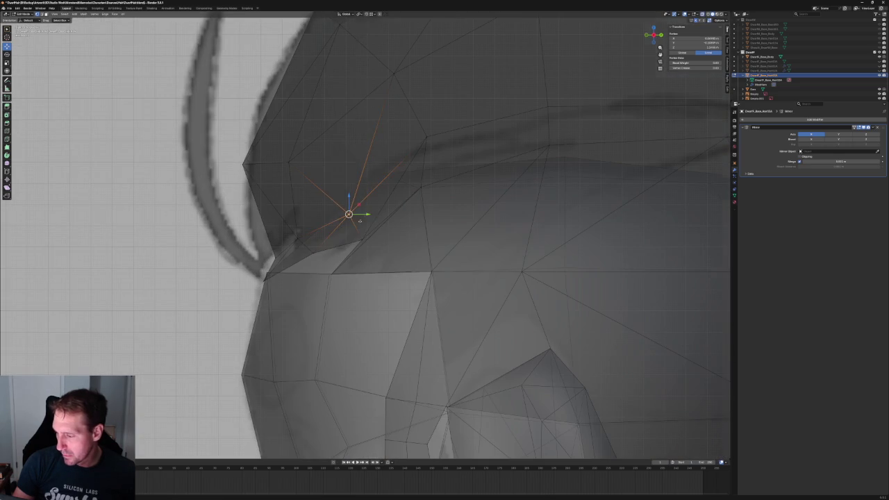
pyautogui.click(281, 259)
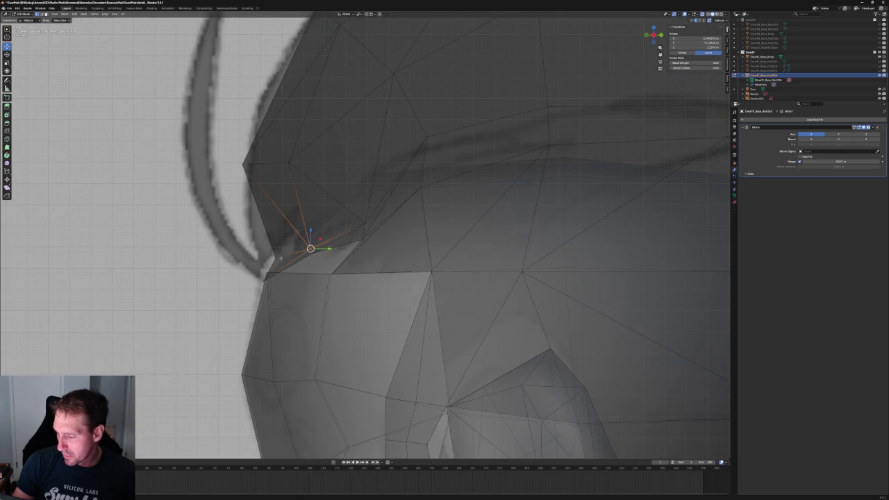
# Nudge the hair-base vertex again, then lower it along the Z axis.
pyautogui.press('g')
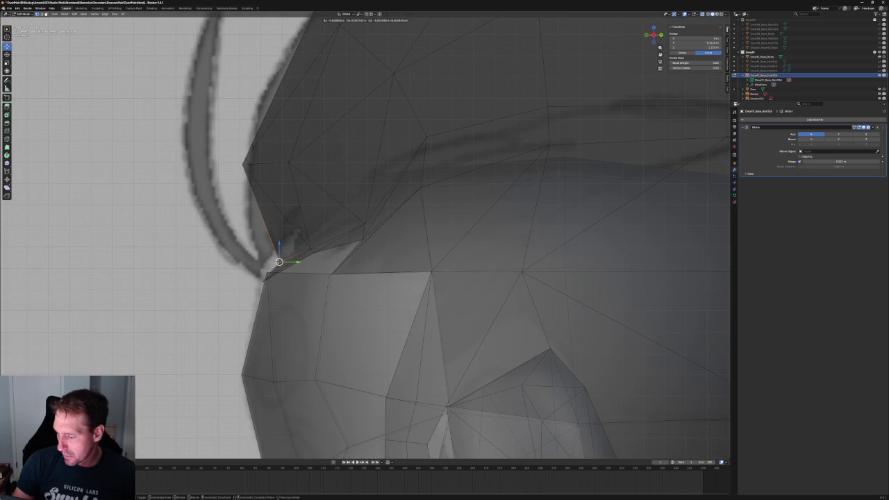
pyautogui.click(278, 261)
pyautogui.moveTo(279, 262); pyautogui.dragTo(370, 252, button='middle')
pyautogui.press('g')
pyautogui.press('z')
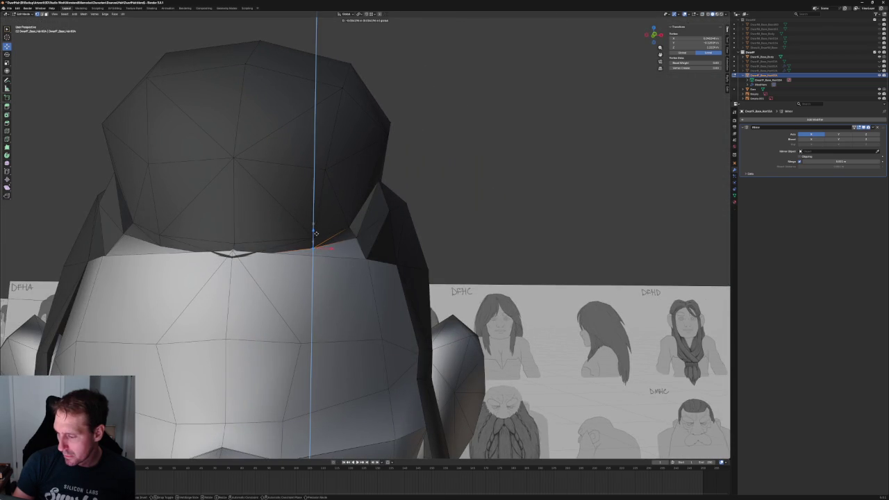
pyautogui.click(319, 238)
# From a side angle, push the hair-base vertex front-to-back along Y.
pyautogui.moveTo(317, 238)
pyautogui.mouseDown(button='middle')
pyautogui.moveTo(328, 238)
pyautogui.moveTo(281, 237)
pyautogui.moveTo(396, 241)
pyautogui.moveTo(351, 245)
pyautogui.mouseUp(button='middle')
pyautogui.scroll(2, 310, 251)
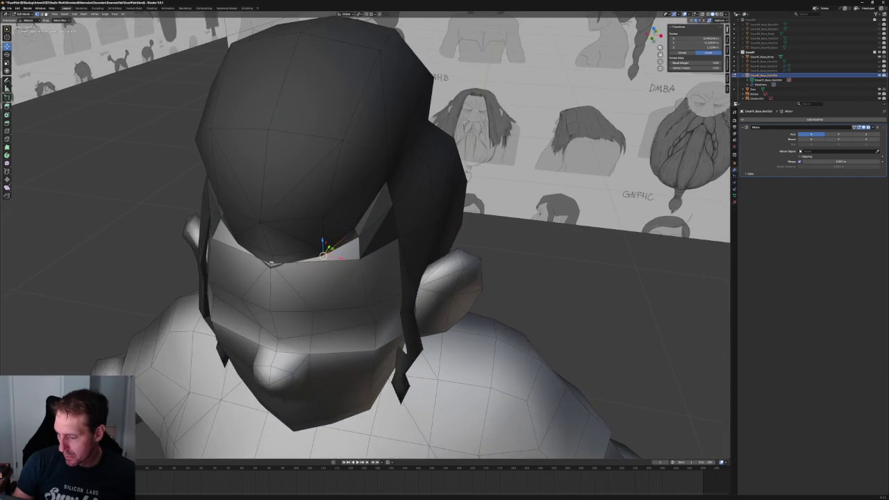
pyautogui.moveTo(270, 267)
pyautogui.mouseDown(button='middle')
pyautogui.moveTo(291, 208)
pyautogui.moveTo(298, 234)
pyautogui.moveTo(320, 250)
pyautogui.mouseUp(button='middle')
pyautogui.scroll(3, 291, 209)
pyautogui.press('g')
pyautogui.press('y')
pyautogui.click(265, 193)
pyautogui.scroll(2, 265, 193)
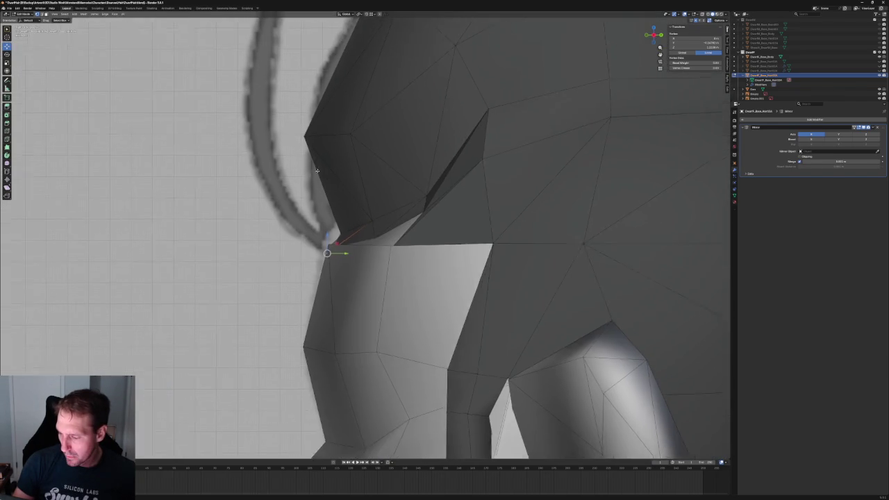
pyautogui.scroll(2, 294, 280)
# With X-ray on, tuck the hair's lower corner vertex beside the ear against the head.
pyautogui.hotkey('alt', 'z')
pyautogui.press('g')
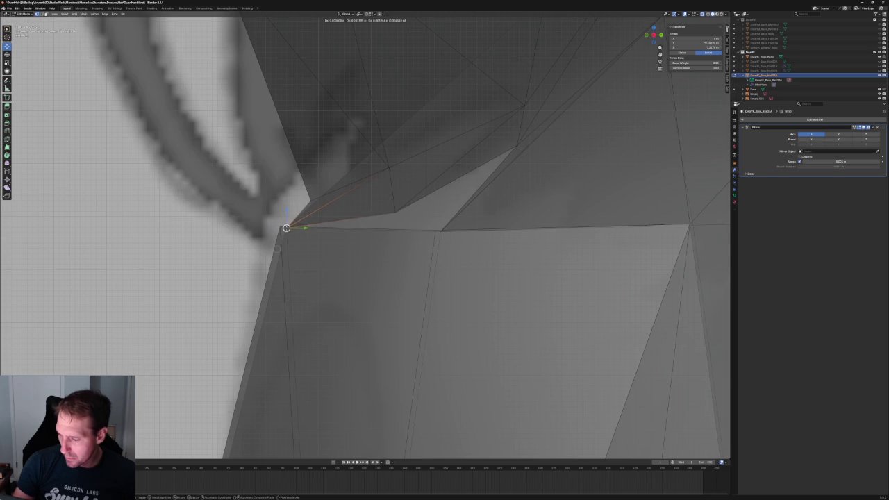
pyautogui.moveTo(286, 228); pyautogui.dragTo(306, 229, button='middle')
pyautogui.scroll(-2, 305, 229)
pyautogui.click(332, 232)
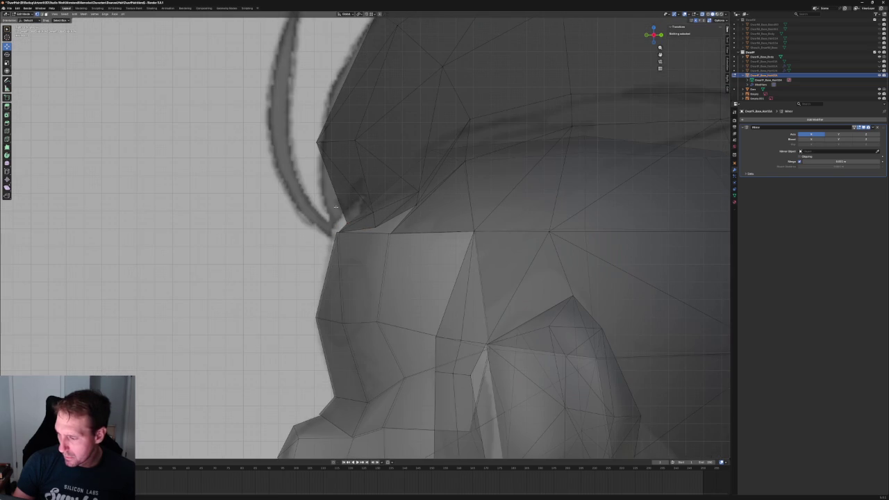
pyautogui.click(347, 223)
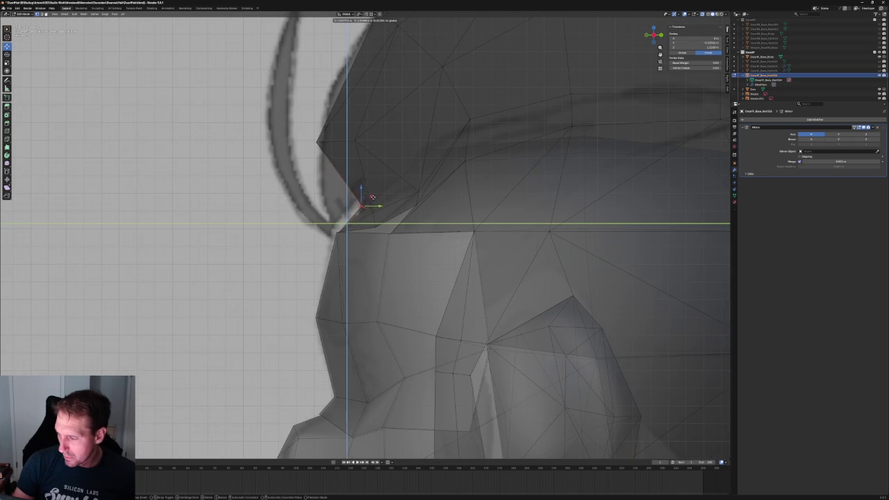
pyautogui.click(361, 208)
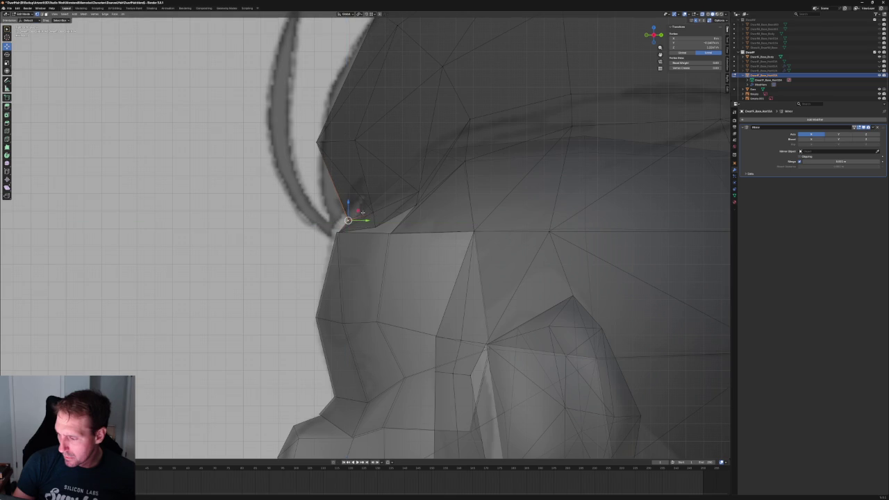
pyautogui.scroll(-3, 363, 213)
pyautogui.moveTo(363, 213)
pyautogui.mouseDown(button='middle')
pyautogui.moveTo(409, 232)
pyautogui.moveTo(334, 228)
pyautogui.mouseUp(button='middle')
pyautogui.press('KP_1')
# Recalculate the whole hair mesh's normals to face outside.
pyautogui.scroll(-3, 369, 226)
pyautogui.scroll(-2, 369, 226)
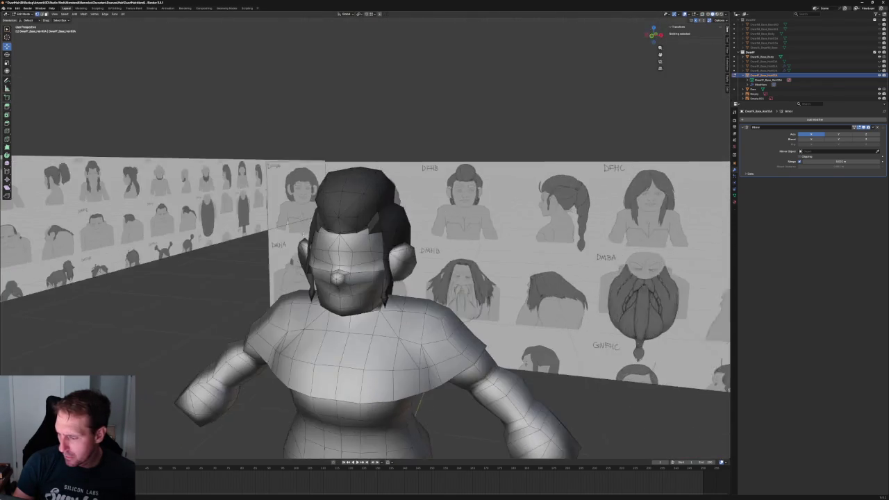
pyautogui.press('a')
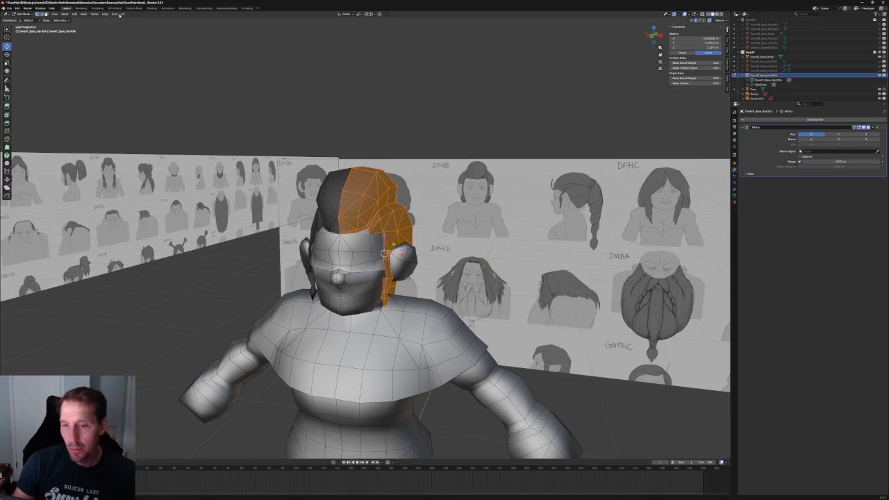
pyautogui.click(85, 14)
pyautogui.moveTo(92, 98)
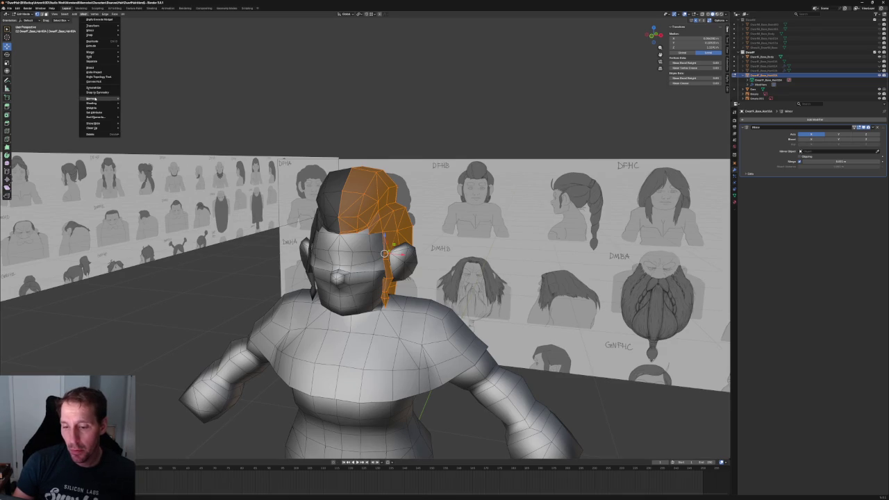
pyautogui.click(139, 163)
pyautogui.hotkey('alt', 'a')
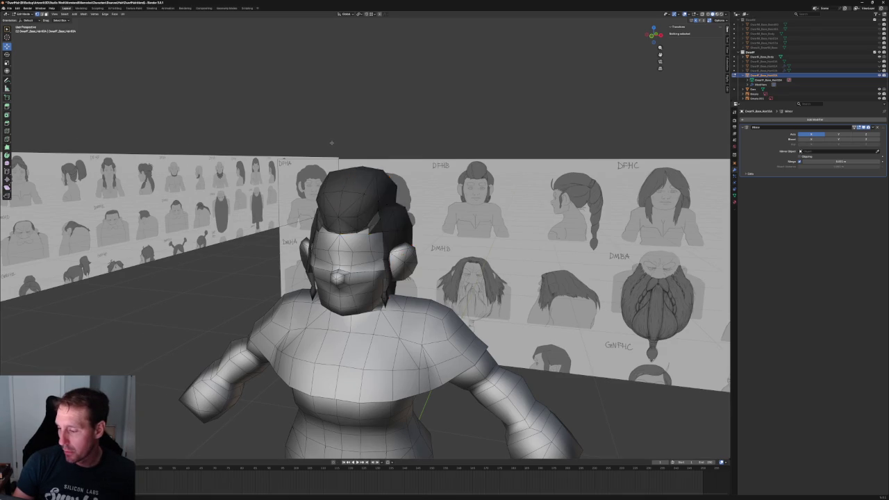
# Select all of the hair mesh again and change its shading from the Mesh menu.
pyautogui.scroll(3, 375, 208)
pyautogui.moveTo(361, 195); pyautogui.dragTo(389, 187, button='middle')
pyautogui.scroll(4, 388, 186)
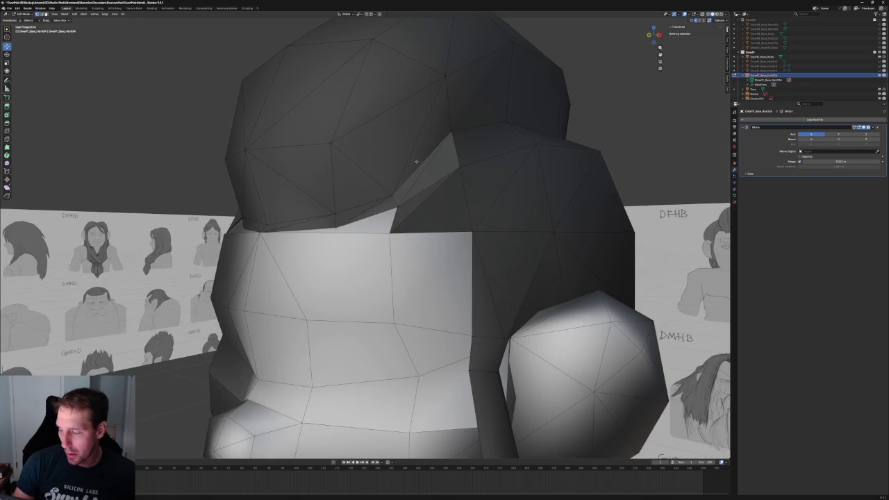
pyautogui.press('a')
pyautogui.click(77, 15)
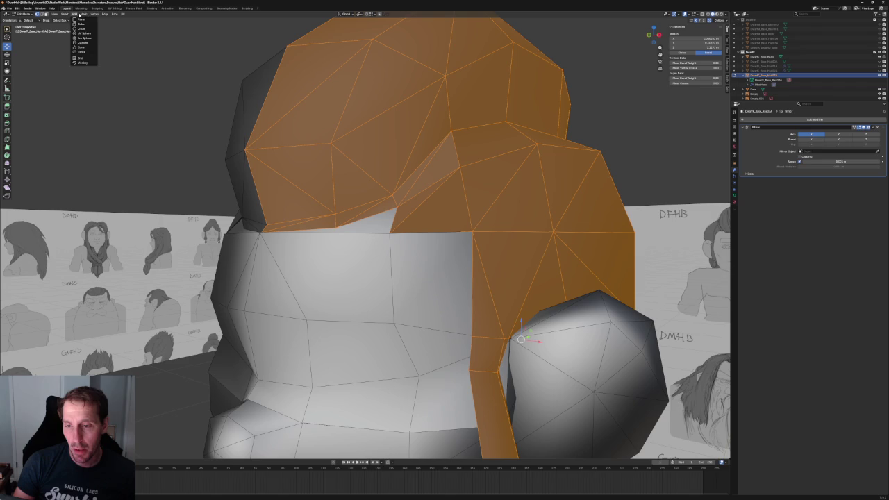
pyautogui.moveTo(97, 102)
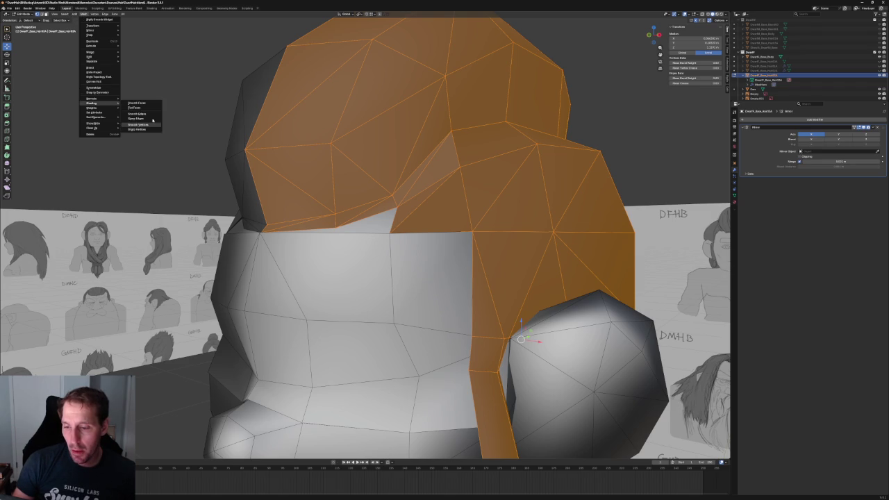
pyautogui.click(139, 104)
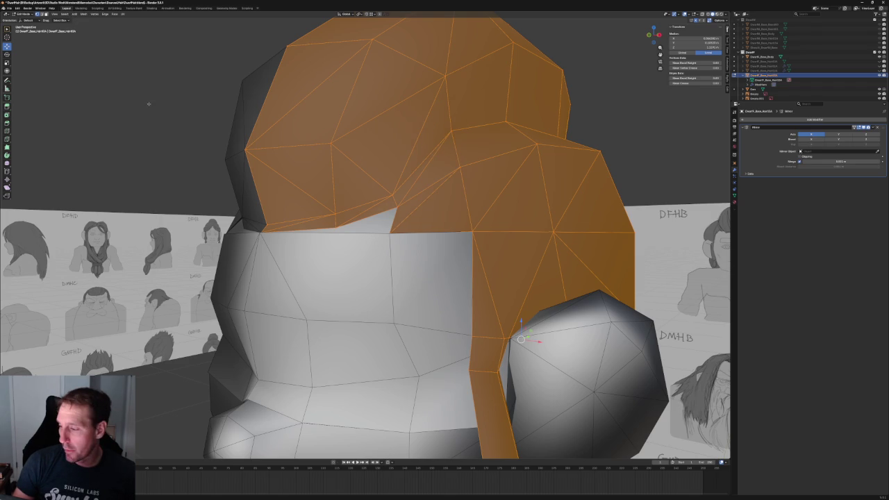
pyautogui.hotkey('alt', 'a')
pyautogui.scroll(-4, 214, 128)
pyautogui.moveTo(310, 102); pyautogui.dragTo(407, 135, button='middle')
# Frame the head in right-side orthographic view against the side reference sketch.
pyautogui.press('KP_1')
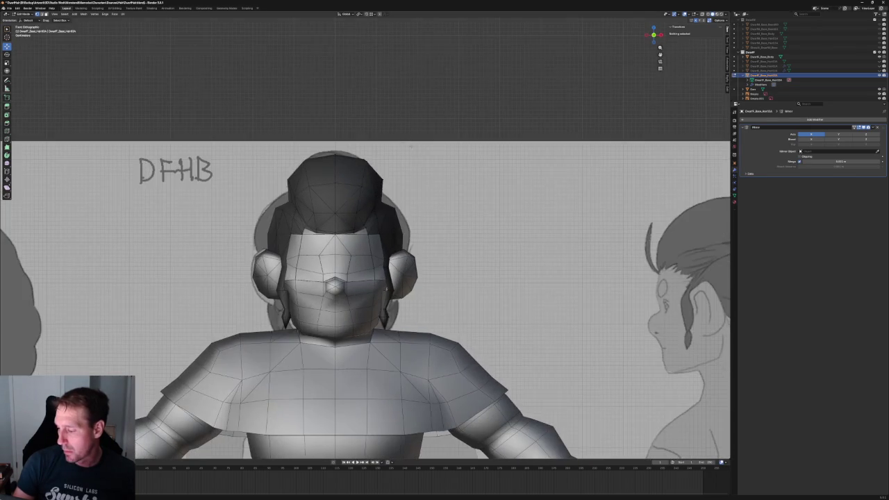
pyautogui.scroll(2, 408, 138)
pyautogui.scroll(4, 411, 235)
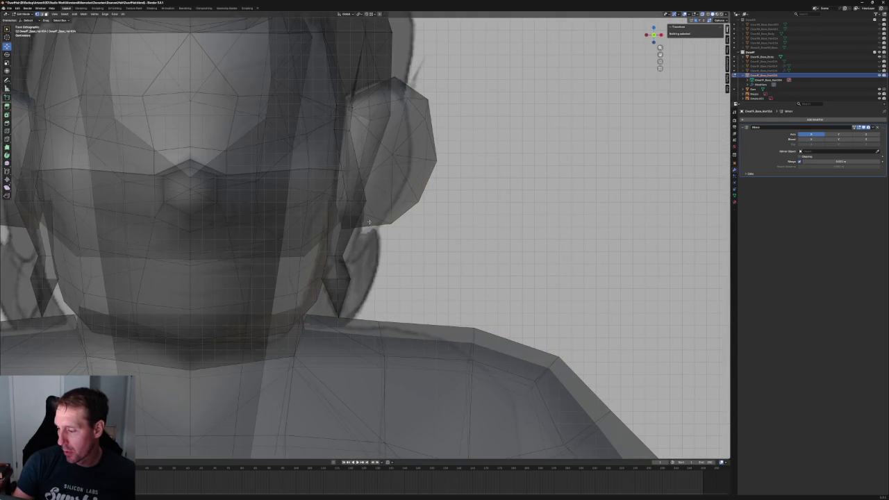
pyautogui.scroll(-4, 372, 215)
pyautogui.scroll(-3, 372, 215)
pyautogui.scroll(-3, 371, 215)
pyautogui.moveTo(372, 215); pyautogui.dragTo(362, 252, button='middle')
pyautogui.scroll(5, 362, 252)
pyautogui.press('KP_3')
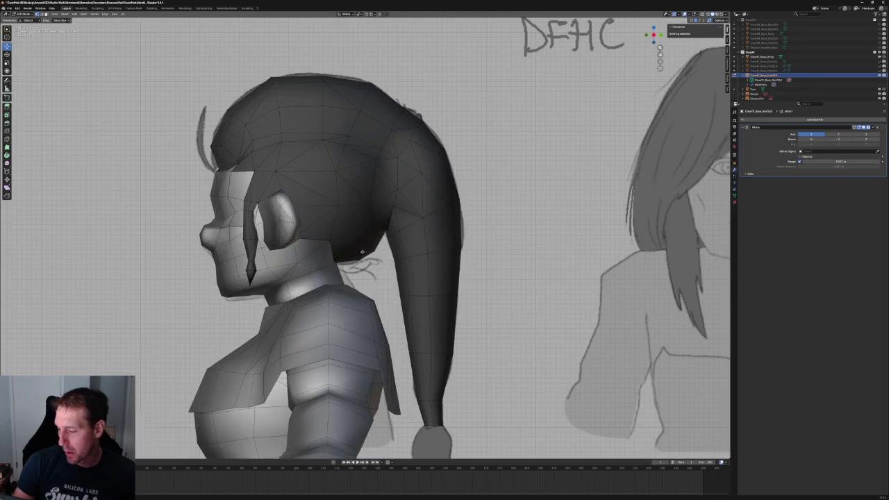
pyautogui.scroll(1, 362, 252)
pyautogui.scroll(4, 350, 208)
pyautogui.scroll(1, 348, 200)
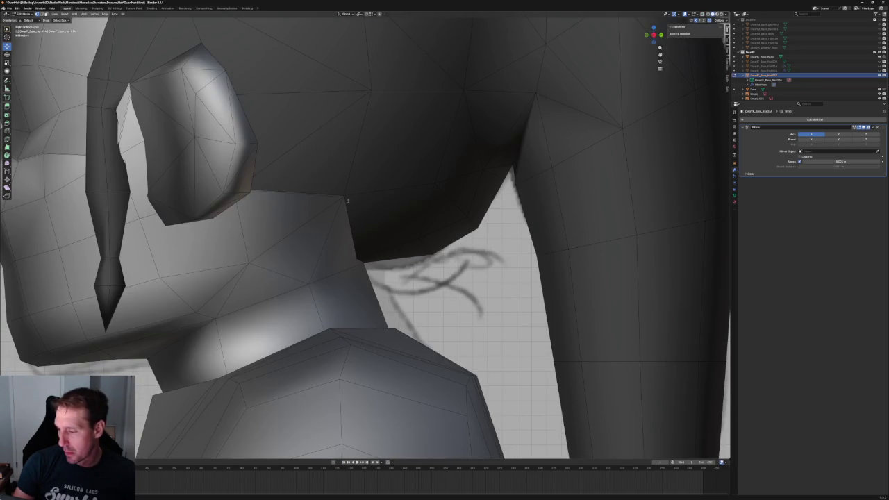
# Select the edge where hair meets neck and move it up toward the ear.
pyautogui.click(367, 223)
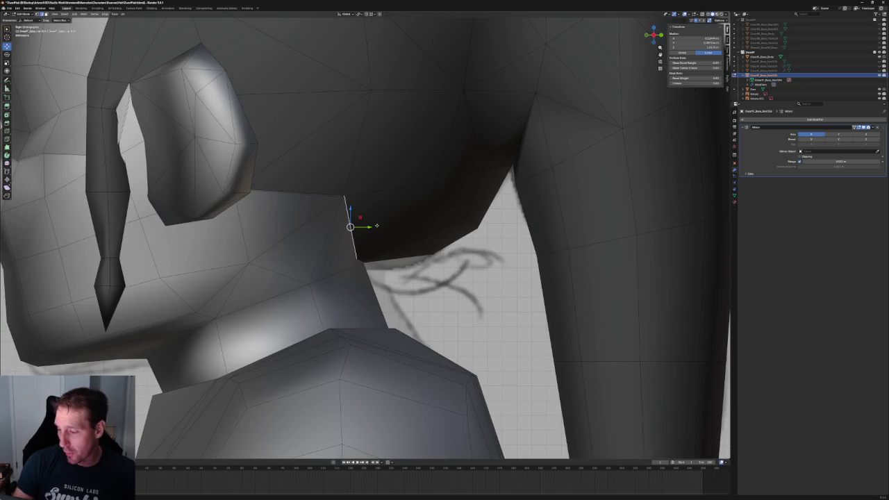
pyautogui.moveTo(351, 226); pyautogui.dragTo(320, 239)
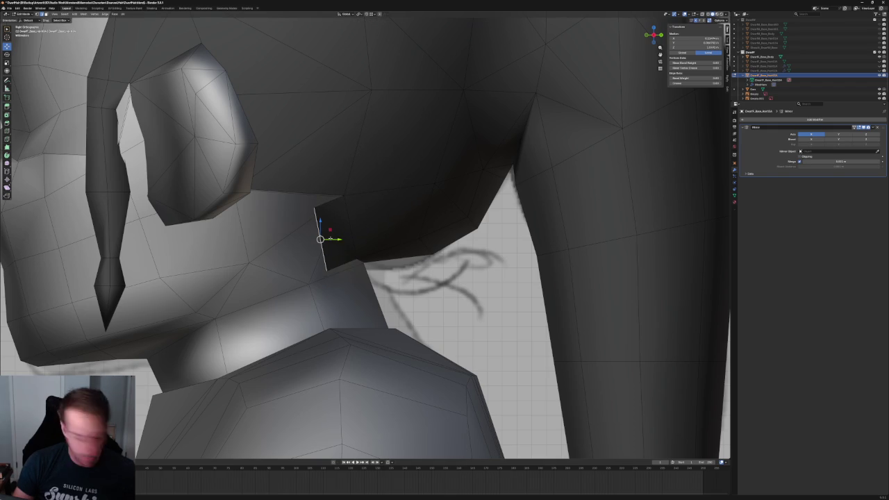
pyautogui.hotkey('alt', 'a')
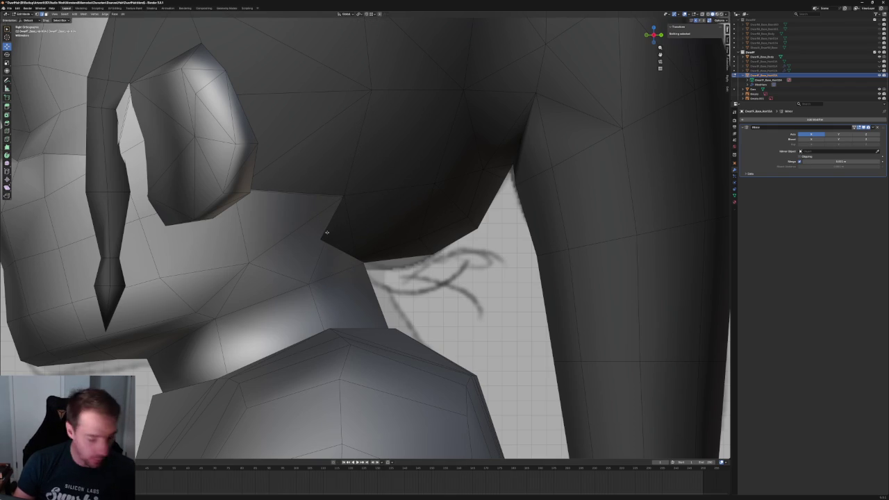
pyautogui.hotkey('ctrl', 'z')
pyautogui.moveTo(320, 239); pyautogui.dragTo(236, 188)
# Using X-ray, select the nape edge, grow the selection, then pick individual nape vertices.
pyautogui.hotkey('alt', 'z')
pyautogui.click(341, 208)
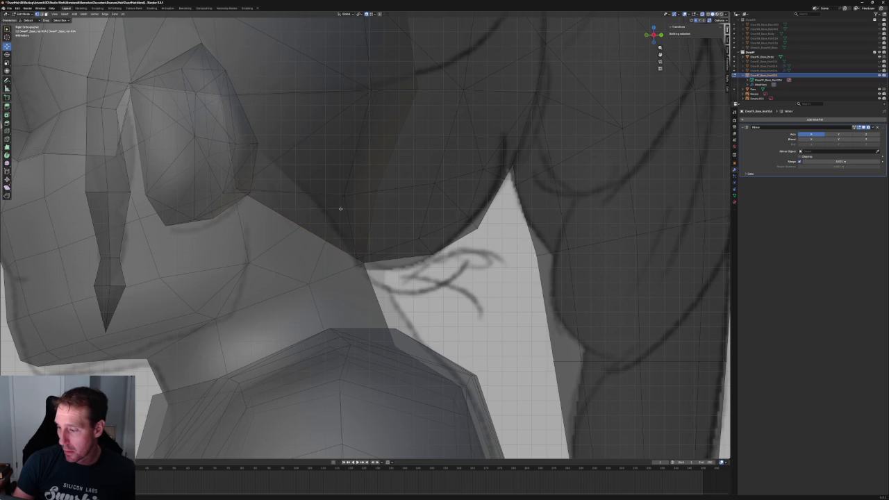
pyautogui.click(311, 233)
pyautogui.hotkey('alt', 'z')
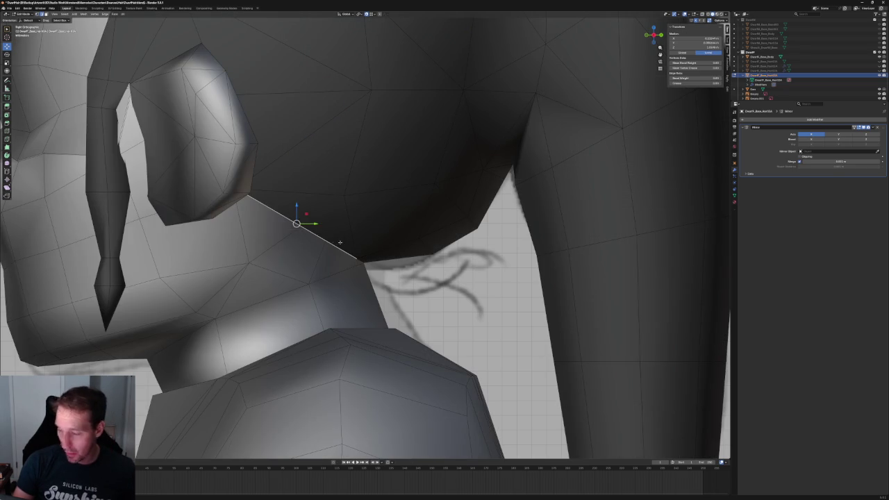
pyautogui.press('ctrl+KP_Add')
pyautogui.moveTo(326, 189); pyautogui.dragTo(363, 205)
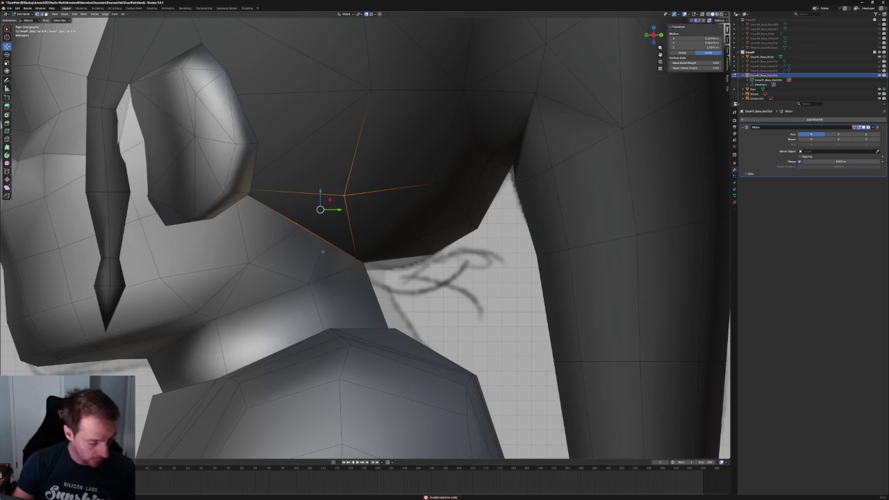
pyautogui.click(297, 221)
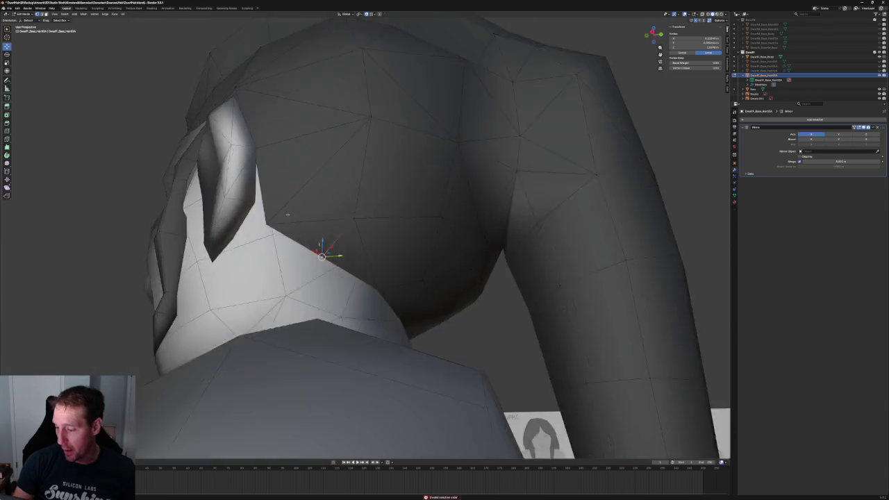
pyautogui.moveTo(296, 223)
pyautogui.mouseDown(button='middle')
pyautogui.moveTo(417, 258)
pyautogui.moveTo(345, 241)
pyautogui.mouseUp(button='middle')
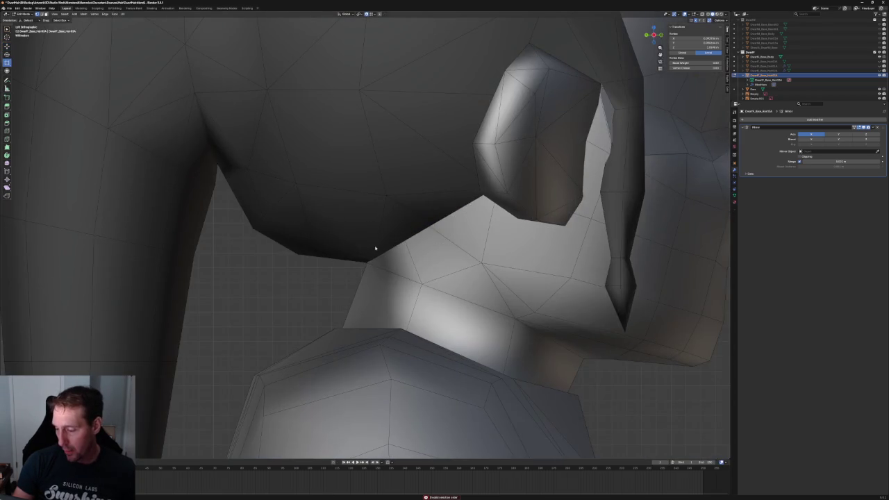
# In right-side orthographic view, move the selected nape vertex while keeping X locked.
pyautogui.press('ctrl+KP_3')
pyautogui.scroll(2, 248, 232)
pyautogui.scroll(2, 237, 200)
pyautogui.press('g')
pyautogui.hotkey('shift', 'x')
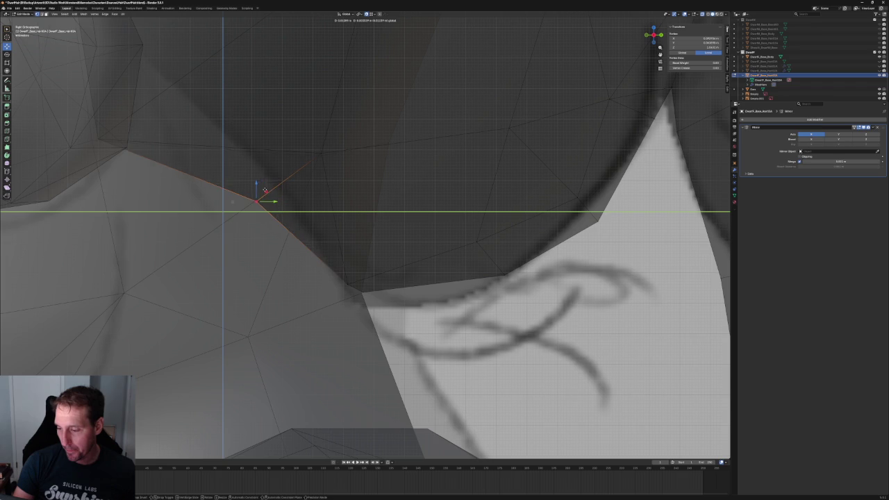
pyautogui.click(260, 195)
pyautogui.moveTo(257, 197)
pyautogui.mouseDown(button='middle')
pyautogui.moveTo(486, 284)
pyautogui.moveTo(458, 264)
pyautogui.moveTo(461, 250)
pyautogui.moveTo(475, 285)
pyautogui.mouseUp(button='middle')
# Nudge the nape vertex twice along the X axis near the ear.
pyautogui.press('g')
pyautogui.press('x')
pyautogui.click(456, 263)
pyautogui.press('g')
pyautogui.press('x')
pyautogui.click(470, 252)
pyautogui.scroll(1, 475, 286)
pyautogui.scroll(2, 475, 285)
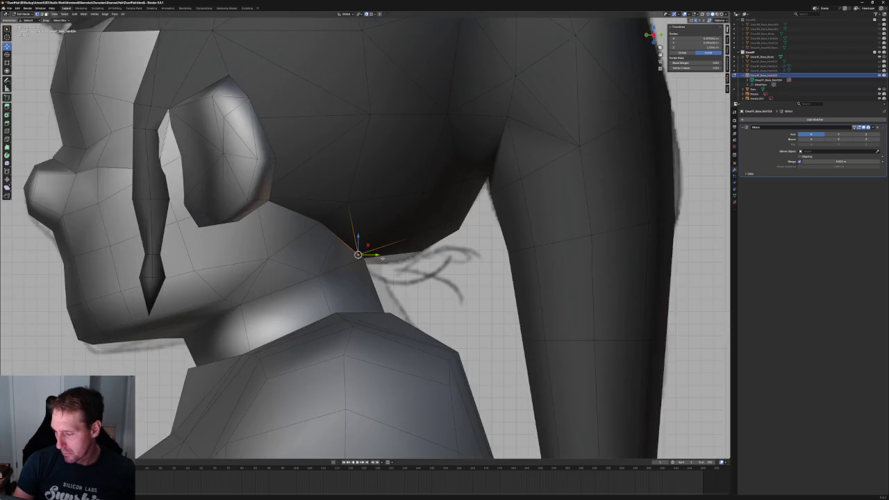
pyautogui.scroll(2, 475, 286)
# With X-ray on, move a nape-edge vertex within the side-view plane to match the sketch.
pyautogui.press('a')
pyautogui.hotkey('alt', 'z')
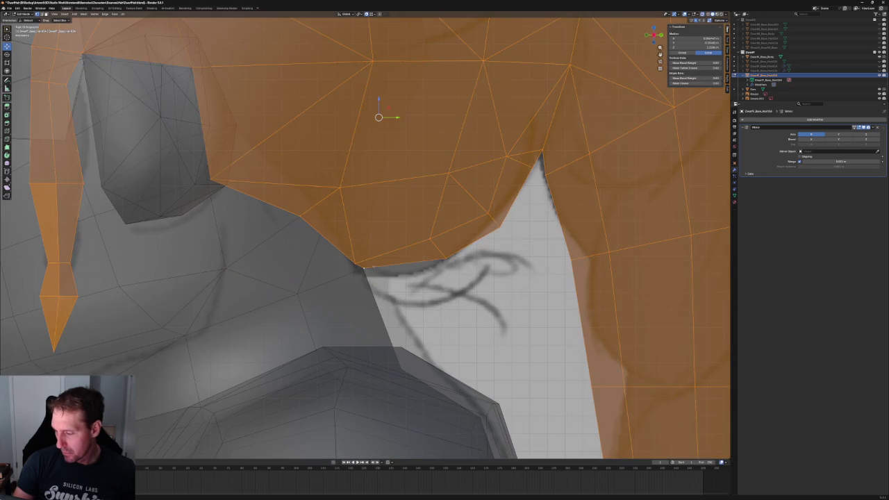
pyautogui.click(363, 269)
pyautogui.press('g')
pyautogui.hotkey('shift', 'x')
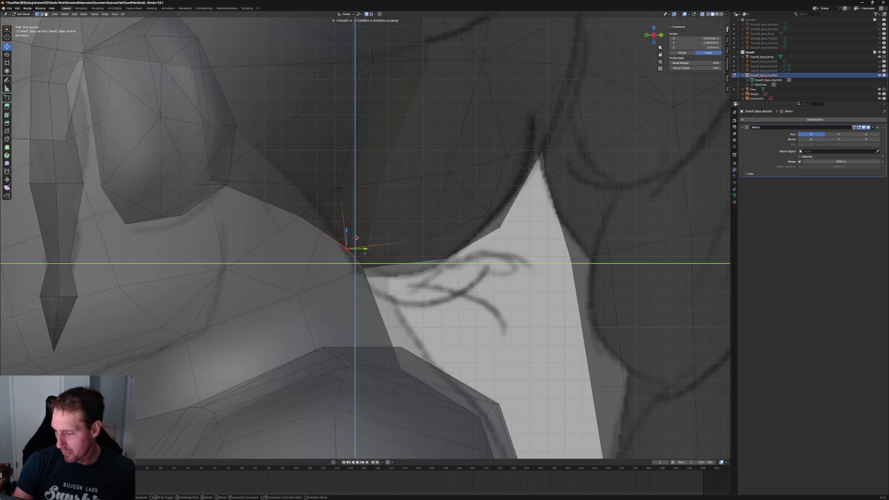
pyautogui.click(353, 239)
pyautogui.moveTo(352, 239)
pyautogui.mouseDown(button='middle')
pyautogui.moveTo(470, 224)
pyautogui.moveTo(451, 241)
pyautogui.mouseUp(button='middle')
pyautogui.hotkey('alt', 'z')
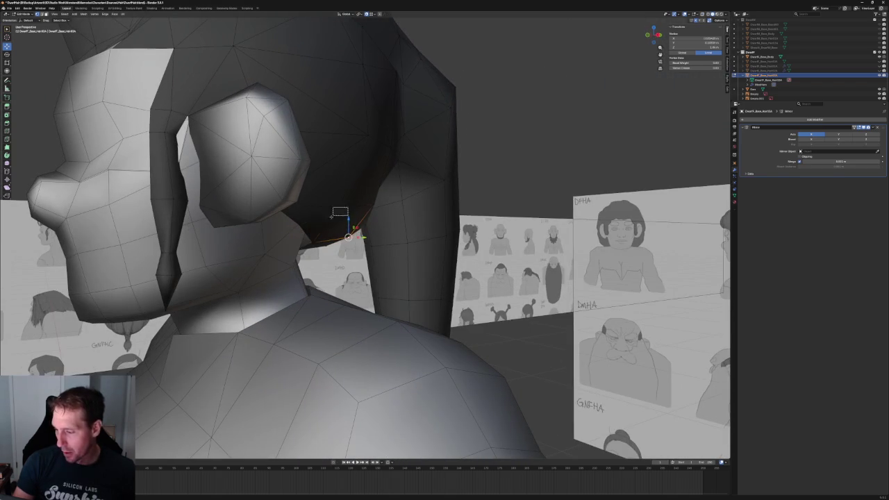
# Slide another vertex on the hair's lower edge along X beneath the ear.
pyautogui.click(333, 214)
pyautogui.moveTo(334, 214)
pyautogui.mouseDown(button='middle')
pyautogui.moveTo(394, 292)
pyautogui.moveTo(451, 209)
pyautogui.mouseUp(button='middle')
pyautogui.press('g')
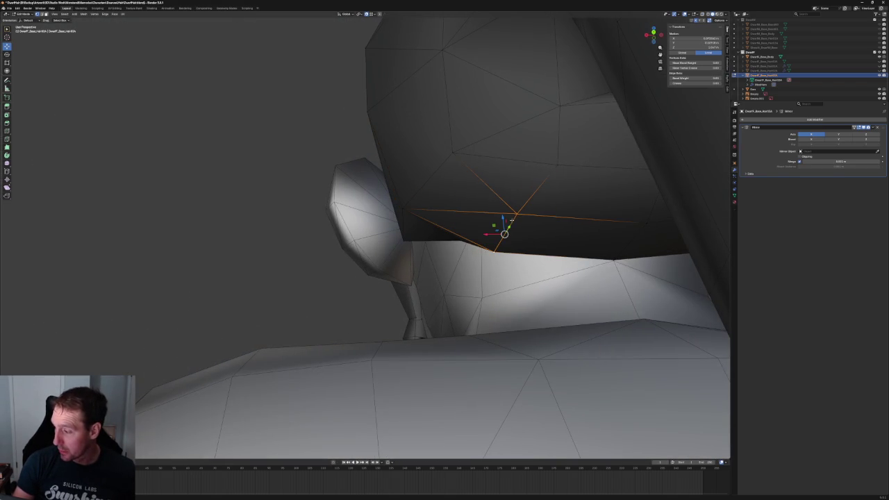
pyautogui.press('x')
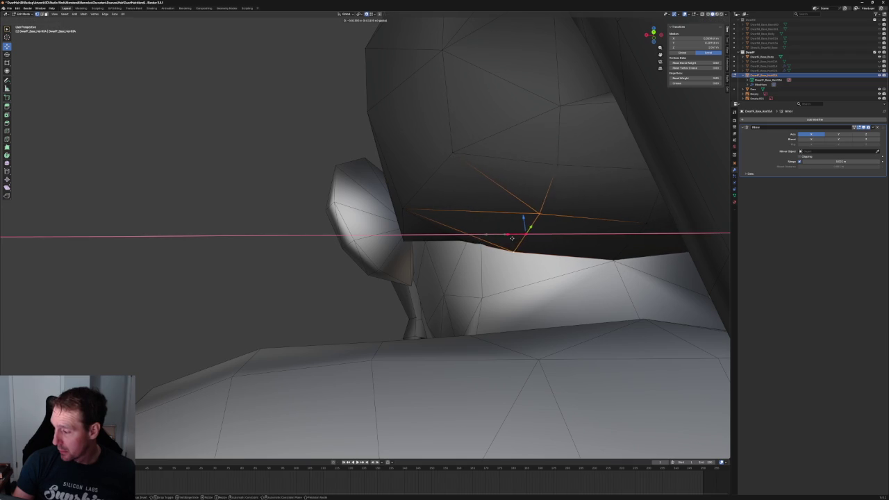
pyautogui.click(507, 237)
# Reposition one more hair-edge vertex, refining it along the X axis.
pyautogui.click(555, 163)
pyautogui.moveTo(555, 162); pyautogui.dragTo(562, 183, button='middle')
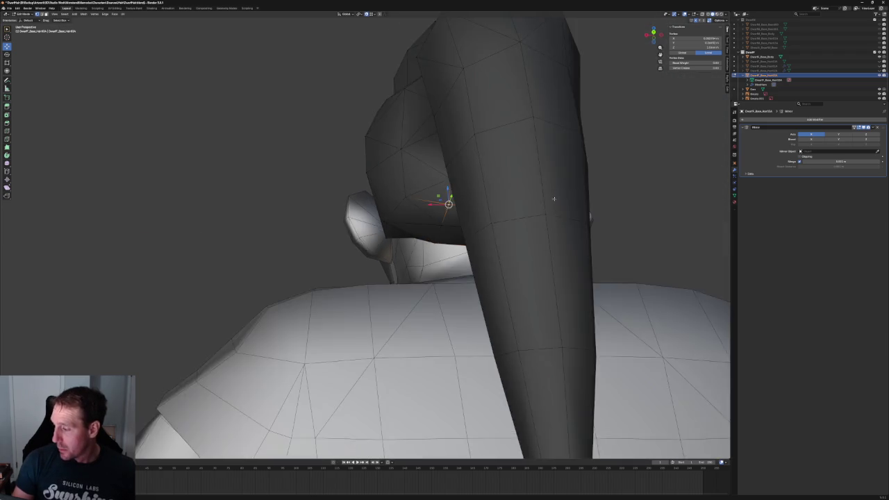
pyautogui.press('g')
pyautogui.click(439, 203)
pyautogui.press('g')
pyautogui.press('x')
pyautogui.click(441, 203)
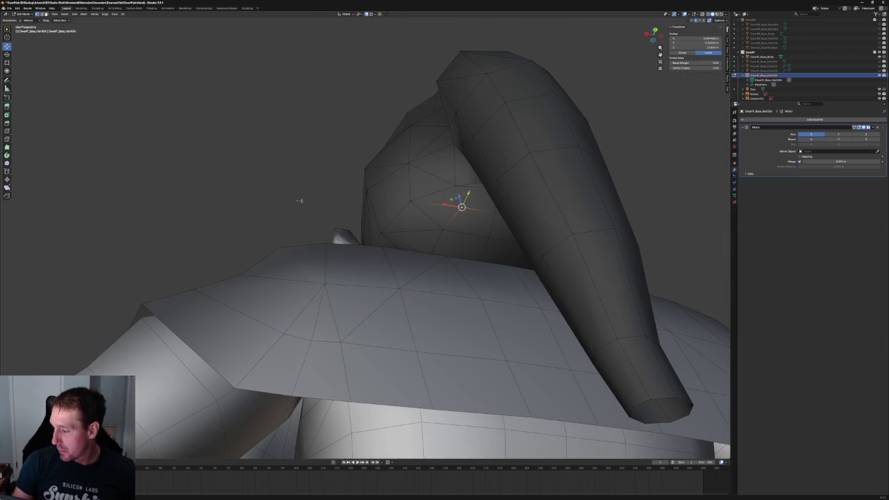
pyautogui.scroll(-5, 444, 202)
pyautogui.moveTo(445, 201); pyautogui.dragTo(497, 153, button='middle')
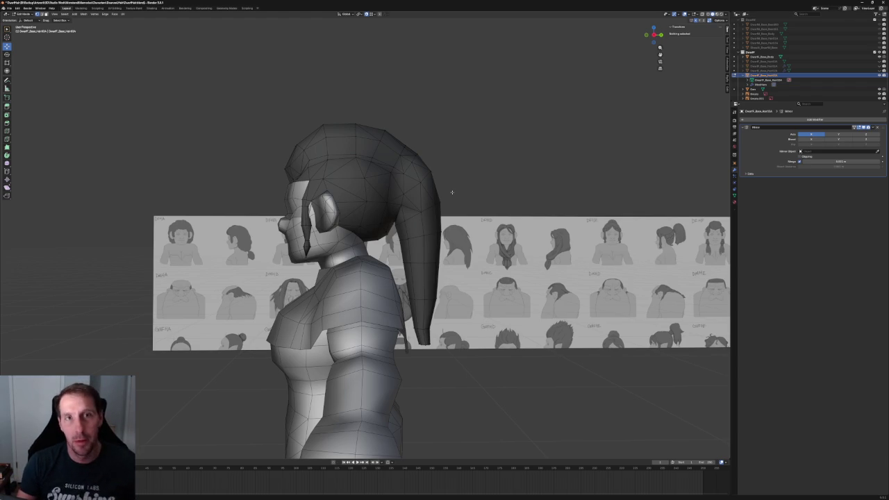
# In X-ray orthographic side view, slide a nape vertex along Y toward the DFHC sketch.
pyautogui.scroll(5, 451, 192)
pyautogui.scroll(-4, 451, 192)
pyautogui.press('KP_5')
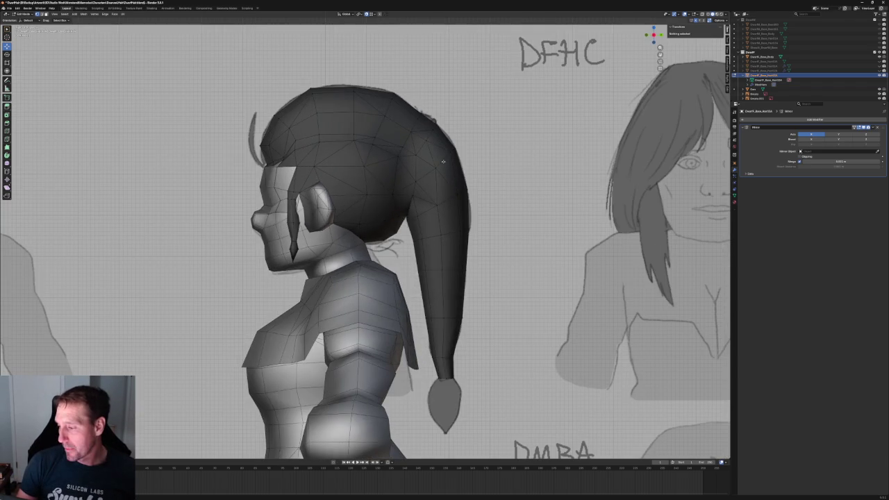
pyautogui.hotkey('alt', 'z')
pyautogui.scroll(4, 440, 192)
pyautogui.click(427, 227)
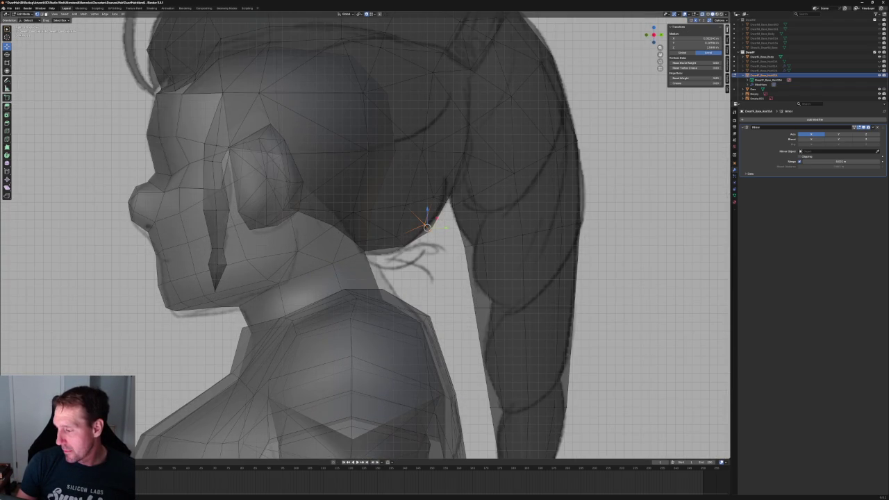
pyautogui.hotkey('ctrl', 'r')
pyautogui.press('Escape')
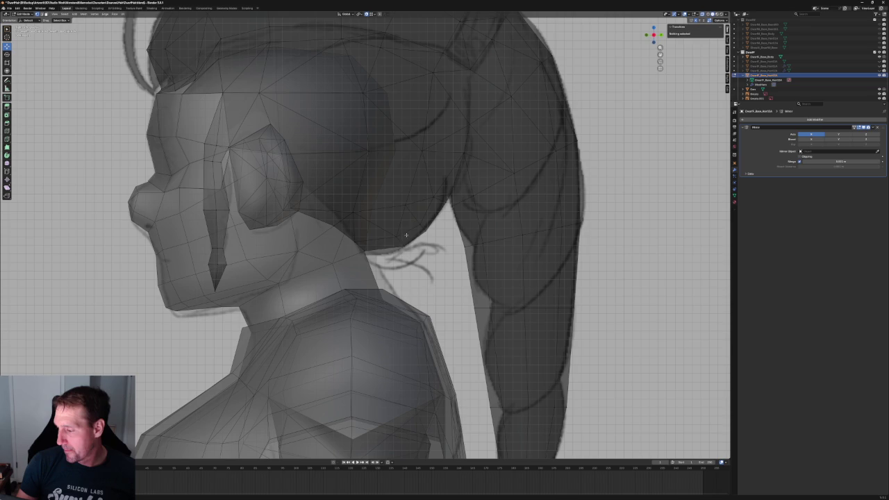
pyautogui.click(401, 238)
pyautogui.press('g')
pyautogui.press('y')
pyautogui.press('Escape')
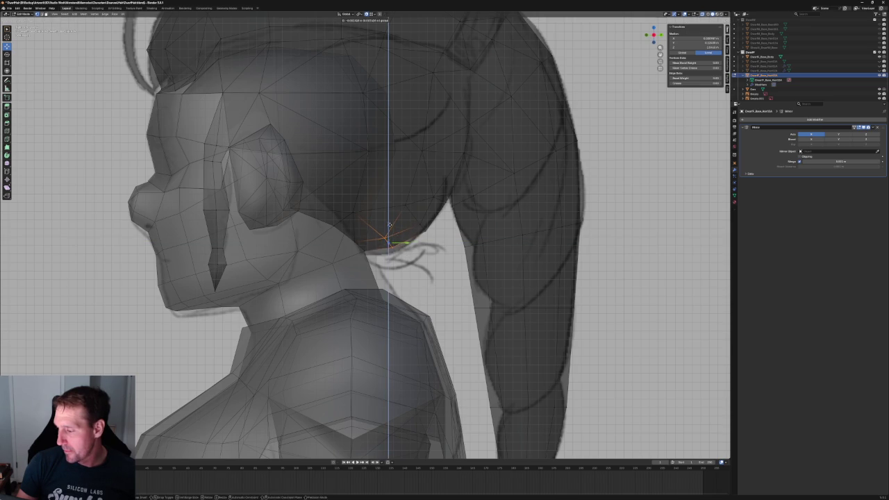
pyautogui.hotkey('alt', 'a')
pyautogui.scroll(-3, 392, 239)
pyautogui.scroll(-2, 392, 239)
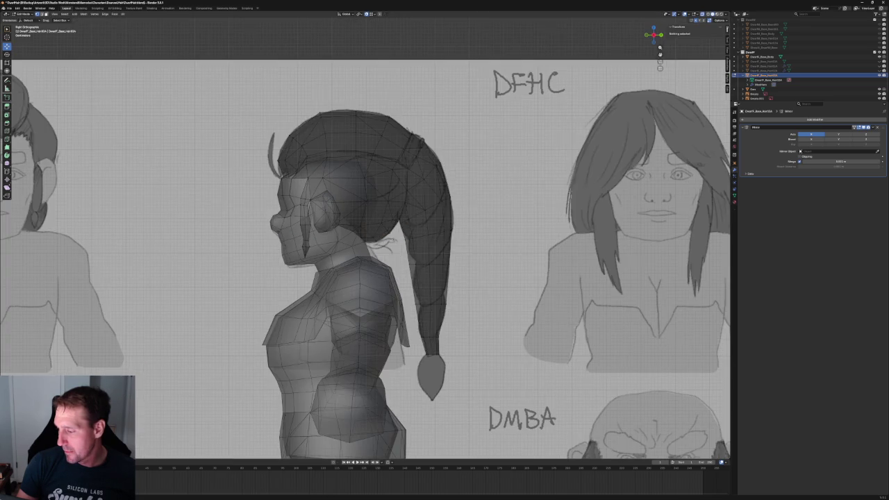
pyautogui.scroll(-2, 392, 239)
pyautogui.scroll(-2, 396, 237)
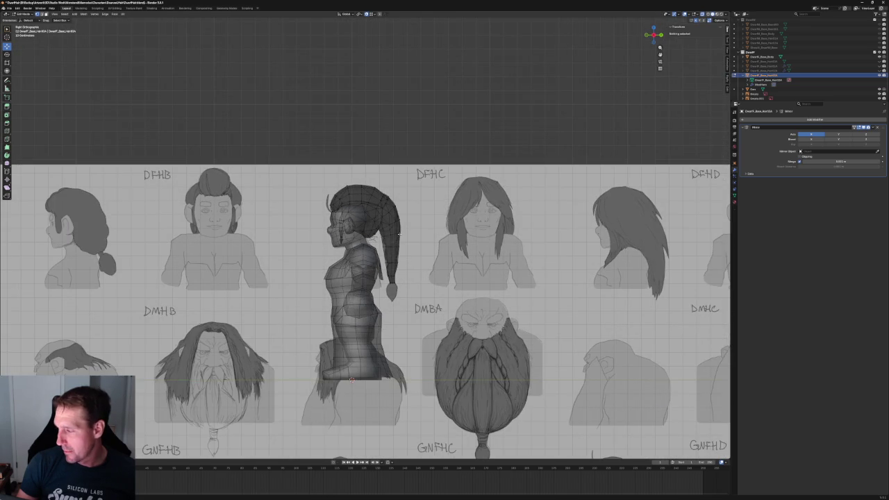
pyautogui.scroll(-2, 400, 235)
pyautogui.scroll(5, 407, 239)
pyautogui.scroll(4, 411, 243)
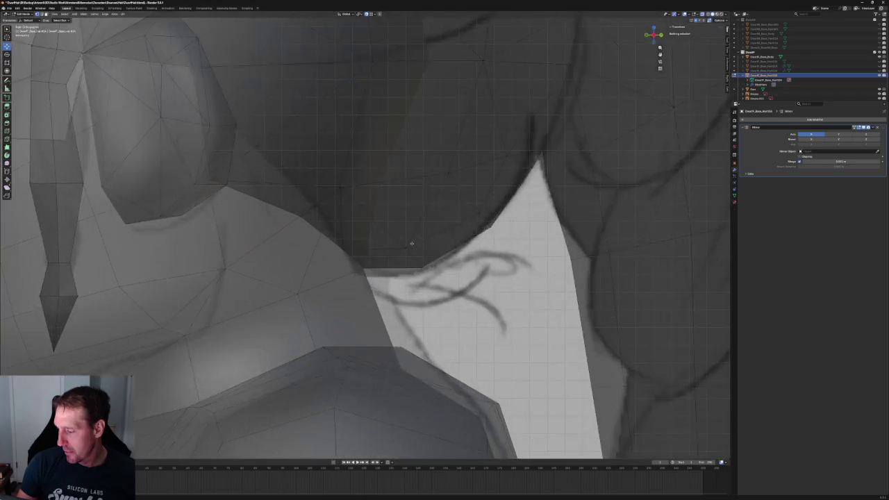
pyautogui.scroll(-5, 411, 244)
pyautogui.scroll(1, 412, 241)
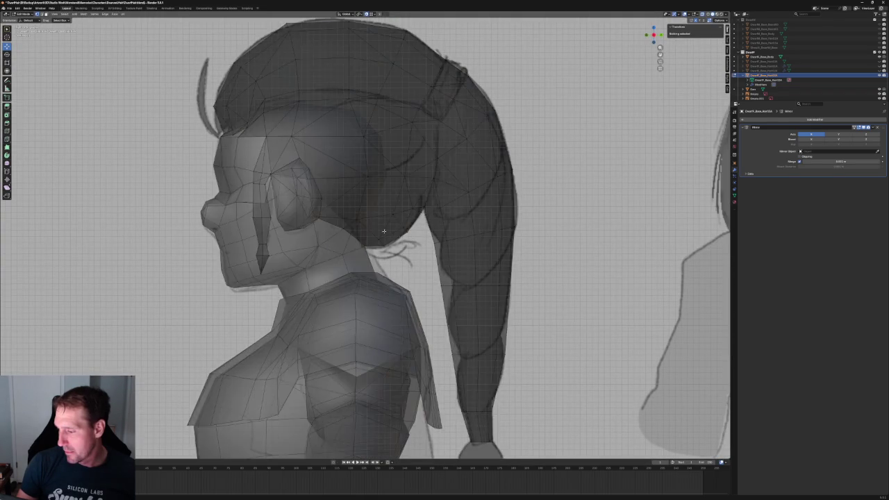
pyautogui.scroll(3, 311, 217)
pyautogui.click(261, 202)
pyautogui.scroll(-3, 294, 204)
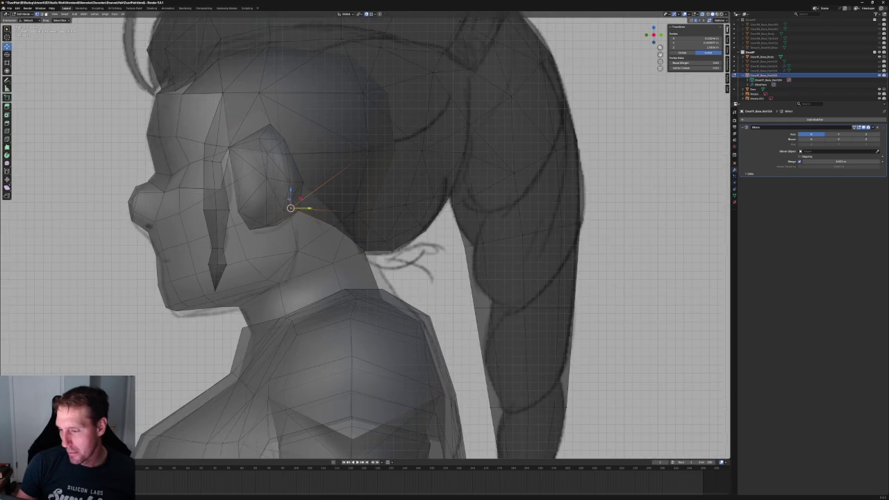
pyautogui.scroll(-3, 334, 218)
pyautogui.scroll(-3, 323, 219)
pyautogui.scroll(3, 327, 220)
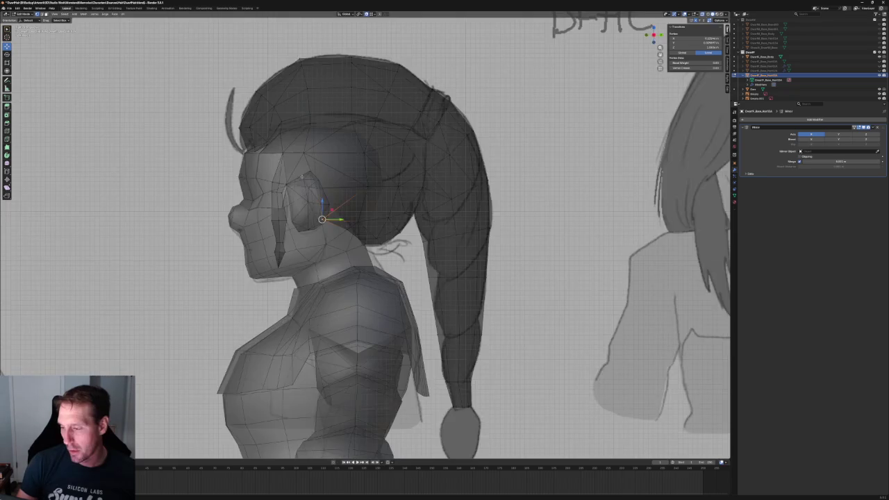
pyautogui.scroll(3, 333, 236)
pyautogui.click(707, 14)
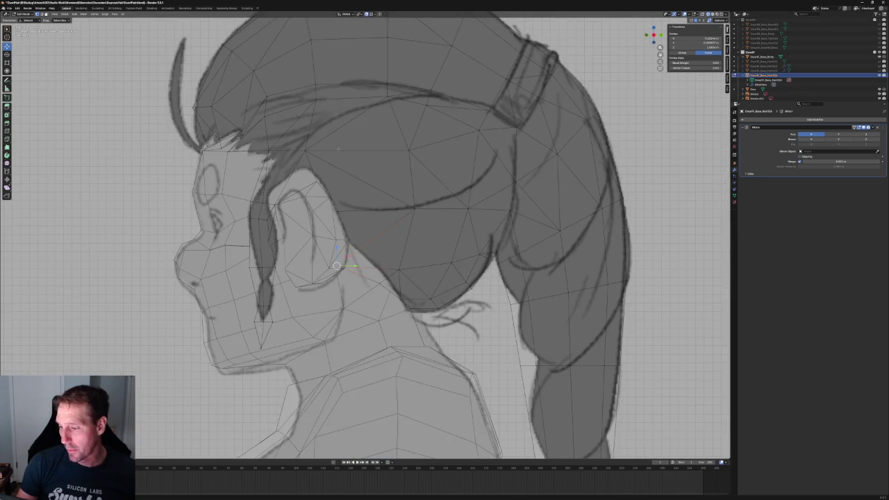
pyautogui.scroll(2, 345, 145)
pyautogui.keyDown('shift'); pyautogui.moveTo(279, 113); pyautogui.dragTo(303, 131, button='middle'); pyautogui.keyUp('shift')
pyautogui.click(304, 131)
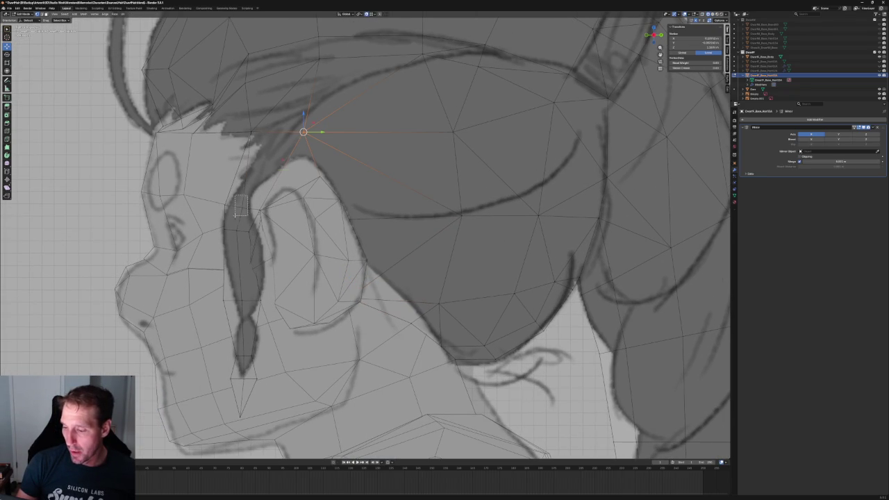
pyautogui.hotkey('alt', 'a')
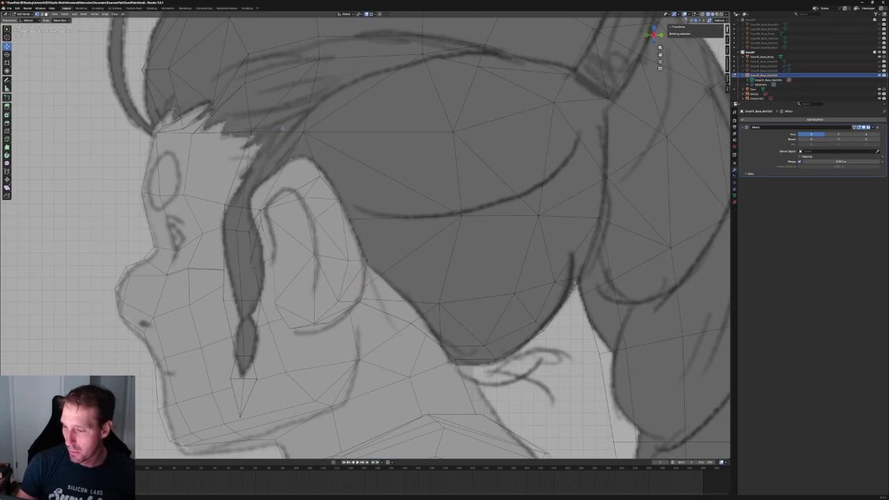
pyautogui.scroll(-2, 281, 169)
pyautogui.scroll(-2, 281, 168)
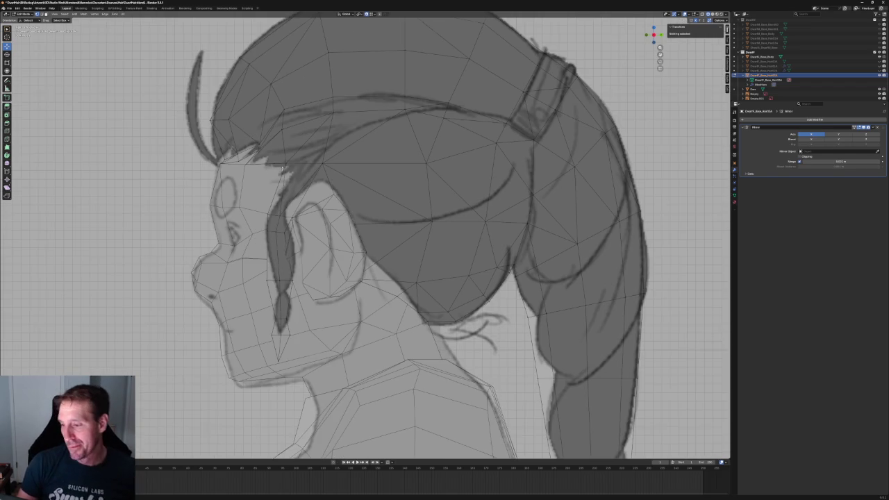
pyautogui.scroll(-2, 282, 169)
pyautogui.moveTo(282, 169)
pyautogui.mouseDown(button='middle')
pyautogui.moveTo(298, 186)
pyautogui.moveTo(317, 179)
pyautogui.mouseUp(button='middle')
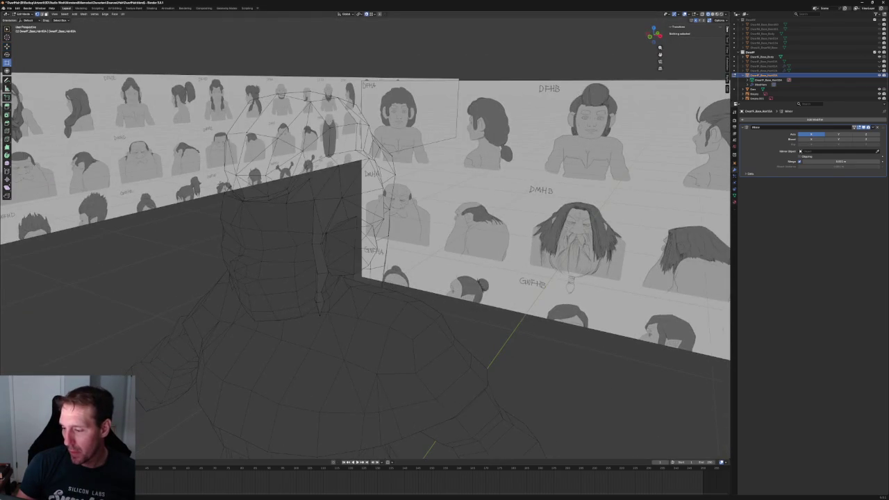
pyautogui.press('KP_3')
pyautogui.scroll(5, 352, 189)
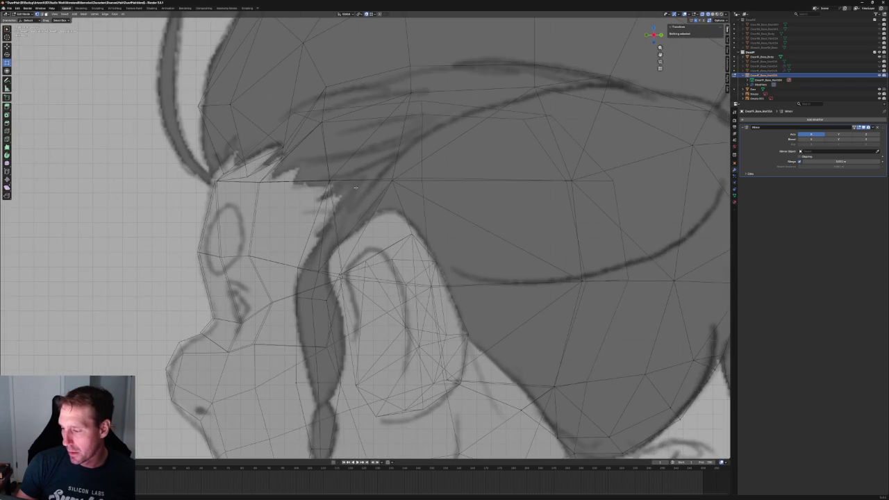
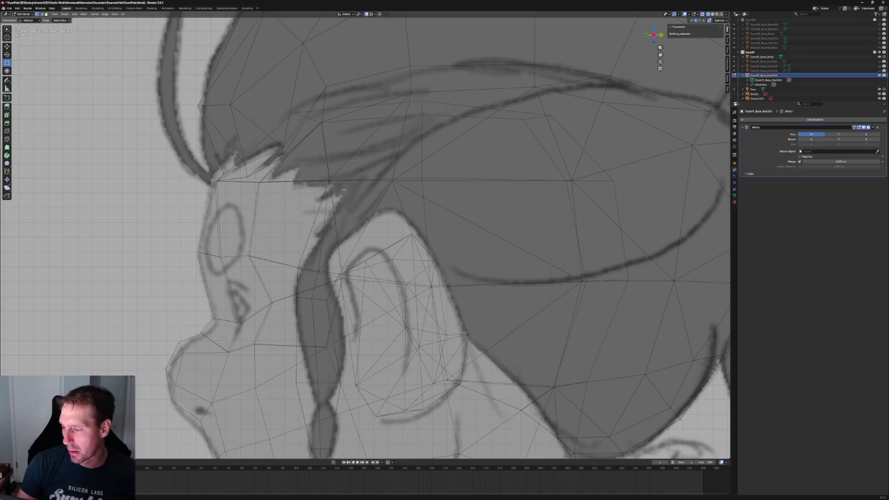
# Fill a new face below the hairline edge, undoing the failed connection attempt.
pyautogui.click(341, 200)
pyautogui.press('f')
pyautogui.moveTo(294, 207); pyautogui.dragTo(344, 237)
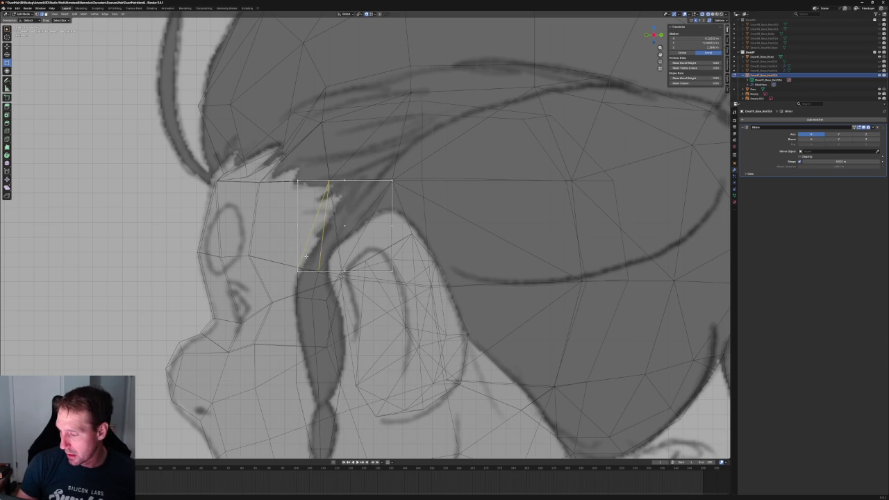
pyautogui.press('f')
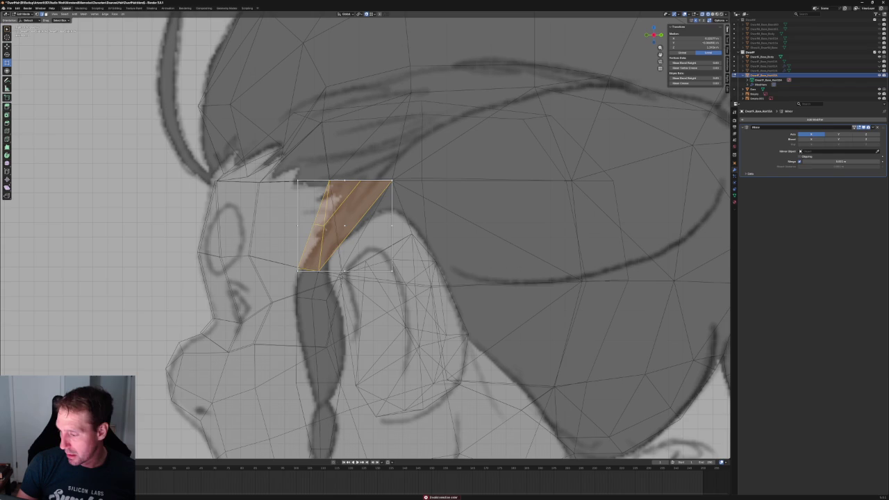
pyautogui.hotkey('ctrl', 'z')
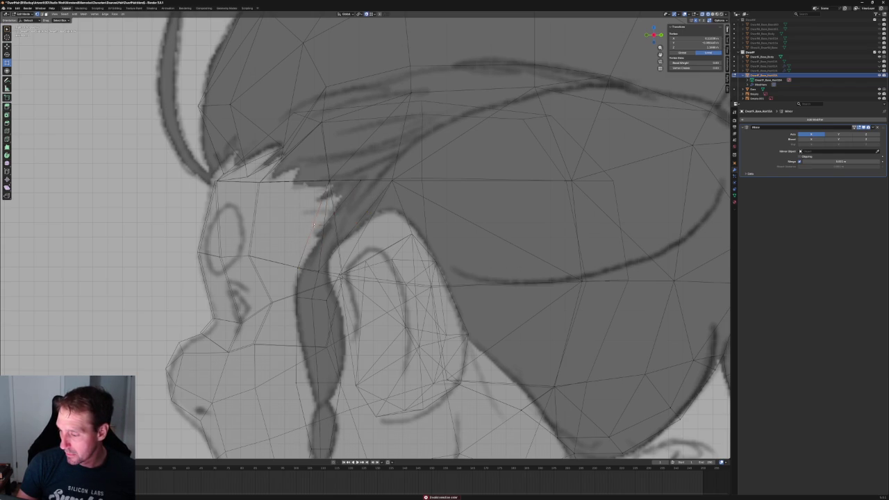
# Lift the hairline corner vertex in front of the ear up toward the sketched strand.
pyautogui.click(345, 243)
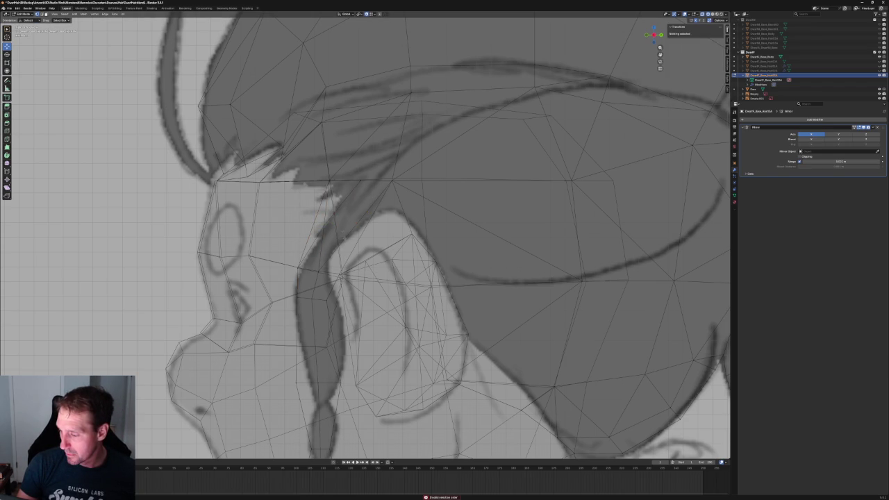
pyautogui.click(324, 226)
pyautogui.moveTo(325, 227); pyautogui.dragTo(338, 189)
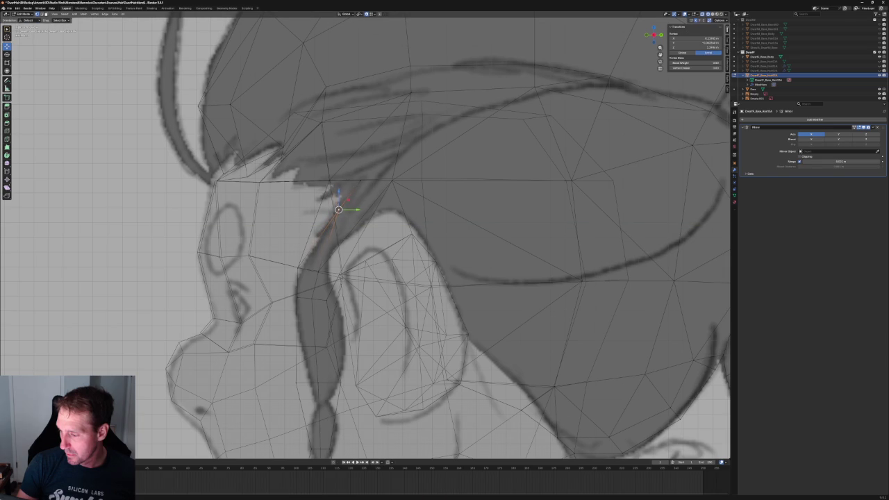
# Use X-ray to add the hidden hair-tip vertices to the selection.
pyautogui.hotkey('alt', 'z')
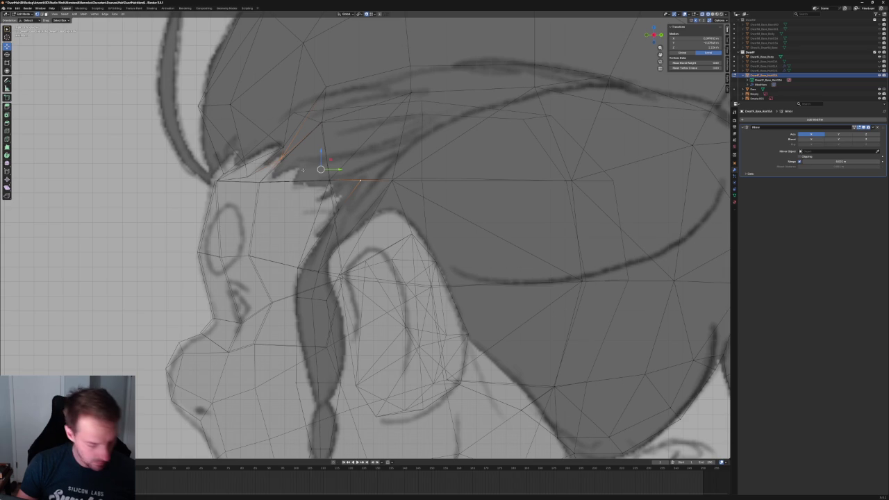
pyautogui.keyDown('shift'); pyautogui.click(361, 181); pyautogui.keyUp('shift')
pyautogui.hotkey('alt', 'z')
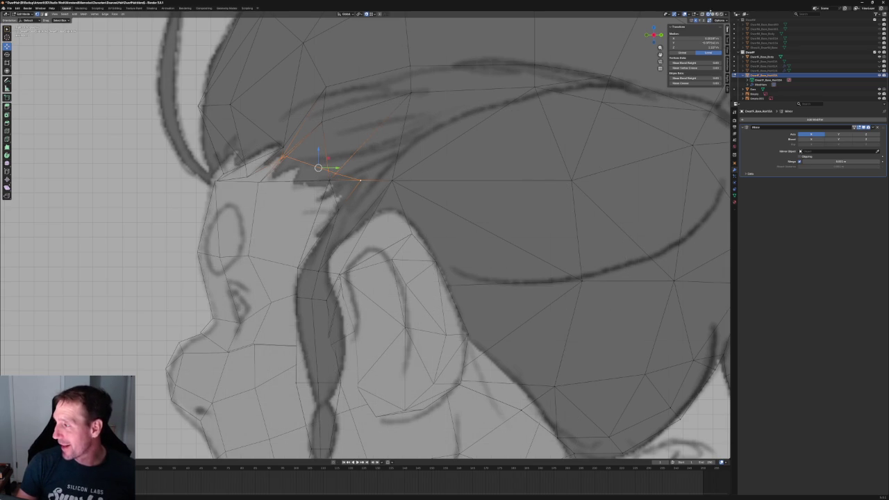
pyautogui.hotkey('alt', 'z')
pyautogui.scroll(2, 361, 146)
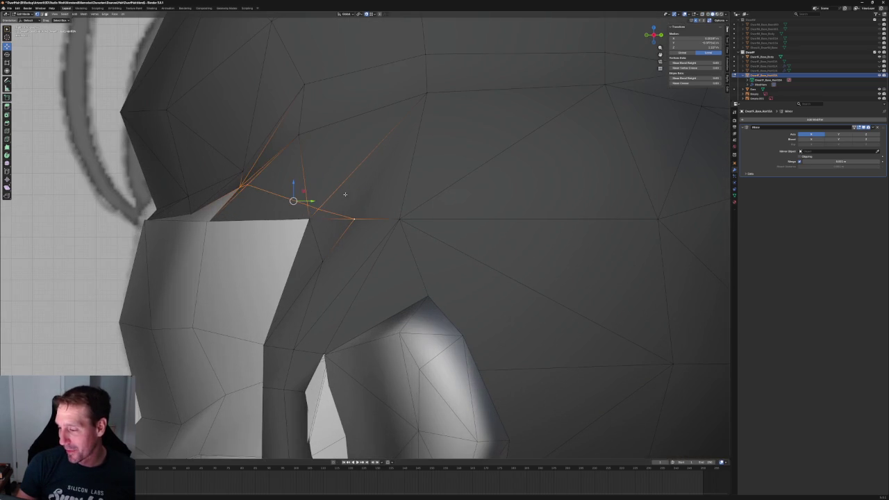
# Merge the selected hair-tip vertices into one point at their center.
pyautogui.press('m')
pyautogui.click(361, 218)
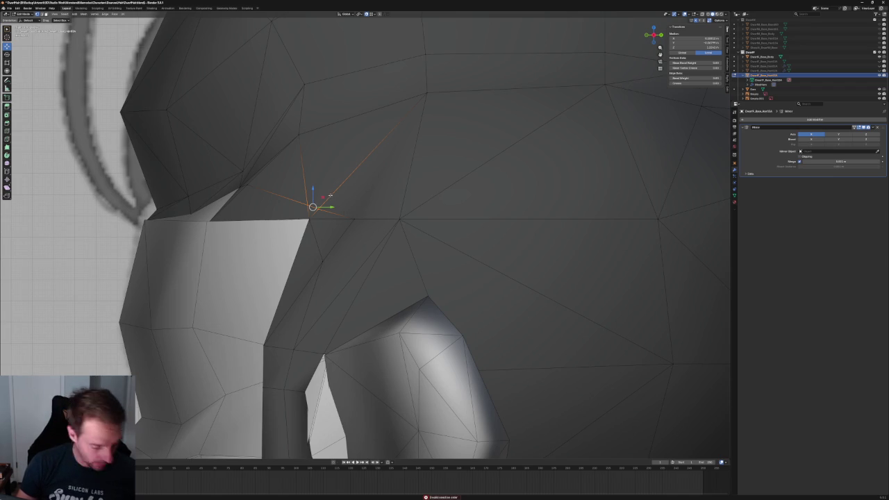
pyautogui.click(314, 201)
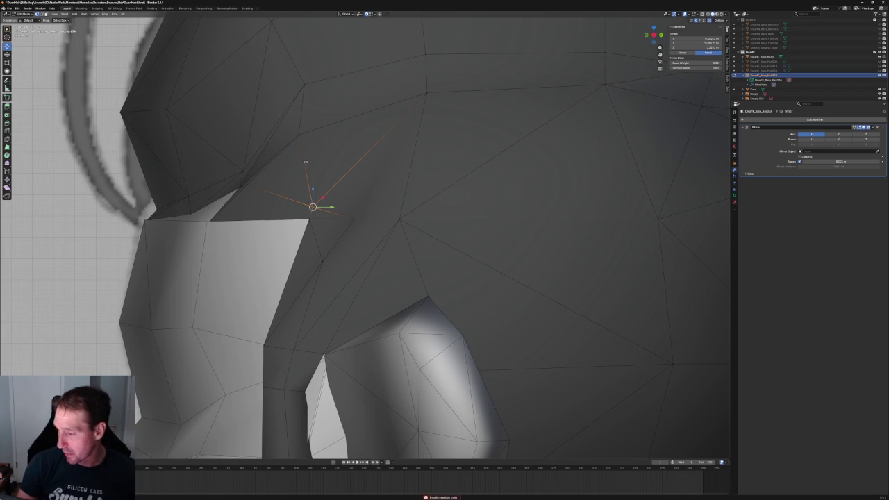
# Merge a second pair of vertices at their midpoint and slide the result along X.
pyautogui.moveTo(250, 178)
pyautogui.mouseDown(button='middle')
pyautogui.moveTo(284, 194)
pyautogui.moveTo(264, 182)
pyautogui.mouseUp(button='middle')
pyautogui.keyDown('shift'); pyautogui.click(265, 182); pyautogui.keyUp('shift')
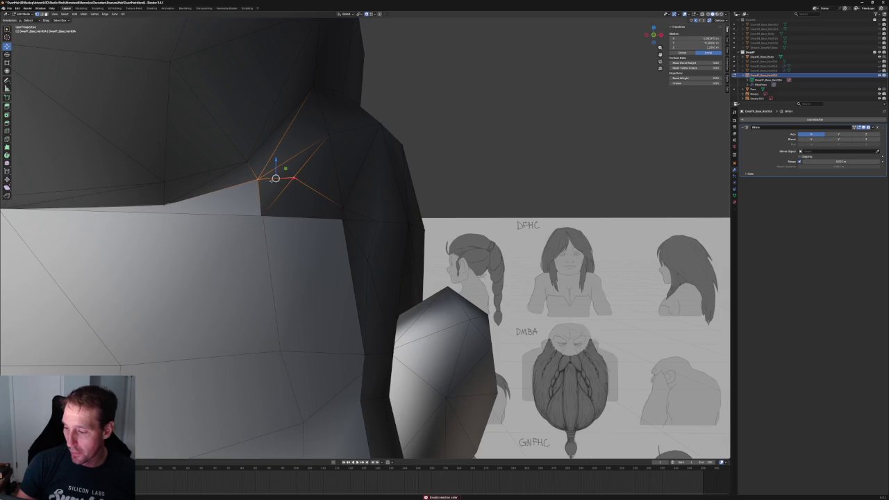
pyautogui.press('m')
pyautogui.click(278, 174)
pyautogui.moveTo(286, 180); pyautogui.dragTo(274, 176)
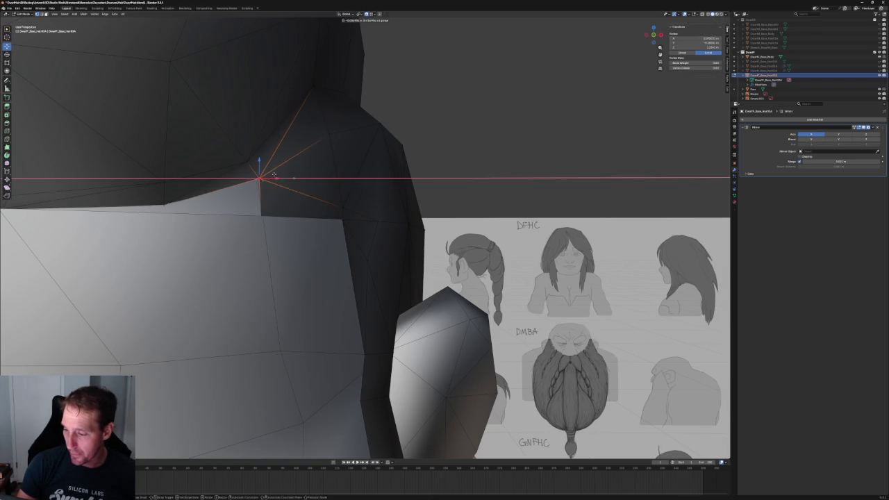
pyautogui.click(275, 175)
pyautogui.moveTo(275, 175); pyautogui.dragTo(332, 180, button='middle')
# Pull the sideburn tip vertex down and left to tuck it against the face.
pyautogui.click(267, 212)
pyautogui.moveTo(260, 212)
pyautogui.mouseDown(button='middle')
pyautogui.moveTo(206, 225)
pyautogui.moveTo(265, 204)
pyautogui.mouseUp(button='middle')
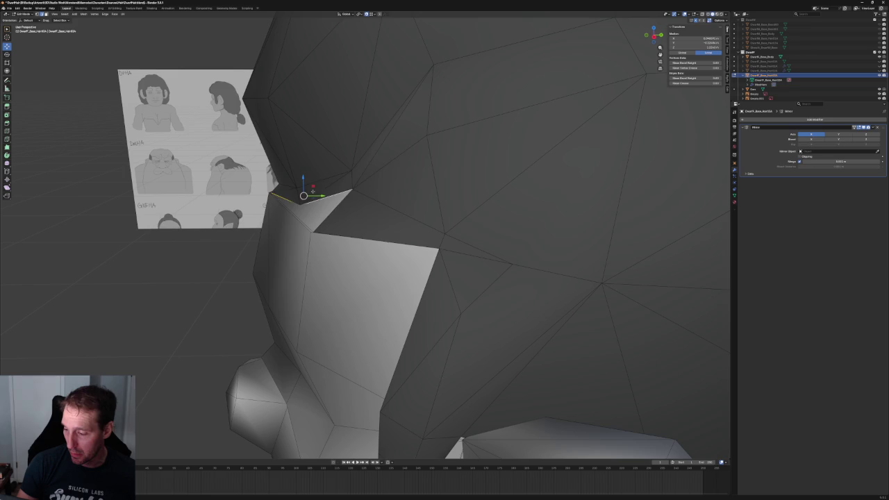
pyautogui.moveTo(313, 191); pyautogui.dragTo(377, 221, button='middle')
pyautogui.click(318, 228)
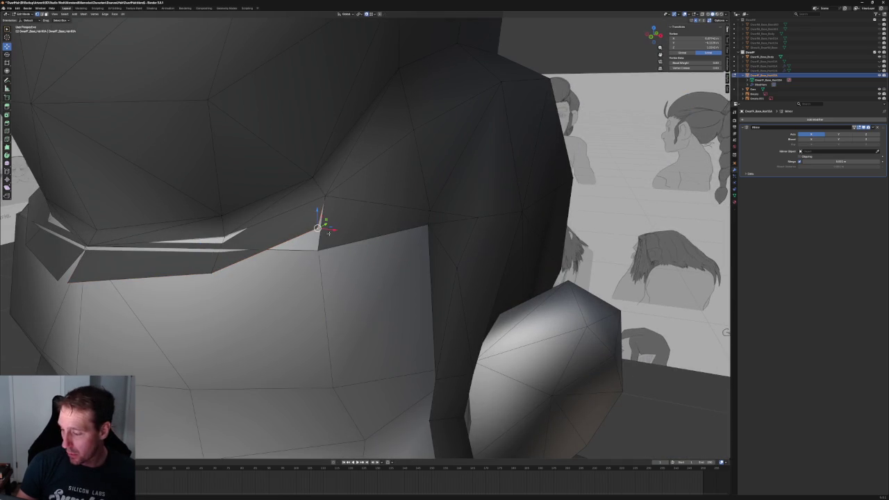
pyautogui.moveTo(317, 228); pyautogui.dragTo(317, 249)
pyautogui.moveTo(330, 241)
pyautogui.mouseDown(button='middle')
pyautogui.moveTo(292, 240)
pyautogui.moveTo(313, 229)
pyautogui.mouseUp(button='middle')
pyautogui.scroll(3, 322, 227)
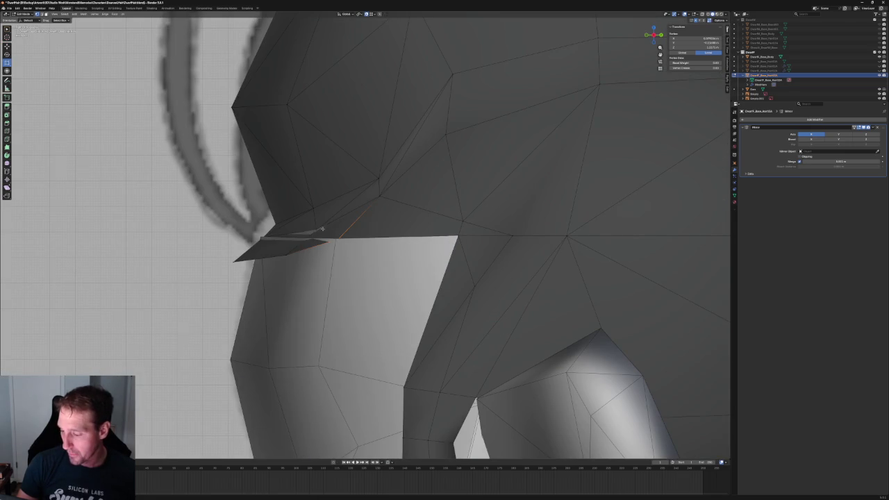
# Fill the gap at the sideburn tip with a new triangle, selecting its vertices in X-ray.
pyautogui.moveTo(312, 252); pyautogui.dragTo(296, 237, button='middle')
pyautogui.moveTo(282, 227); pyautogui.dragTo(239, 238)
pyautogui.hotkey('alt', 'z')
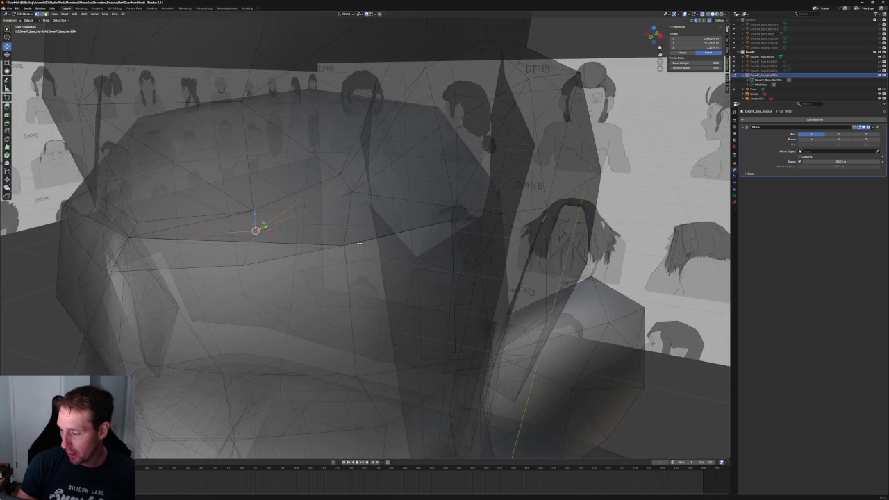
pyautogui.hotkey('alt', 'z')
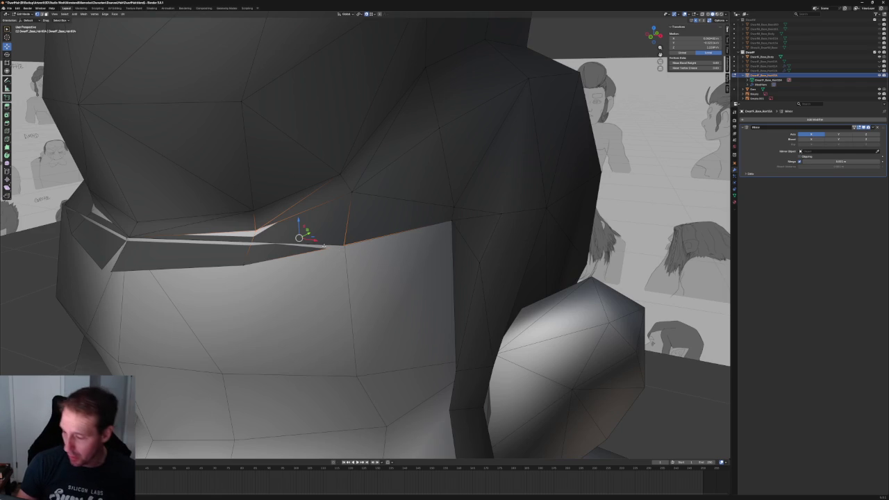
pyautogui.press('f')
# Move the new triangle's tip vertex down and to the left.
pyautogui.click(255, 229)
pyautogui.press('g')
pyautogui.press('z')
pyautogui.click(254, 225)
pyautogui.moveTo(255, 225); pyautogui.dragTo(379, 15, button='middle')
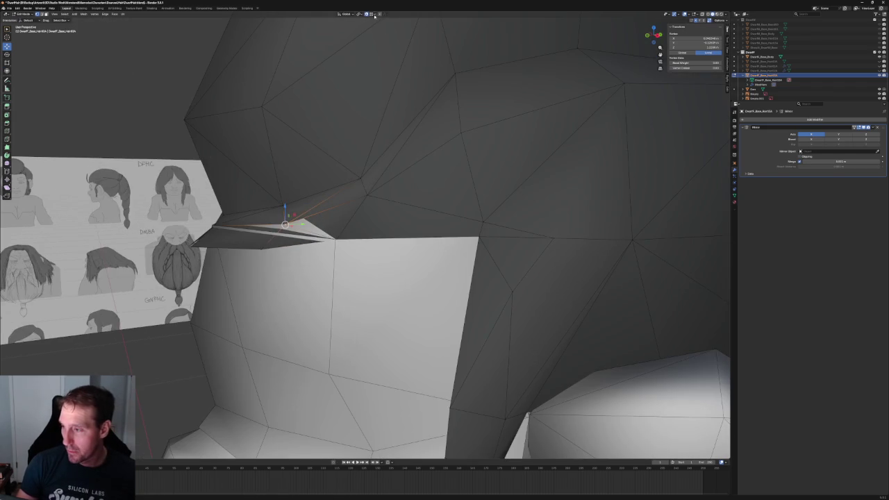
pyautogui.press('g')
pyautogui.press('z')
pyautogui.press('Escape')
pyautogui.press('g')
pyautogui.click(274, 248)
pyautogui.moveTo(274, 248)
pyautogui.mouseDown(button='middle')
pyautogui.moveTo(284, 226)
pyautogui.moveTo(275, 251)
pyautogui.mouseUp(button='middle')
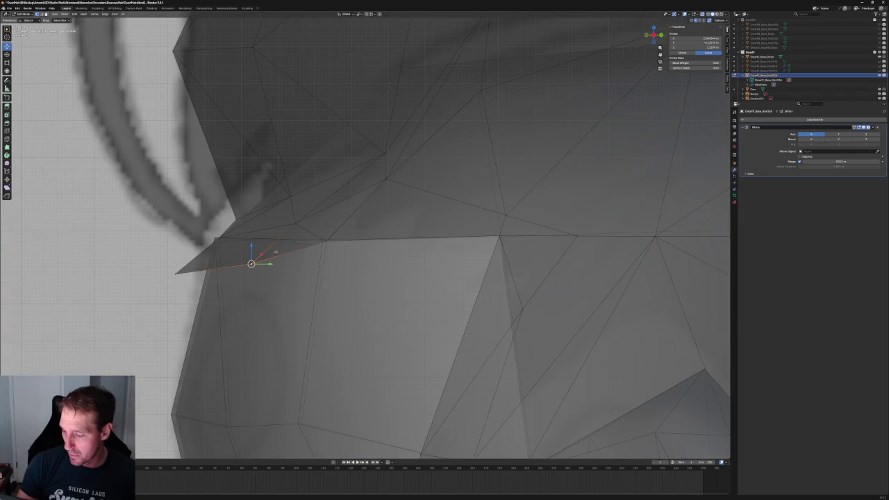
# Shift the vertex with the X axis locked, keeping it on the side plane.
pyautogui.press('g')
pyautogui.hotkey('shift', 'x')
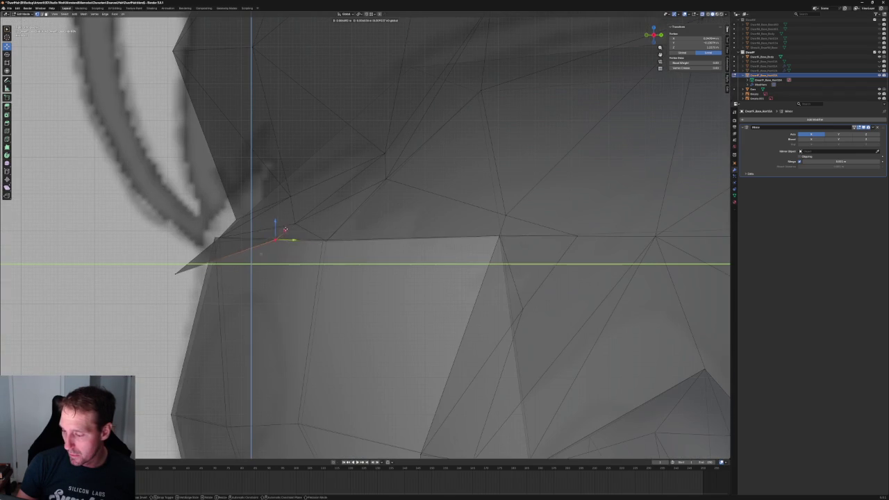
pyautogui.click(293, 229)
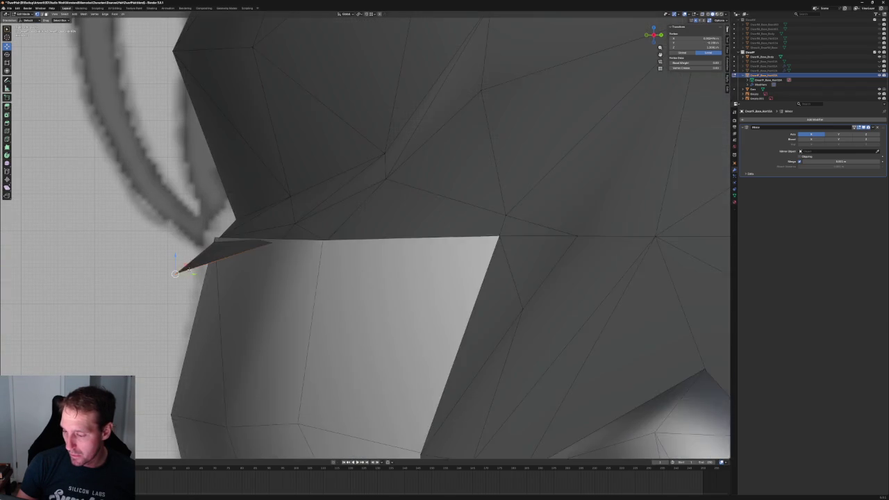
pyautogui.moveTo(179, 271); pyautogui.dragTo(148, 283, button='middle')
# In orthographic side view, move the temple vertex toward the sketched hair strand.
pyautogui.press('KP_3')
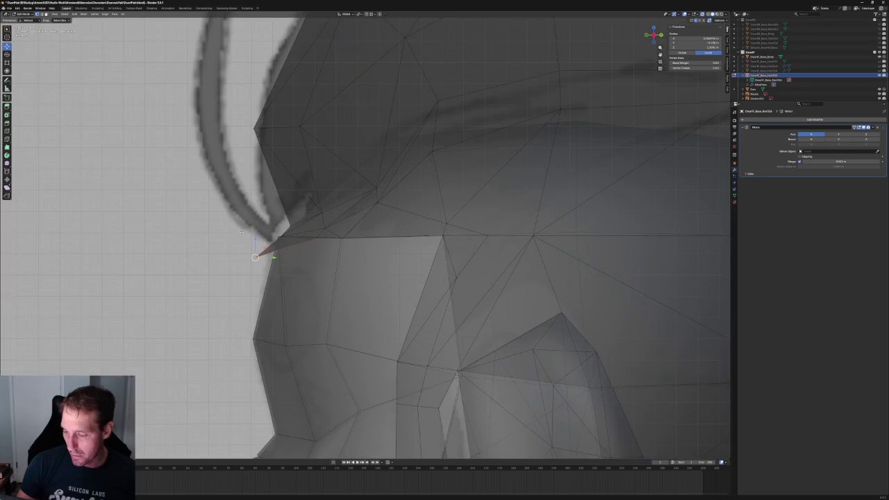
pyautogui.scroll(1, 260, 223)
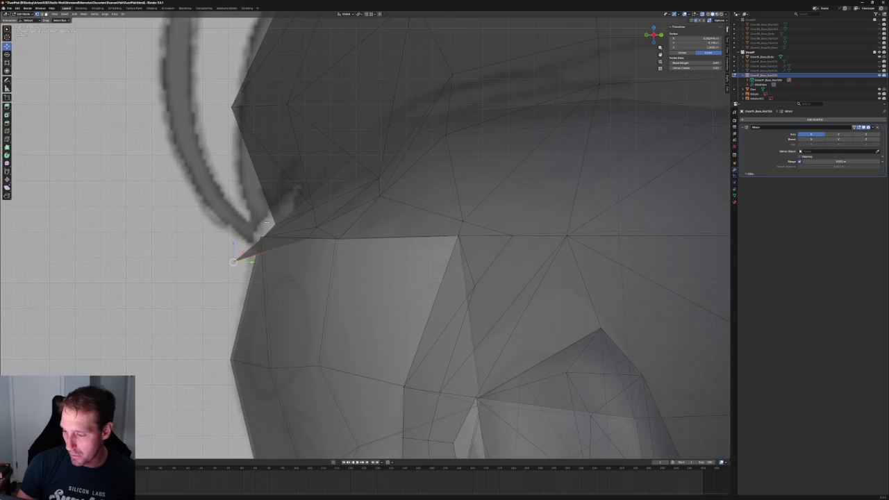
pyautogui.keyDown('shift'); pyautogui.moveTo(283, 205); pyautogui.dragTo(287, 237, button='middle'); pyautogui.keyUp('shift')
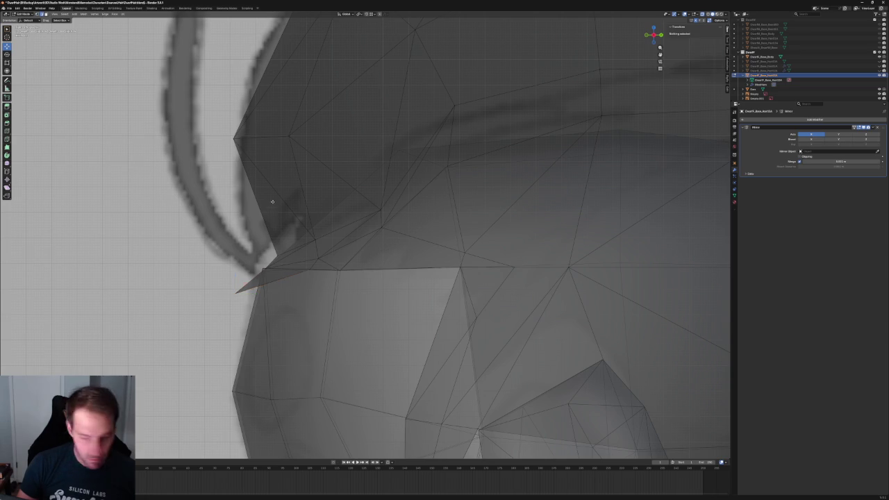
pyautogui.click(252, 214)
pyautogui.press('j')
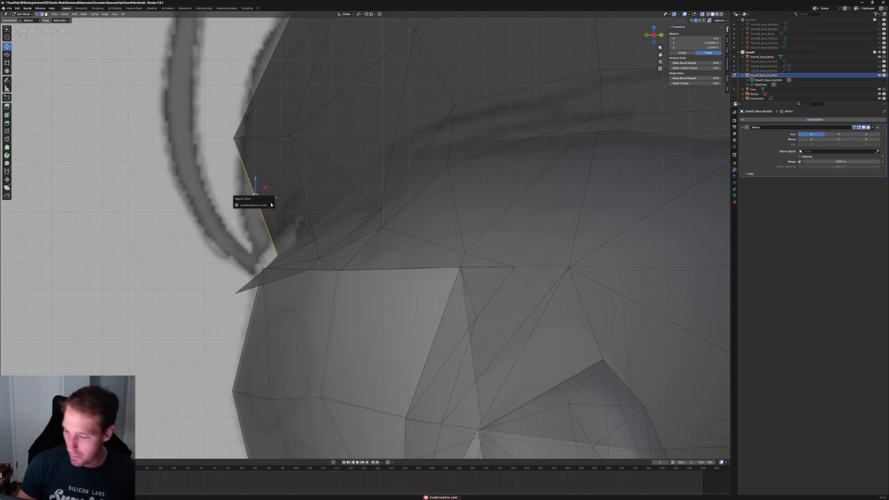
pyautogui.click(256, 198)
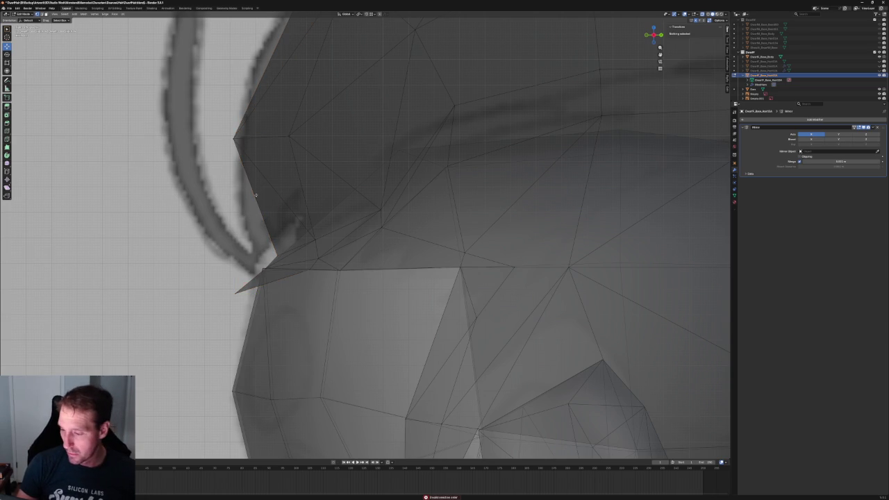
pyautogui.press('g')
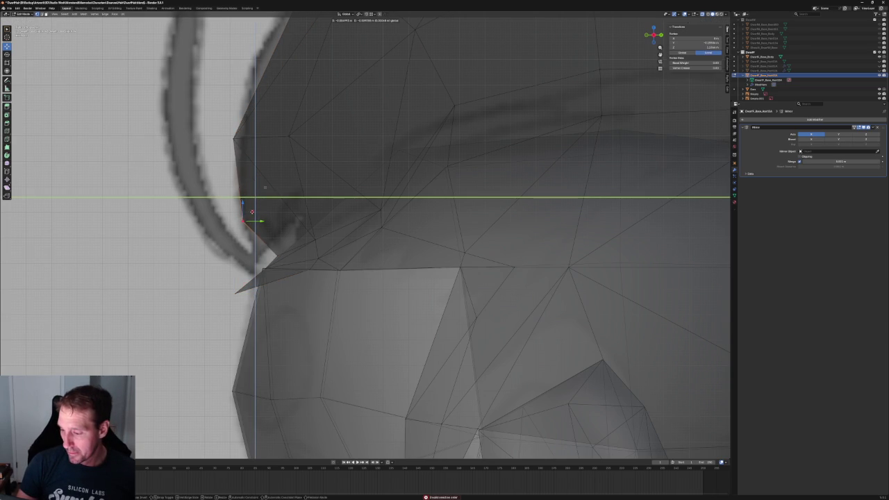
pyautogui.click(252, 211)
# Connect two temple vertices with a new edge across the face, then clear the selection.
pyautogui.keyDown('shift'); pyautogui.click(274, 189); pyautogui.keyUp('shift')
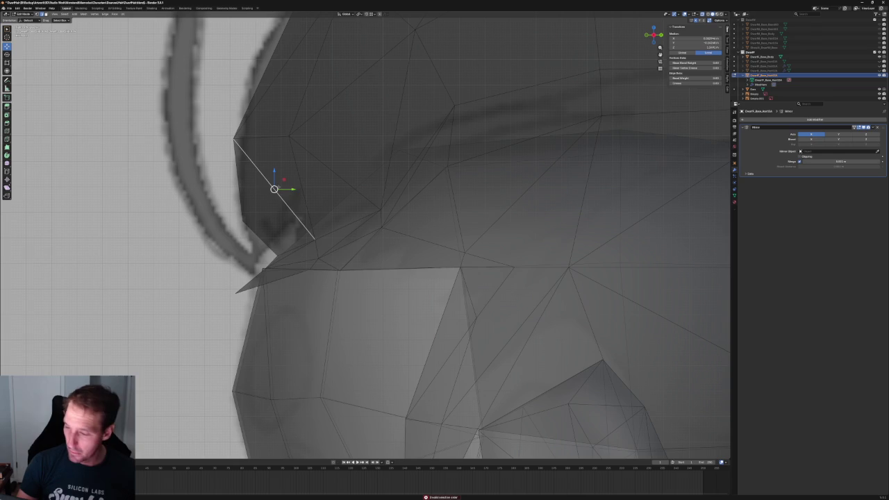
pyautogui.press('j')
pyautogui.click(289, 136)
pyautogui.keyDown('shift'); pyautogui.click(243, 223); pyautogui.keyUp('shift')
pyautogui.hotkey('alt', 'a')
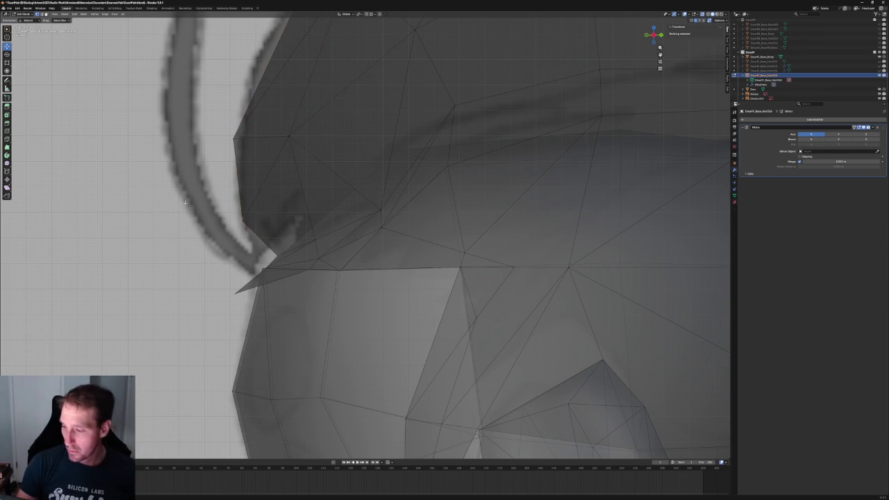
pyautogui.scroll(-3, 184, 202)
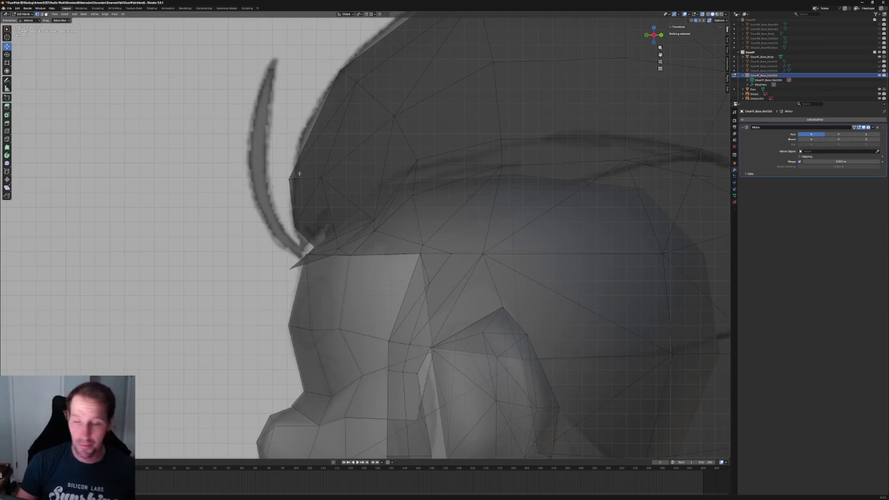
# Reposition a temple hairline vertex with its move locked off the X axis.
pyautogui.keyDown('shift'); pyautogui.moveTo(314, 173); pyautogui.dragTo(251, 201, button='middle'); pyautogui.keyUp('shift')
pyautogui.moveTo(228, 183); pyautogui.dragTo(284, 218)
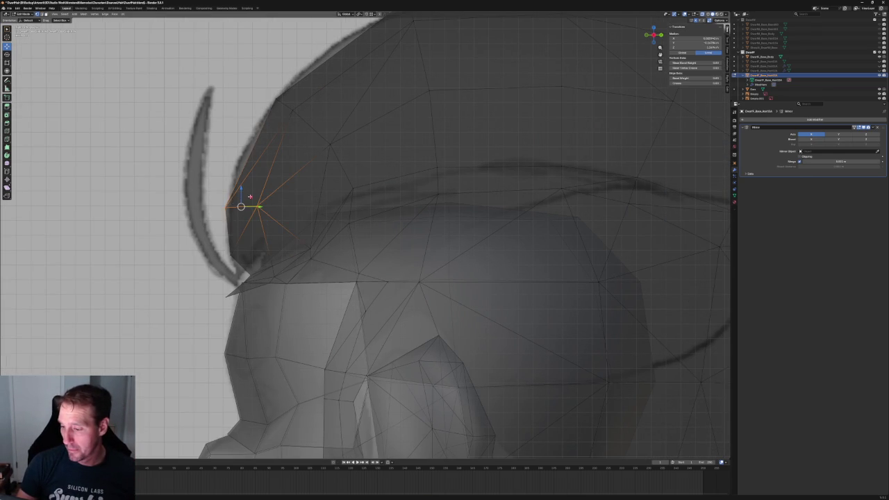
pyautogui.press('g')
pyautogui.hotkey('shift', 'x')
pyautogui.click(254, 174)
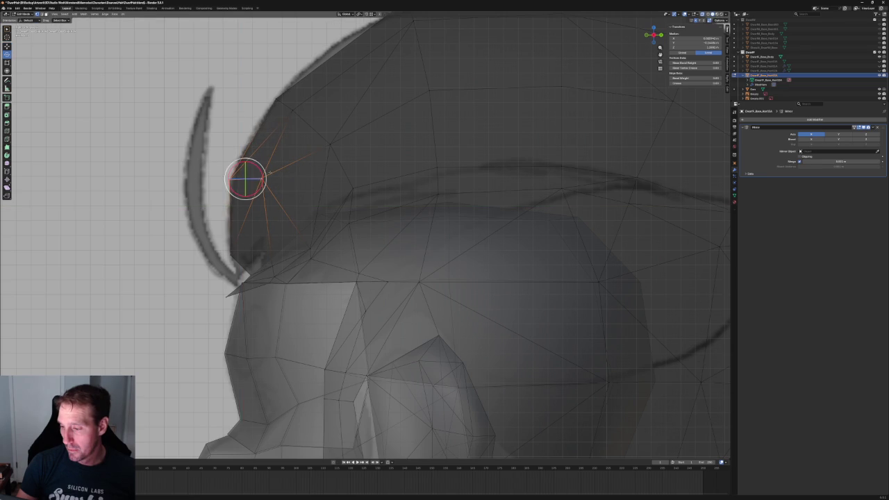
pyautogui.hotkey('alt', 'a')
# Delete the stray edges along the hair's edge.
pyautogui.scroll(-5, 191, 176)
pyautogui.scroll(-2, 191, 175)
pyautogui.scroll(3, 278, 194)
pyautogui.scroll(3, 312, 205)
pyautogui.scroll(3, 330, 210)
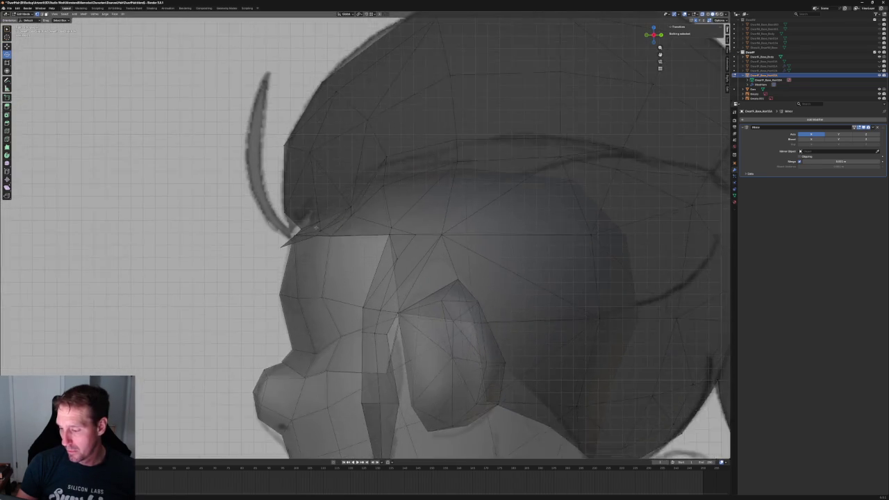
pyautogui.scroll(2, 330, 210)
pyautogui.click(329, 210)
pyautogui.moveTo(330, 210); pyautogui.dragTo(267, 269, button='middle')
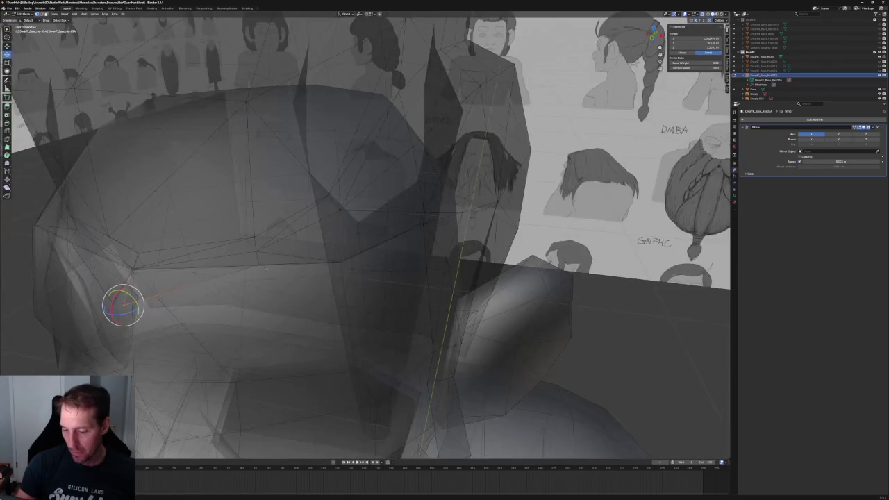
pyautogui.press('x')
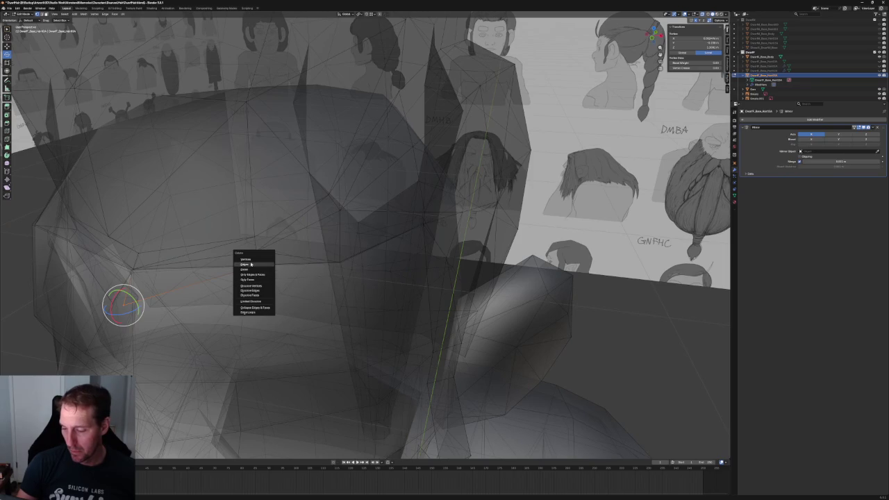
pyautogui.click(251, 265)
pyautogui.hotkey('alt', 'z')
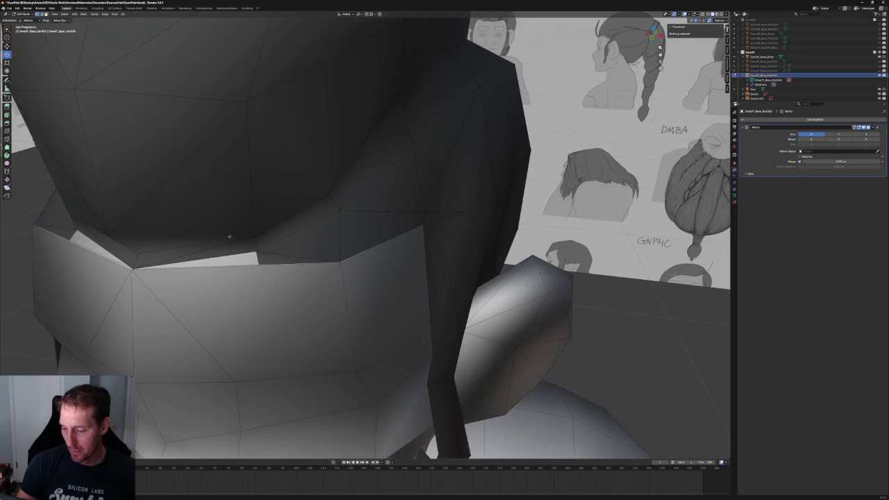
# Delete the stray vertex on the hair's lower edge.
pyautogui.scroll(3, 243, 235)
pyautogui.click(264, 242)
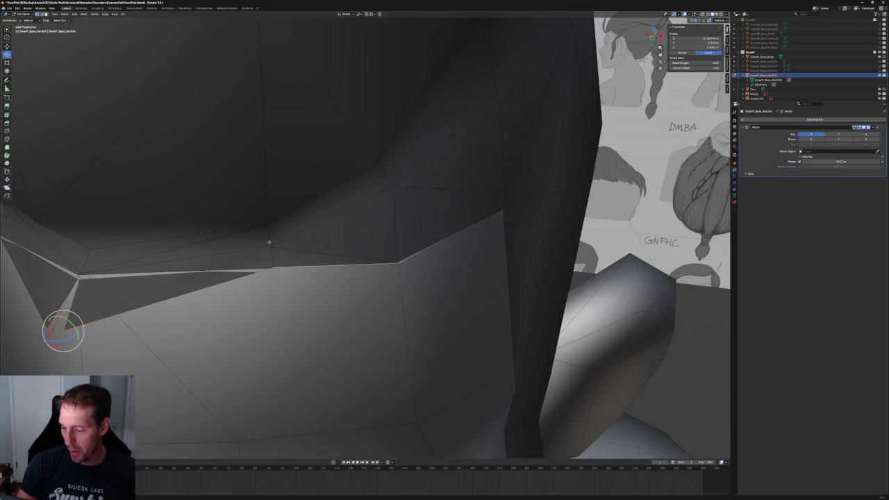
pyautogui.moveTo(264, 243); pyautogui.dragTo(342, 259, button='middle')
pyautogui.keyDown('shift'); pyautogui.click(137, 270); pyautogui.keyUp('shift')
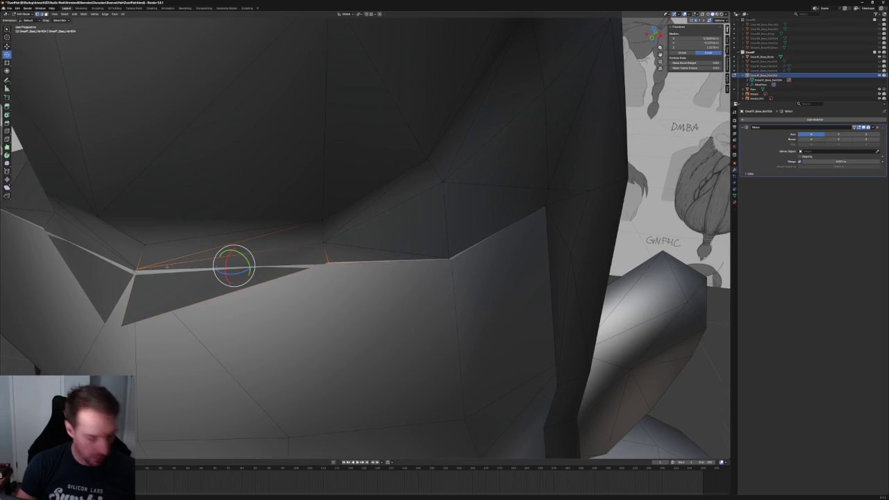
pyautogui.click(122, 325)
pyautogui.press('x')
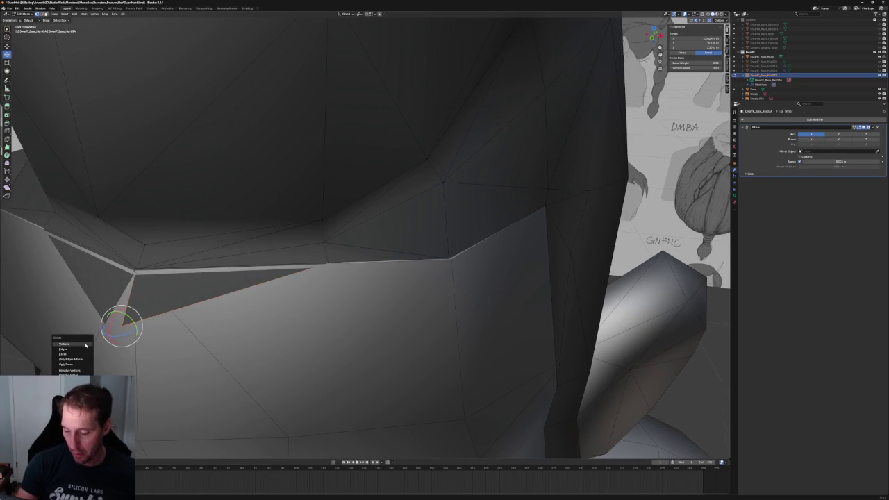
pyautogui.click(85, 345)
# Select the hairline vertex above the forehead.
pyautogui.scroll(-8, 208, 278)
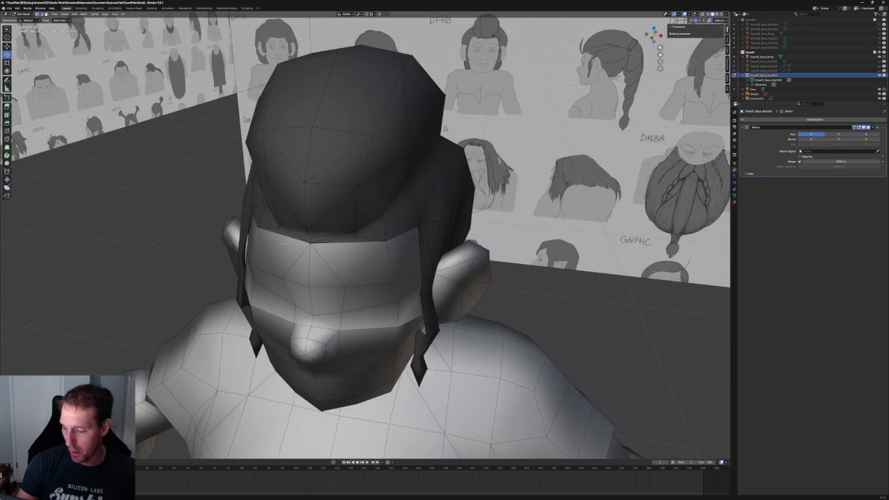
pyautogui.moveTo(243, 243)
pyautogui.mouseDown(button='middle')
pyautogui.moveTo(313, 208)
pyautogui.moveTo(359, 242)
pyautogui.mouseUp(button='middle')
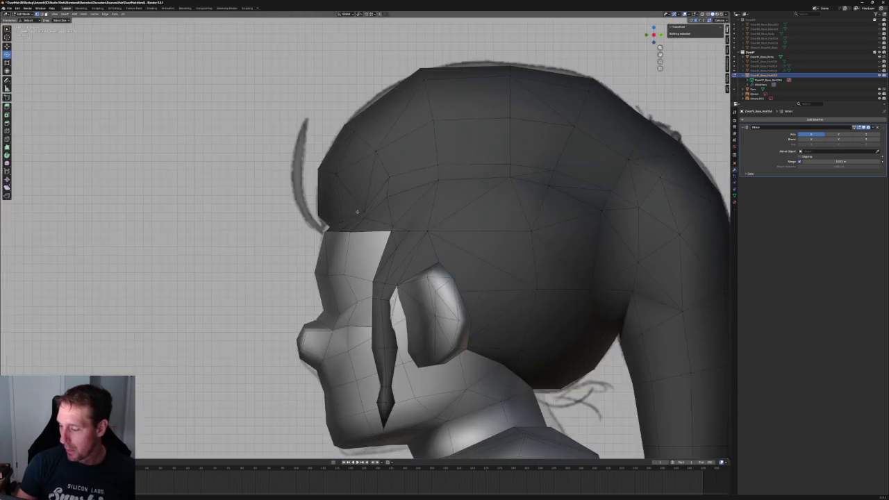
pyautogui.scroll(6, 360, 242)
pyautogui.click(296, 211)
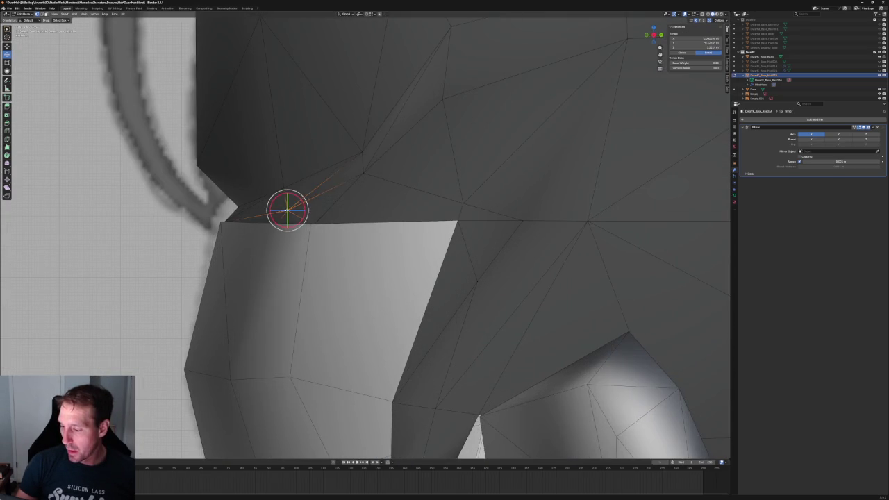
pyautogui.hotkey('alt', 'z')
pyautogui.hotkey('alt', 'z')
pyautogui.hotkey('shift', 'space')
# Lower the forehead hairline vertex and shift it front-to-back onto the head.
pyautogui.press('g')
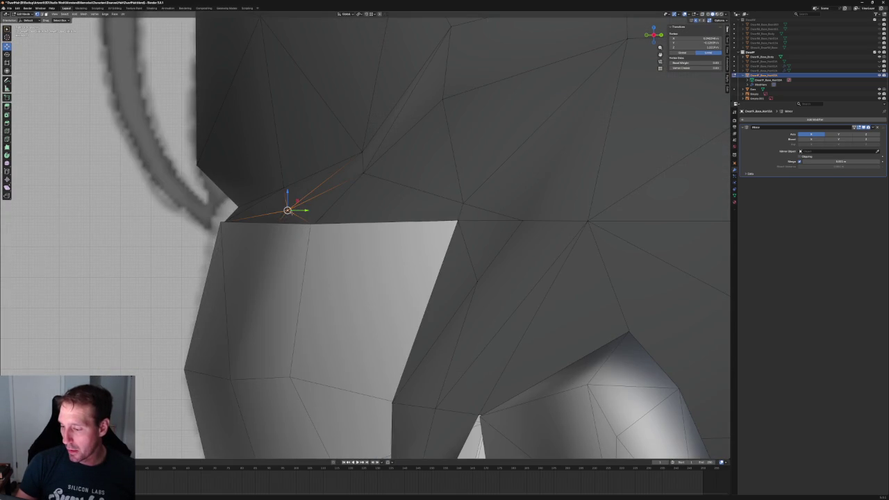
pyautogui.scroll(-4, 296, 206)
pyautogui.moveTo(283, 188); pyautogui.dragTo(286, 194, button='middle')
pyautogui.moveTo(326, 196); pyautogui.dragTo(326, 192)
pyautogui.moveTo(327, 192)
pyautogui.mouseDown(button='middle')
pyautogui.moveTo(361, 219)
pyautogui.moveTo(338, 204)
pyautogui.mouseUp(button='middle')
pyautogui.scroll(3, 364, 224)
pyautogui.moveTo(368, 207); pyautogui.dragTo(370, 207)
pyautogui.click(359, 207)
# Slide the forehead hairline vertex sideways along X.
pyautogui.moveTo(344, 203); pyautogui.dragTo(357, 205, button='middle')
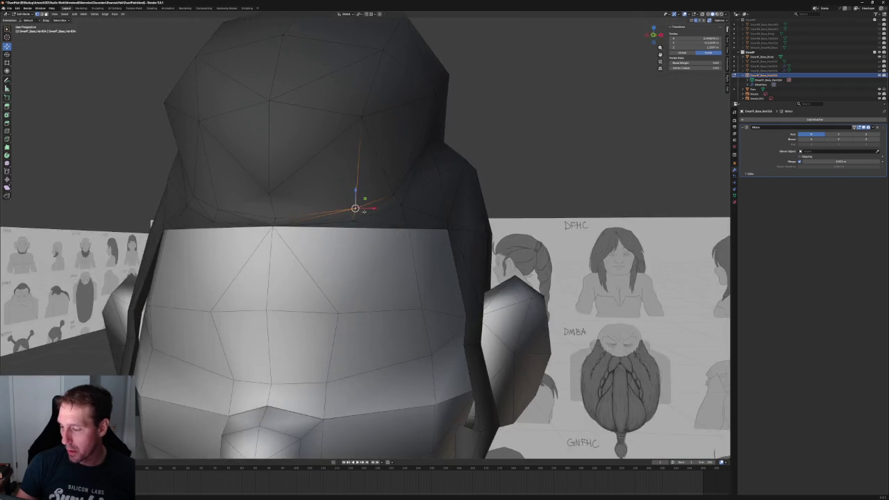
pyautogui.scroll(2, 357, 204)
pyautogui.hotkey('alt', 'z')
pyautogui.press('g')
pyautogui.press('x')
pyautogui.click(363, 207)
pyautogui.hotkey('alt', 'z')
# Nudge the vertex front-to-back along Y.
pyautogui.moveTo(363, 208); pyautogui.dragTo(319, 213, button='middle')
pyautogui.scroll(3, 319, 213)
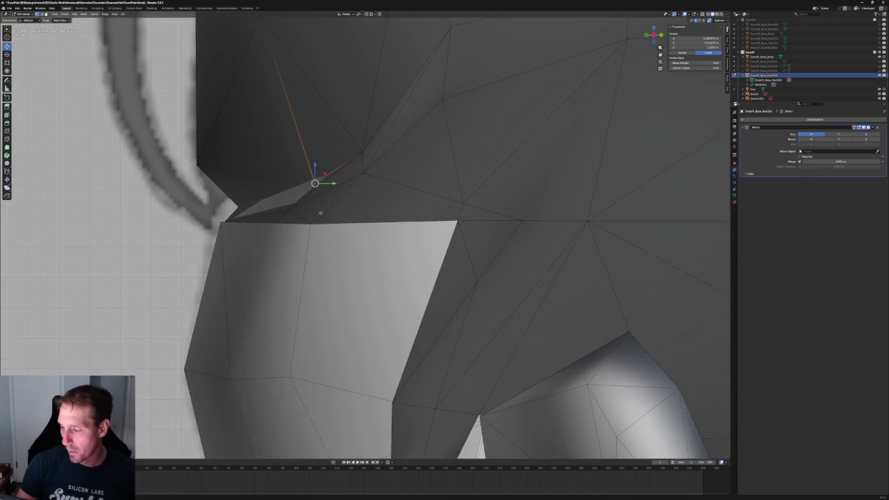
pyautogui.press('g')
pyautogui.press('y')
pyautogui.click(322, 186)
# Lower the vertex along Z against the forehead.
pyautogui.scroll(-3, 322, 186)
pyautogui.moveTo(322, 185)
pyautogui.mouseDown(button='middle')
pyautogui.moveTo(341, 229)
pyautogui.moveTo(351, 209)
pyautogui.moveTo(336, 229)
pyautogui.moveTo(408, 181)
pyautogui.mouseUp(button='middle')
pyautogui.scroll(2, 341, 229)
pyautogui.press('g')
pyautogui.press('z')
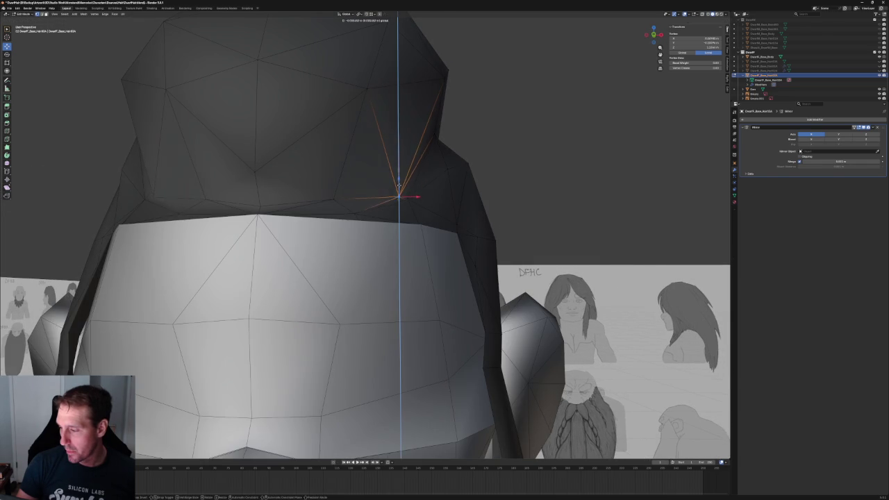
pyautogui.click(399, 183)
# Frame the selected vertex and nudge it again along Y.
pyautogui.moveTo(399, 183)
pyautogui.mouseDown(button='middle')
pyautogui.moveTo(383, 222)
pyautogui.moveTo(372, 210)
pyautogui.mouseUp(button='middle')
pyautogui.press('`')
pyautogui.click(386, 216)
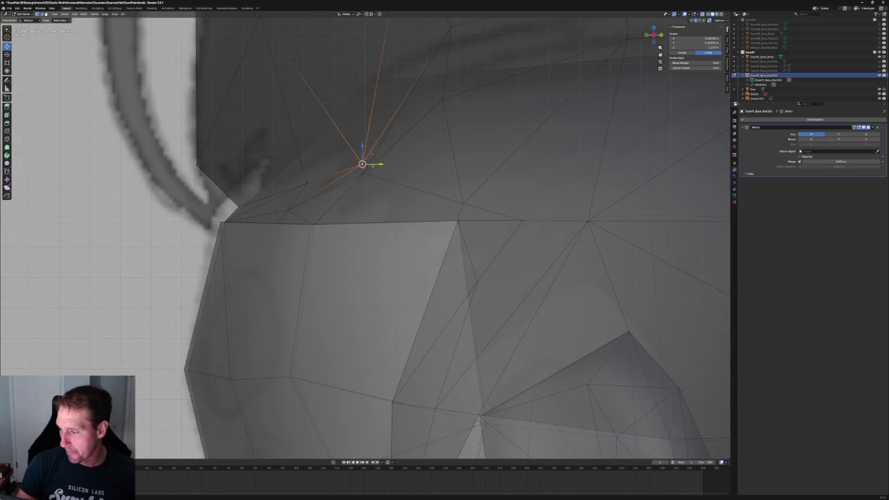
pyautogui.press('g')
pyautogui.press('y')
pyautogui.click(375, 166)
# Inspect the vertex in X-ray, then merge it into its upper-left neighbour.
pyautogui.moveTo(375, 167)
pyautogui.mouseDown(button='middle')
pyautogui.moveTo(379, 184)
pyautogui.moveTo(413, 207)
pyautogui.moveTo(389, 203)
pyautogui.mouseUp(button='middle')
pyautogui.hotkey('alt', 'z')
pyautogui.scroll(3, 389, 203)
pyautogui.hotkey('alt', 'z')
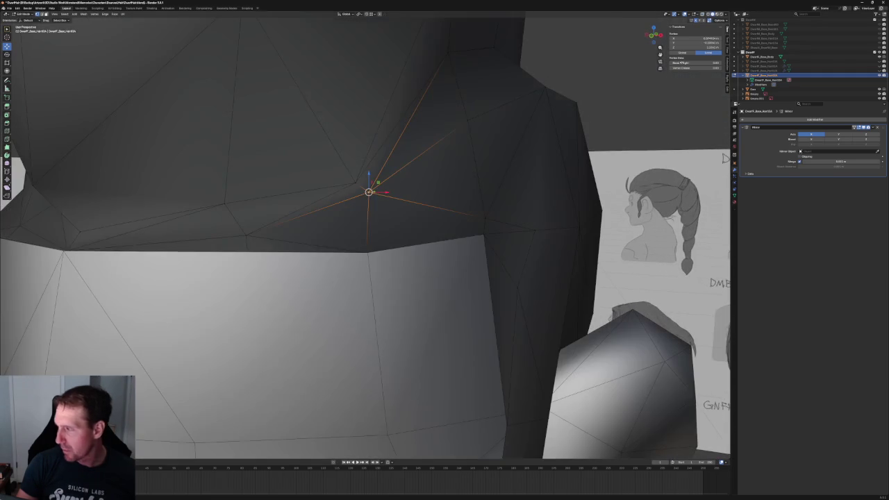
pyautogui.hotkey('alt', 'z')
pyautogui.moveTo(375, 174)
pyautogui.mouseDown(button='middle')
pyautogui.moveTo(728, 399)
pyautogui.moveTo(656, 35)
pyautogui.mouseUp(button='middle')
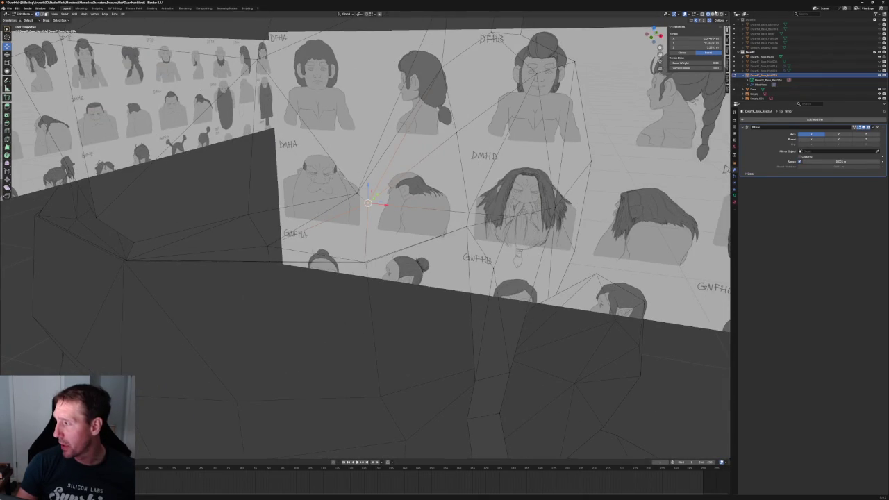
pyautogui.hotkey('alt', 'z')
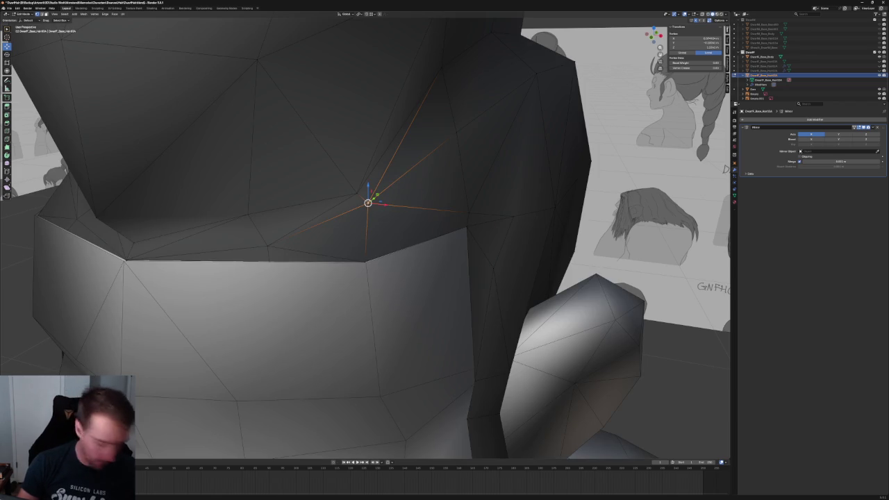
pyautogui.moveTo(368, 203); pyautogui.dragTo(357, 193)
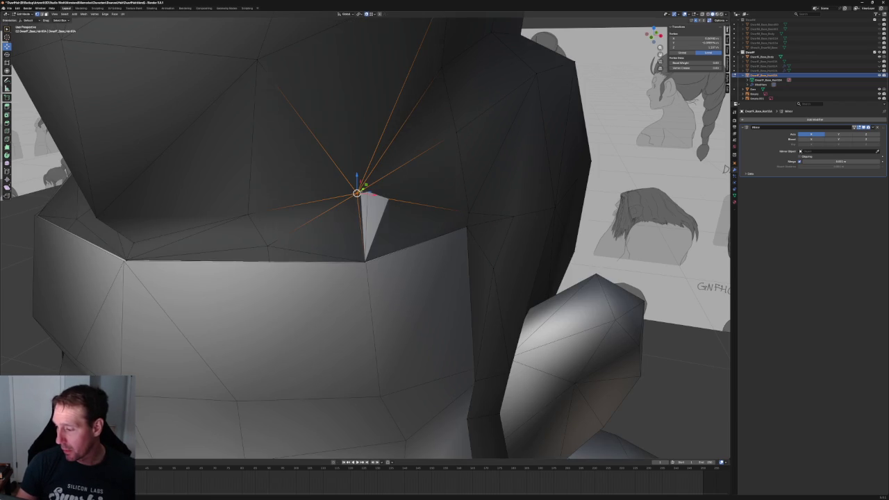
# Start an X-constrained move on the merged vertex, leaving it unshifted.
pyautogui.press('g')
pyautogui.press('x')
pyautogui.press('Escape')
pyautogui.press('g')
pyautogui.press('x')
pyautogui.click(379, 195)
# Shift the merged vertex sideways along X to finish fitting the hairline.
pyautogui.moveTo(379, 195); pyautogui.dragTo(370, 196, button='middle')
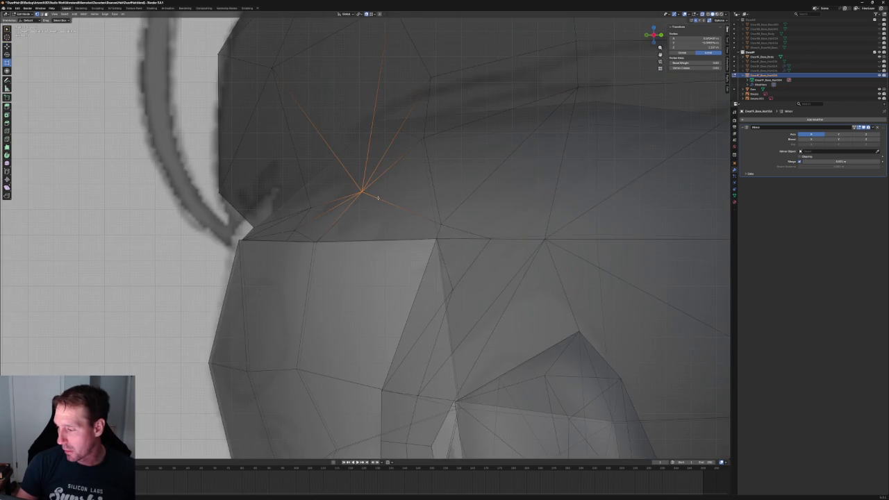
pyautogui.moveTo(375, 172); pyautogui.dragTo(383, 175)
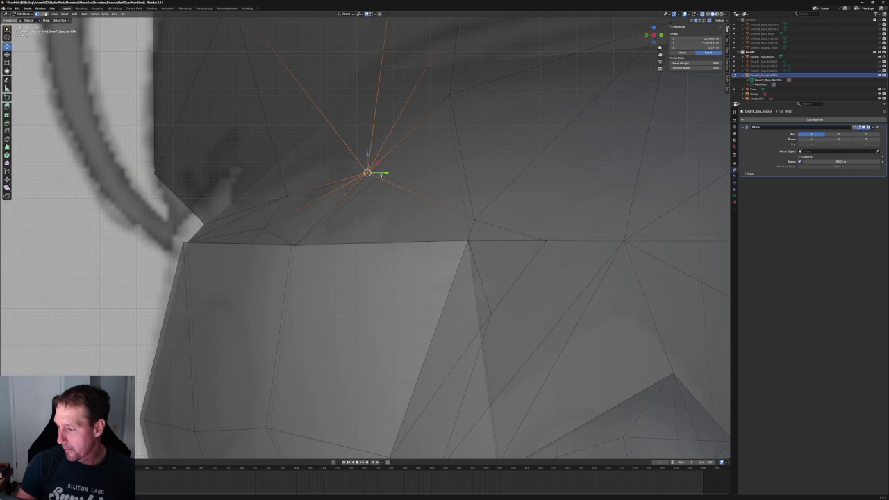
pyautogui.press('Escape')
pyautogui.scroll(-3, 382, 175)
pyautogui.moveTo(381, 175)
pyautogui.mouseDown(button='middle')
pyautogui.moveTo(381, 205)
pyautogui.moveTo(422, 184)
pyautogui.mouseUp(button='middle')
pyautogui.press('g')
pyautogui.press('x')
pyautogui.click(381, 204)
pyautogui.press('ctrl+KP_1')
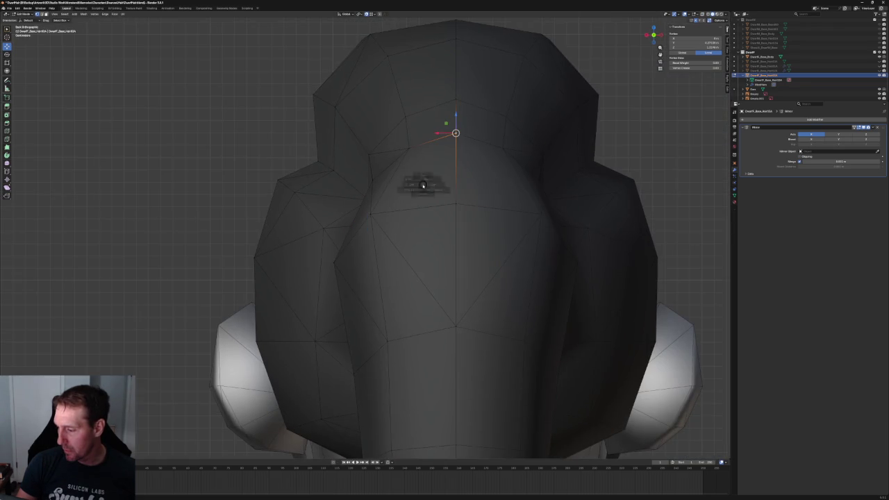
# From the front view, select the hairline vertex above the forehead.
pyautogui.press('KP_1')
pyautogui.scroll(-2, 311, 242)
pyautogui.hotkey('alt', 'a')
pyautogui.scroll(3, 311, 243)
pyautogui.click(311, 242)
# Move the forehead hairline vertex front-to-back along Y.
pyautogui.moveTo(327, 239); pyautogui.dragTo(331, 238, button='middle')
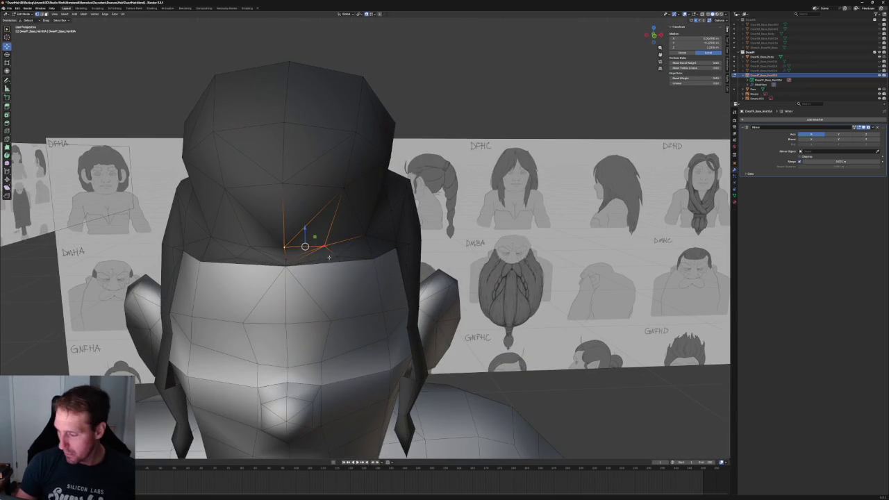
pyautogui.scroll(2, 331, 238)
pyautogui.scroll(2, 331, 238)
pyautogui.hotkey('alt', 'z')
pyautogui.hotkey('alt', 'z')
pyautogui.press('g')
pyautogui.press('x')
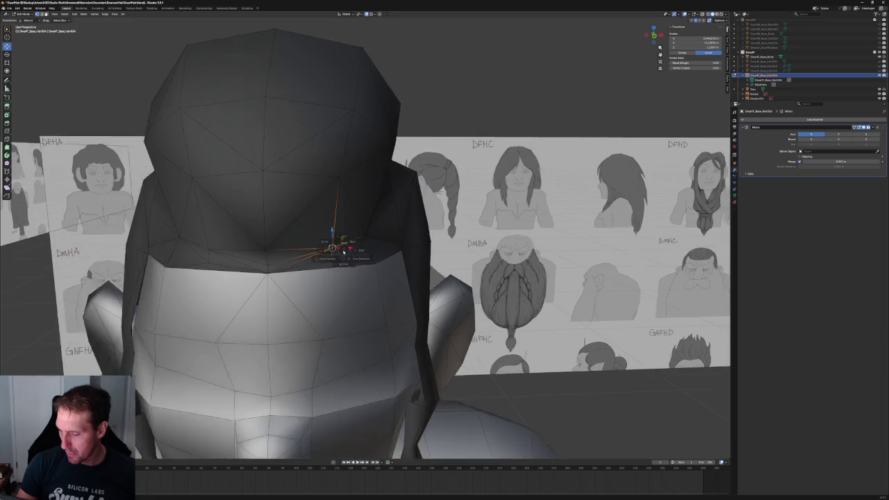
pyautogui.moveTo(342, 247); pyautogui.dragTo(337, 250, button='middle')
pyautogui.scroll(3, 337, 250)
pyautogui.press('y')
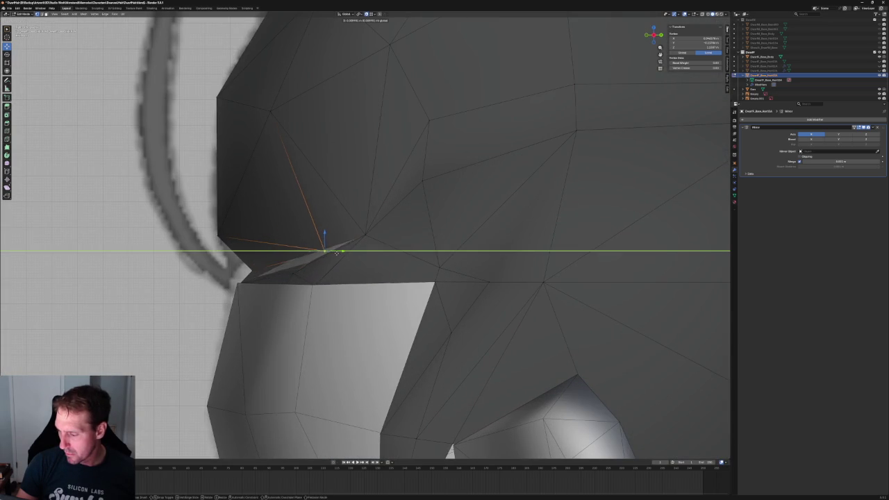
pyautogui.click(332, 252)
# Push the hairline vertex further along Y to a new position.
pyautogui.press('g')
pyautogui.press('y')
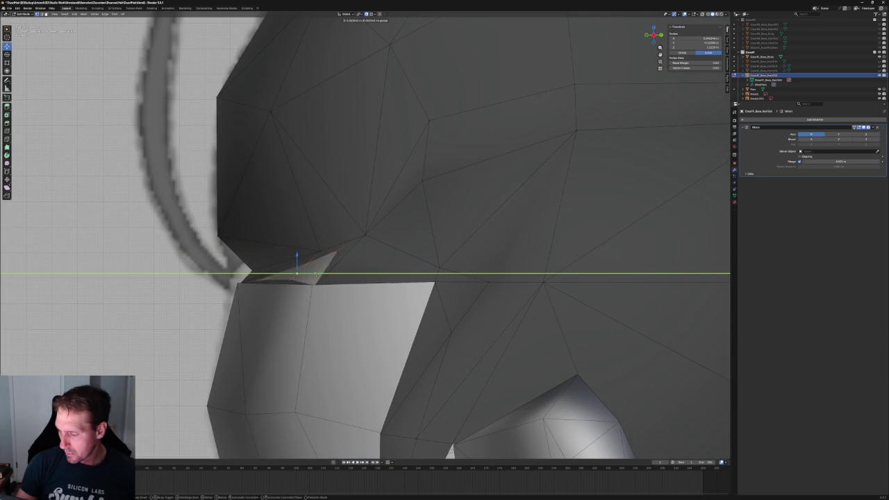
pyautogui.click(313, 273)
pyautogui.moveTo(308, 264); pyautogui.dragTo(276, 236, button='middle')
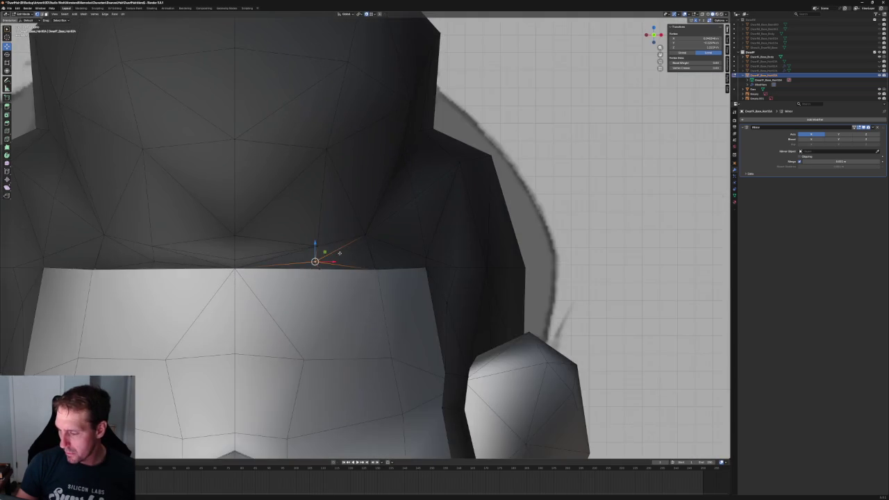
pyautogui.scroll(2, 276, 236)
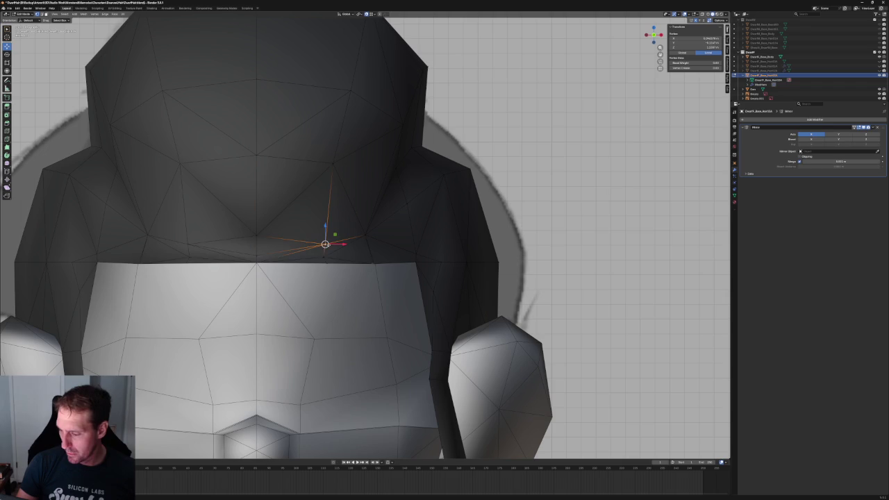
# Slide the hairline vertex along its edge.
pyautogui.press('g')
pyautogui.press('g')
pyautogui.click(334, 243)
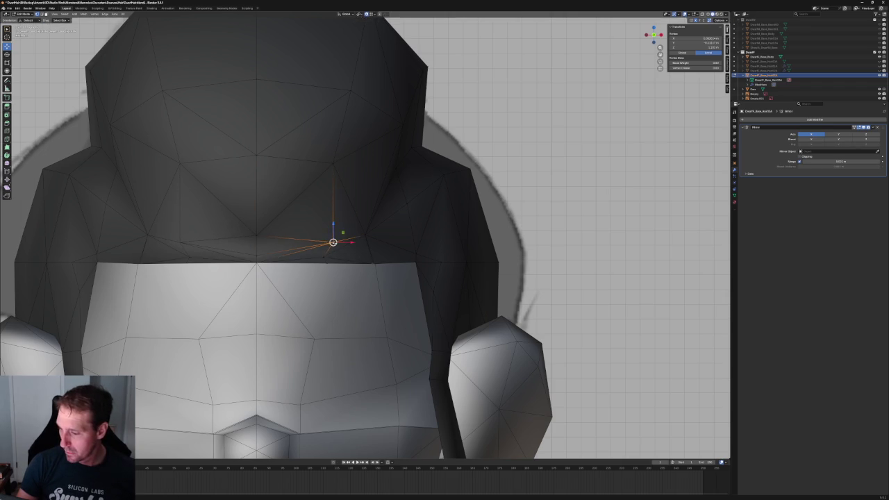
pyautogui.scroll(-3, 334, 243)
pyautogui.moveTo(334, 242)
pyautogui.mouseDown(button='middle')
pyautogui.moveTo(372, 234)
pyautogui.moveTo(294, 248)
pyautogui.mouseUp(button='middle')
pyautogui.scroll(5, 336, 239)
# Adjust the hairline vertex along the Y axis from the side view.
pyautogui.press('g')
pyautogui.press('y')
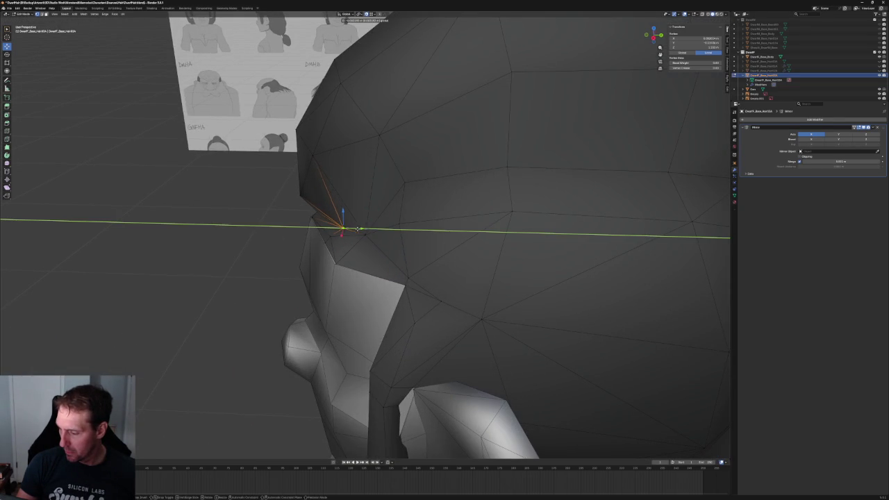
pyautogui.click(355, 228)
pyautogui.moveTo(356, 228); pyautogui.dragTo(406, 240, button='middle')
pyautogui.scroll(3, 345, 230)
pyautogui.moveTo(346, 229); pyautogui.dragTo(331, 261, button='middle')
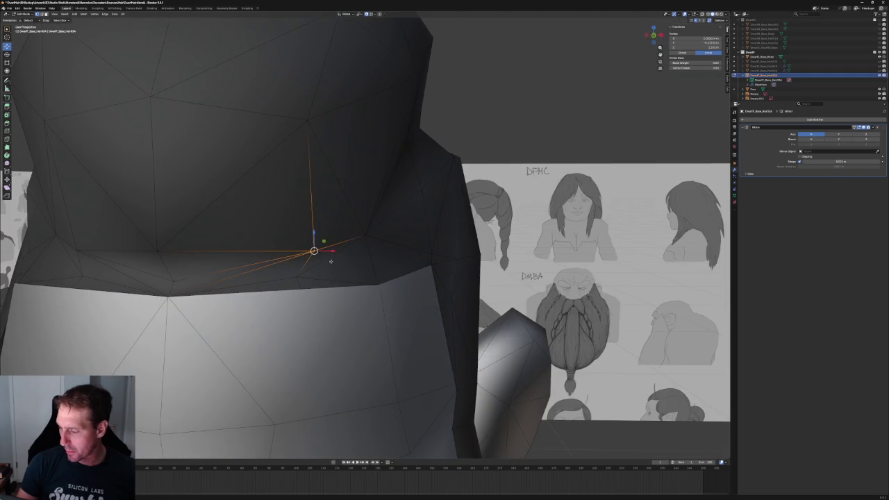
# Bevel the front hairline corner vertex into two vertices.
pyautogui.moveTo(272, 270); pyautogui.dragTo(319, 302)
pyautogui.moveTo(319, 302); pyautogui.dragTo(304, 299, button='middle')
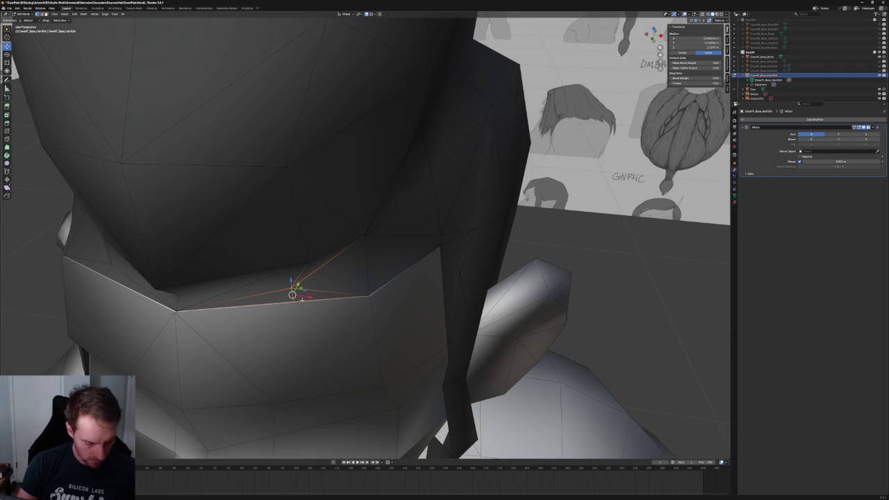
pyautogui.hotkey('ctrl', 'shift', 'b')
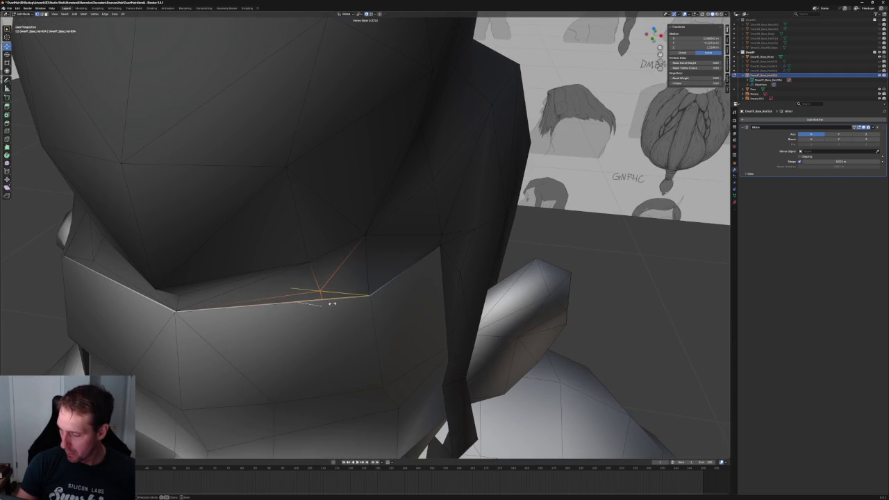
pyautogui.click(332, 304)
# Lower one of the new bevel vertices along Z.
pyautogui.click(314, 250)
pyautogui.press('KP_Decimal')
pyautogui.press('g')
pyautogui.press('z')
pyautogui.click(321, 232)
# Orbit around the head and toggle X-ray to check the tidied hairline.
pyautogui.moveTo(320, 232); pyautogui.dragTo(335, 240, button='middle')
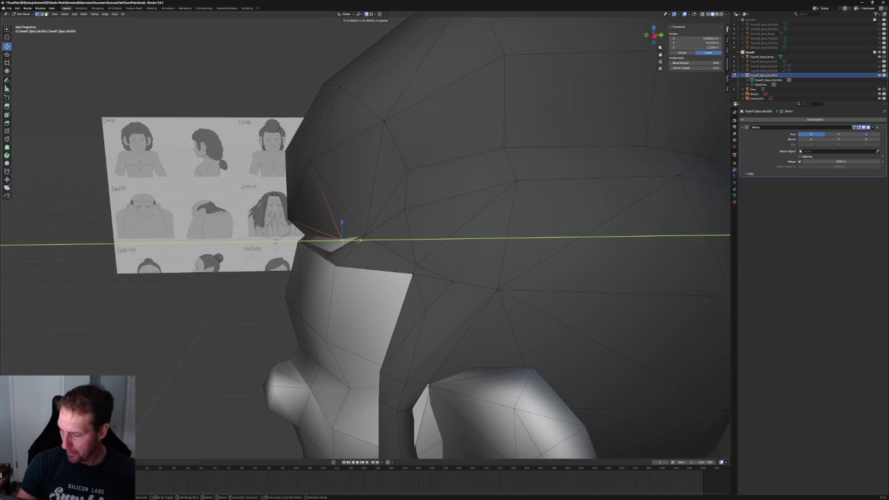
pyautogui.click(355, 241)
pyautogui.moveTo(354, 241)
pyautogui.mouseDown(button='middle')
pyautogui.moveTo(363, 249)
pyautogui.moveTo(351, 261)
pyautogui.mouseUp(button='middle')
pyautogui.scroll(4, 336, 278)
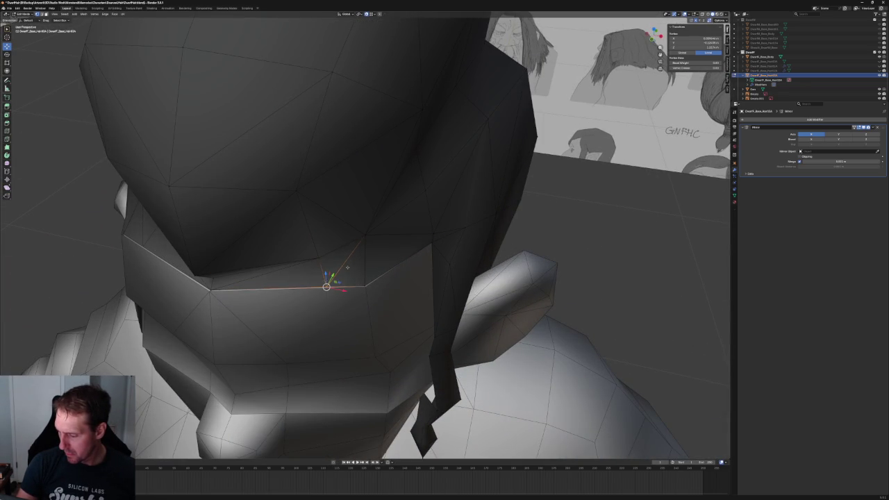
pyautogui.scroll(-5, 346, 269)
pyautogui.moveTo(346, 268)
pyautogui.mouseDown(button='middle')
pyautogui.moveTo(331, 232)
pyautogui.moveTo(338, 243)
pyautogui.mouseUp(button='middle')
pyautogui.hotkey('alt', 'z')
pyautogui.hotkey('alt', 'z')
pyautogui.scroll(3, 338, 243)
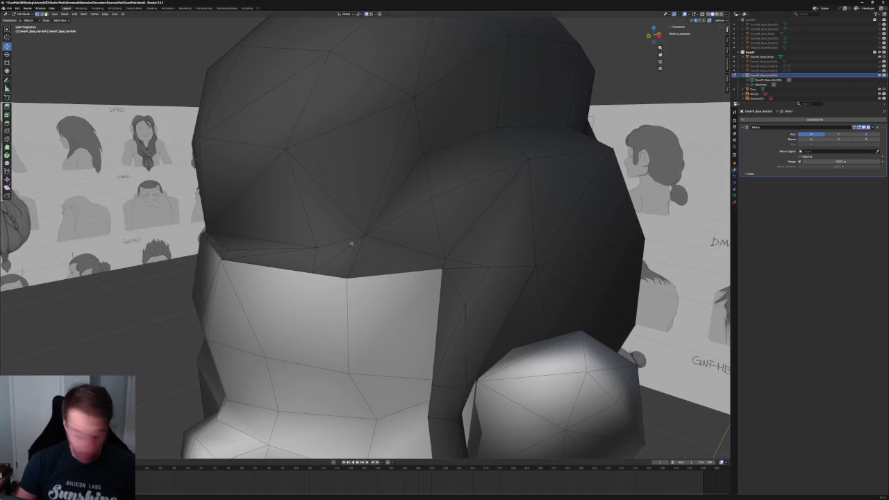
# Merge the short hairline edge above the forehead at center into a single vertex.
pyautogui.press('m')
pyautogui.click(337, 264)
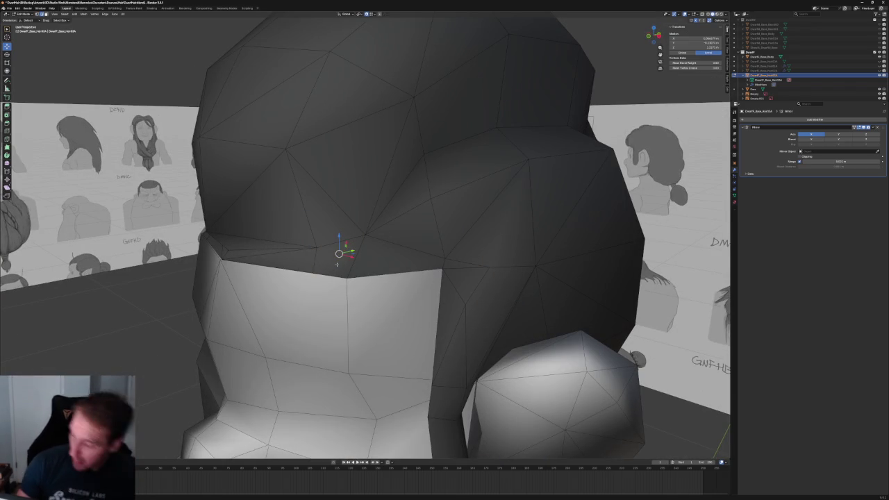
pyautogui.click(364, 236)
pyautogui.moveTo(376, 275); pyautogui.dragTo(337, 291)
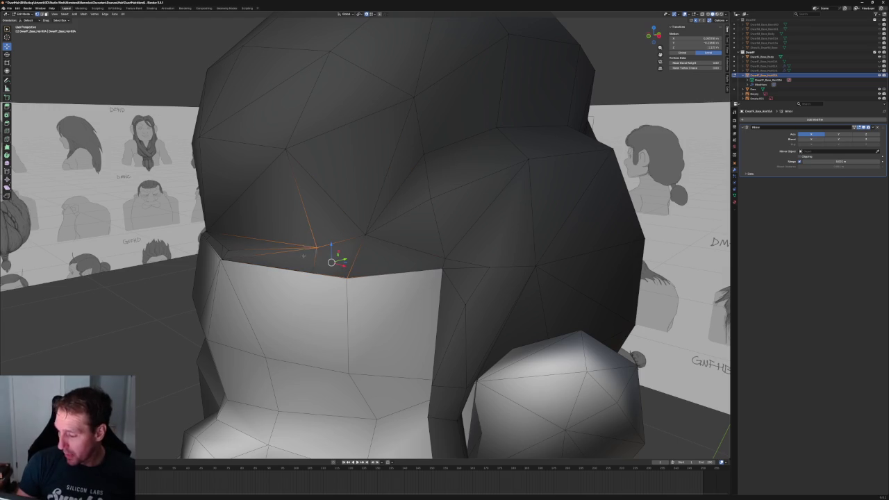
pyautogui.moveTo(331, 262); pyautogui.dragTo(377, 271, button='middle')
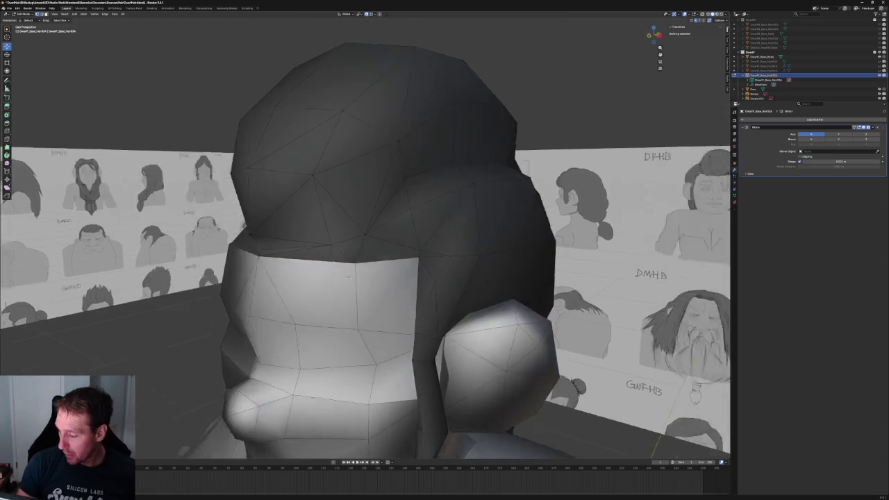
pyautogui.click(377, 271)
pyautogui.press('KP_Decimal')
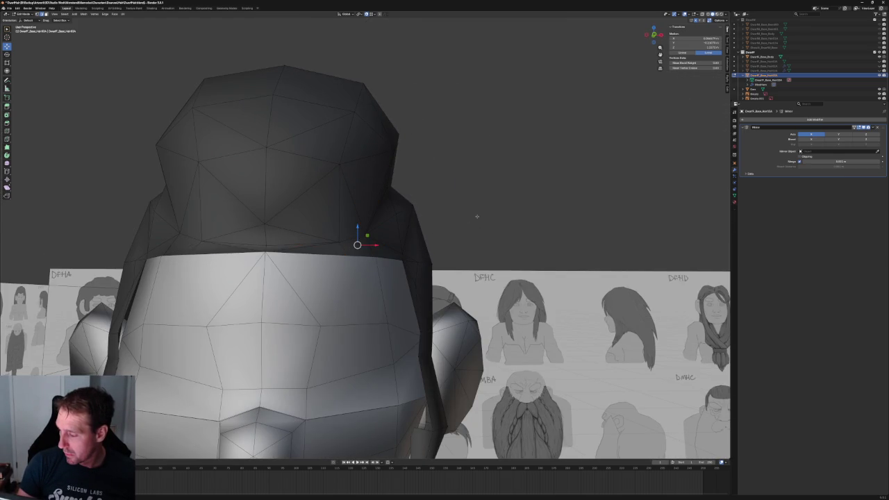
# Orbit around the hair to check the cleaned-up hairline from the front.
pyautogui.scroll(3, 352, 248)
pyautogui.moveTo(371, 239)
pyautogui.mouseDown(button='middle')
pyautogui.moveTo(379, 262)
pyautogui.moveTo(410, 141)
pyautogui.mouseUp(button='middle')
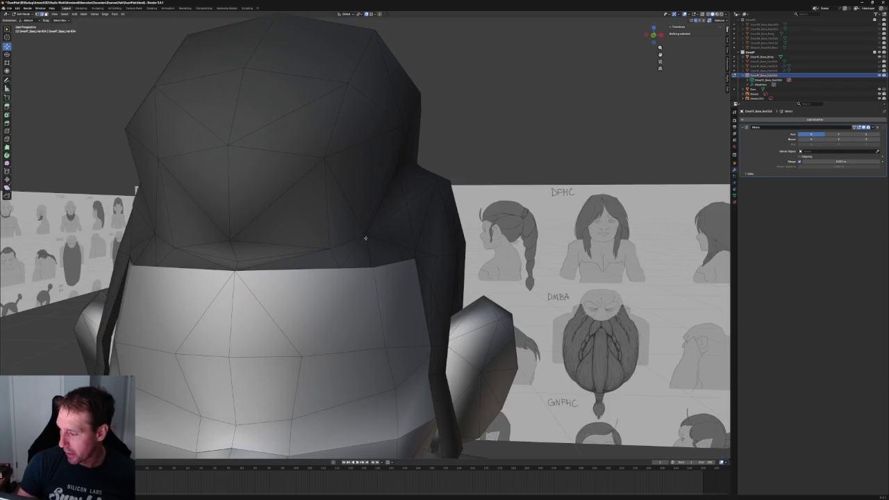
pyautogui.moveTo(346, 249)
pyautogui.mouseDown(button='middle')
pyautogui.moveTo(352, 236)
pyautogui.moveTo(362, 242)
pyautogui.moveTo(363, 218)
pyautogui.moveTo(332, 248)
pyautogui.moveTo(304, 240)
pyautogui.moveTo(380, 236)
pyautogui.moveTo(346, 235)
pyautogui.moveTo(287, 269)
pyautogui.mouseUp(button='middle')
pyautogui.scroll(4, 288, 268)
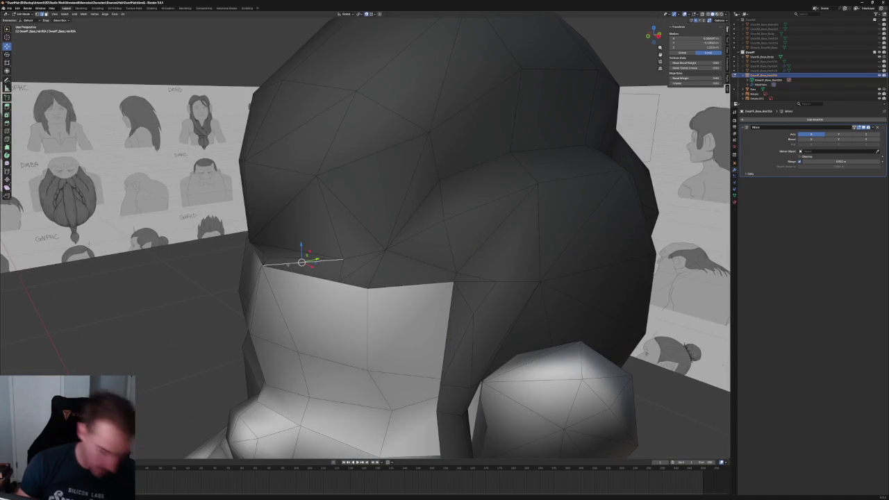
pyautogui.scroll(-5, 306, 257)
pyautogui.keyDown('alt'); pyautogui.moveTo(308, 256); pyautogui.dragTo(336, 263, button='middle'); pyautogui.keyUp('alt')
pyautogui.scroll(3, 336, 264)
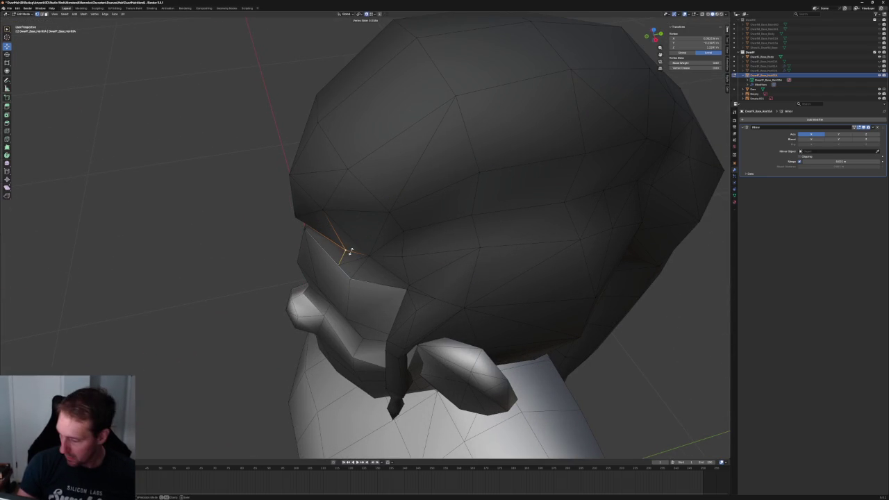
pyautogui.click(226, 273)
pyautogui.scroll(-3, 226, 273)
pyautogui.moveTo(264, 266)
pyautogui.mouseDown(button='middle')
pyautogui.moveTo(320, 240)
pyautogui.moveTo(288, 232)
pyautogui.moveTo(258, 255)
pyautogui.moveTo(238, 252)
pyautogui.moveTo(417, 235)
pyautogui.moveTo(345, 234)
pyautogui.moveTo(401, 243)
pyautogui.mouseUp(button='middle')
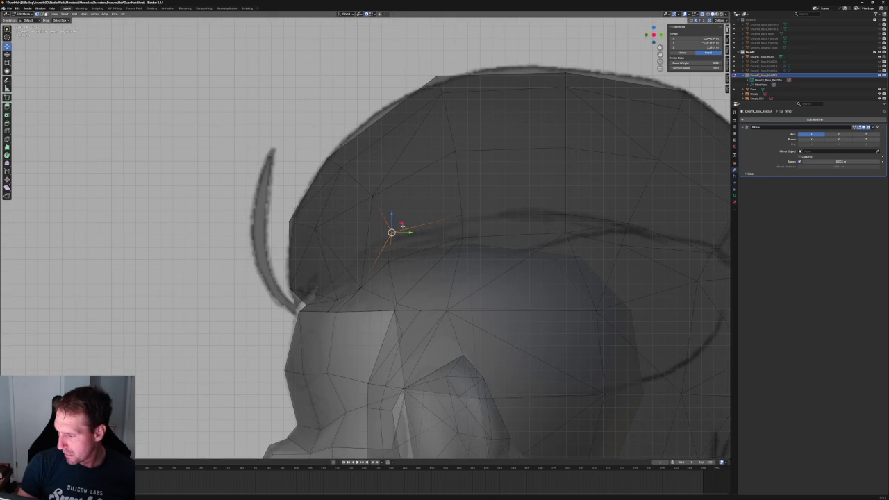
# Move the front hairline vertex onto the side sketch outline, excluding the X axis.
pyautogui.press('g')
pyautogui.hotkey('shift', 'x')
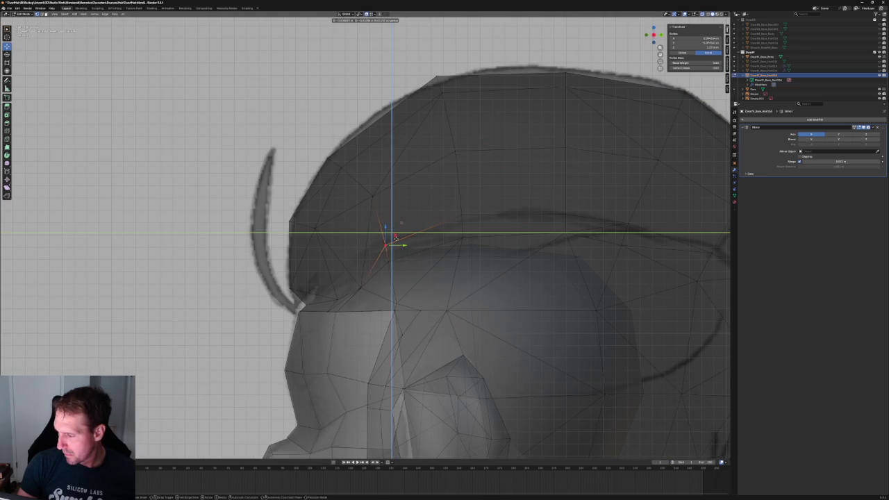
pyautogui.click(395, 238)
pyautogui.hotkey('alt', 'z')
# Box-select the vertices on top of the hair and trial axis moves, cancelling them.
pyautogui.press('g')
pyautogui.press('x')
pyautogui.press('Escape')
pyautogui.hotkey('alt', 'a')
pyautogui.hotkey('alt', 'z')
pyautogui.hotkey('alt', 'z')
pyautogui.moveTo(410, 51); pyautogui.dragTo(501, 229)
pyautogui.hotkey('alt', 'z')
pyautogui.press('g')
pyautogui.press('y')
pyautogui.press('Escape')
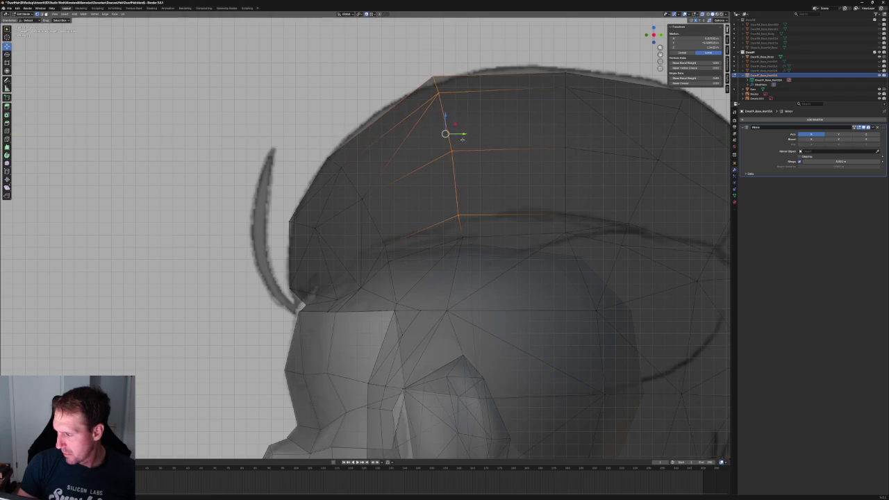
pyautogui.hotkey('alt', 'a')
# Check the hairline against the references from front orthographic, perspective and side views.
pyautogui.moveTo(453, 135); pyautogui.dragTo(442, 179, button='middle')
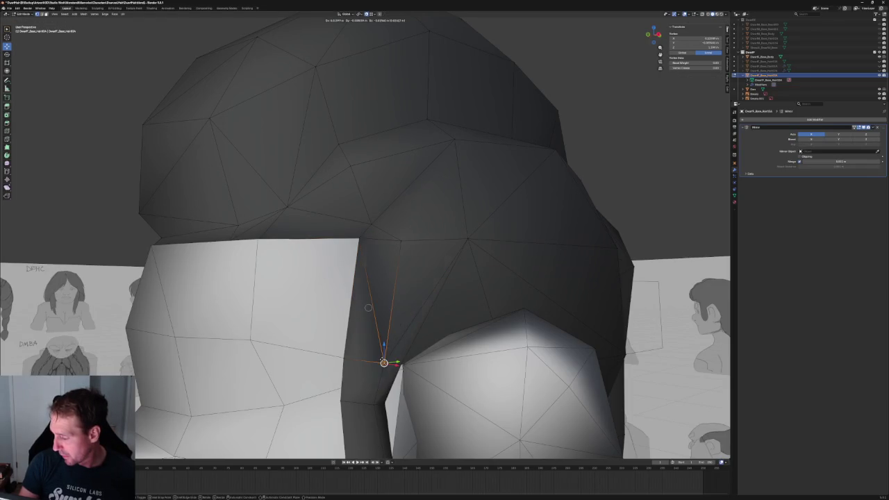
pyautogui.hotkey('alt', 'a')
pyautogui.moveTo(384, 355); pyautogui.dragTo(418, 275, button='middle')
pyautogui.press('KP_1')
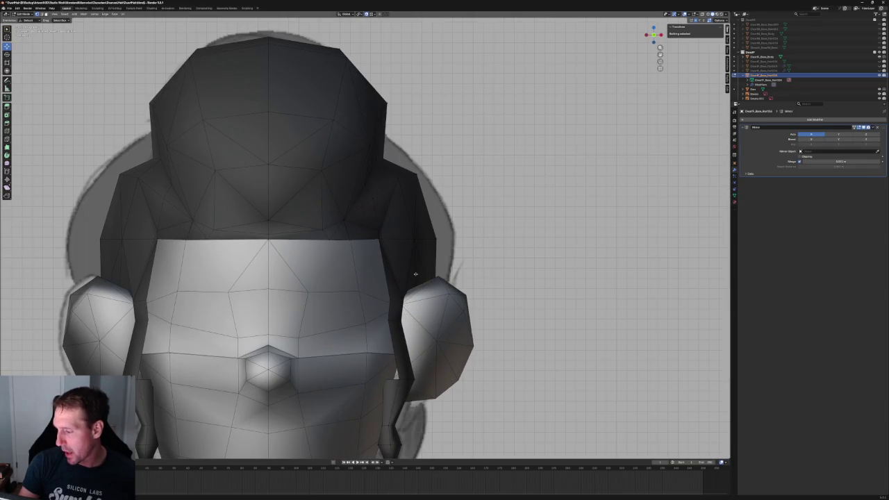
pyautogui.scroll(2, 380, 229)
pyautogui.hotkey('alt', 'z')
pyautogui.scroll(-2, 368, 250)
pyautogui.moveTo(392, 251)
pyautogui.mouseDown(button='middle')
pyautogui.moveTo(397, 255)
pyautogui.moveTo(393, 229)
pyautogui.moveTo(397, 240)
pyautogui.moveTo(379, 237)
pyautogui.moveTo(383, 221)
pyautogui.mouseUp(button='middle')
pyautogui.hotkey('alt', 'z')
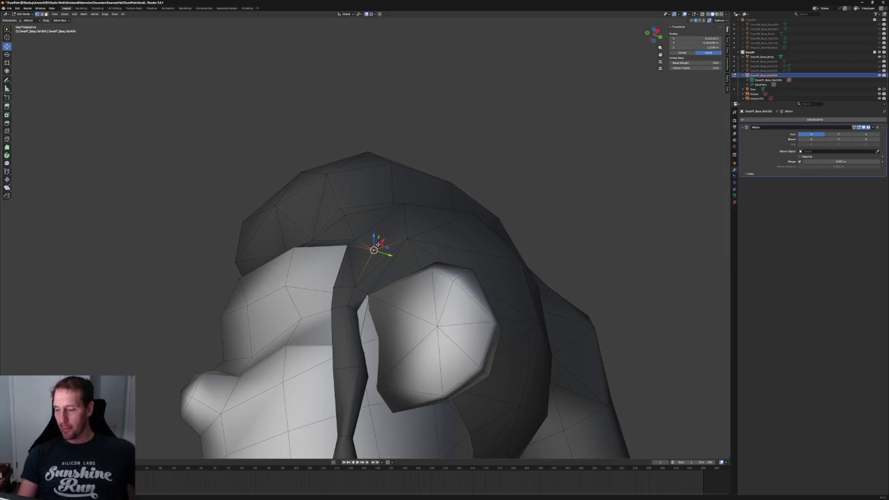
pyautogui.moveTo(374, 249); pyautogui.dragTo(382, 252, button='middle')
pyautogui.scroll(5, 381, 251)
pyautogui.hotkey('alt', 'z')
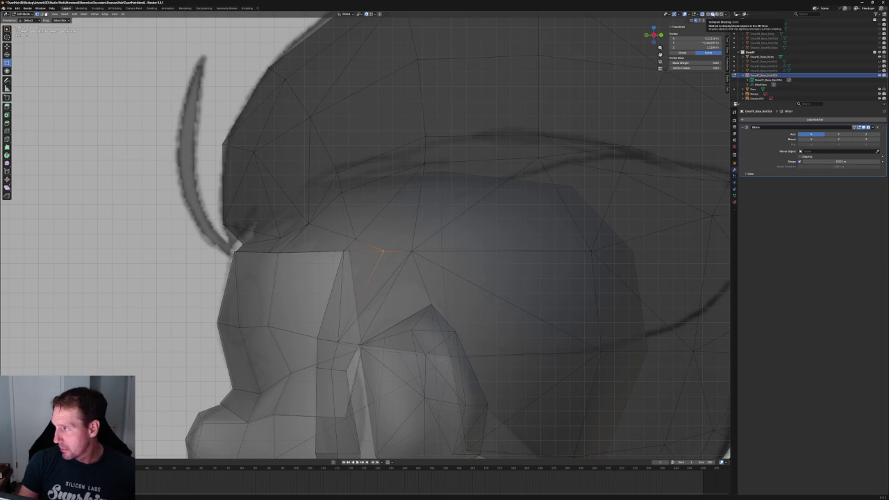
# Dissolve the sideburn edge so its neighbouring faces merge.
pyautogui.hotkey('alt', 'z')
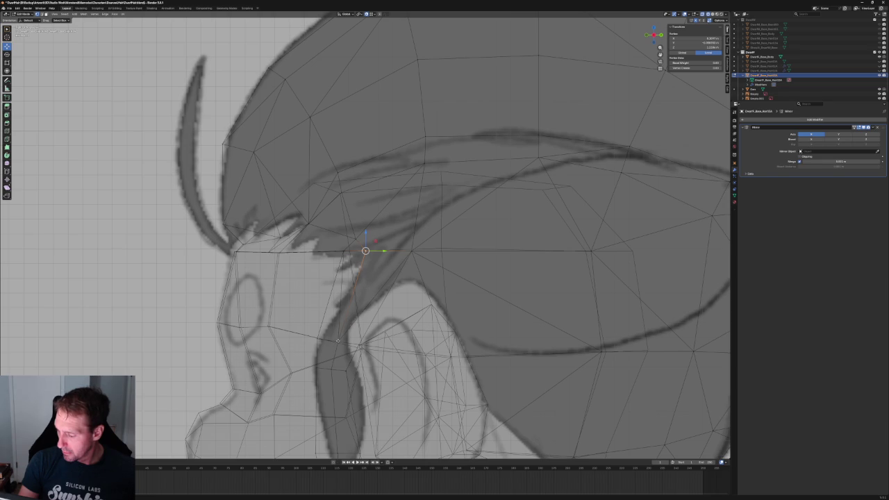
pyautogui.scroll(-5, 367, 333)
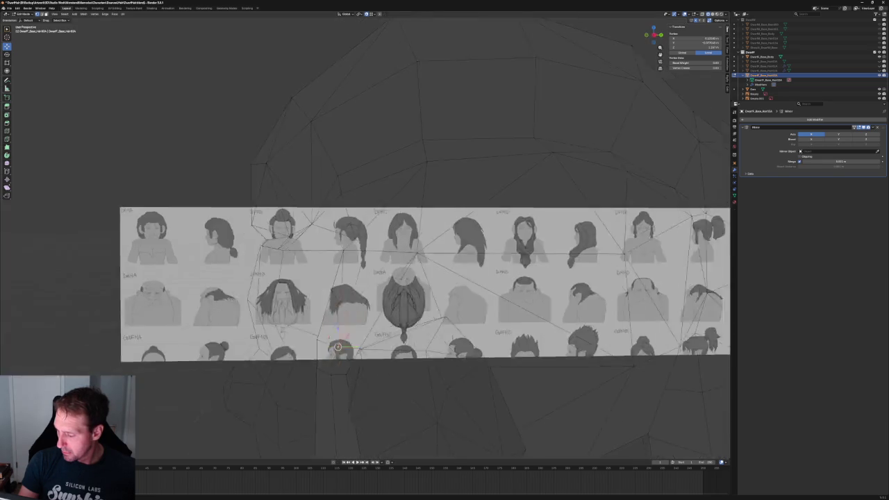
pyautogui.moveTo(313, 333)
pyautogui.mouseDown(button='middle')
pyautogui.moveTo(367, 332)
pyautogui.moveTo(357, 302)
pyautogui.mouseUp(button='middle')
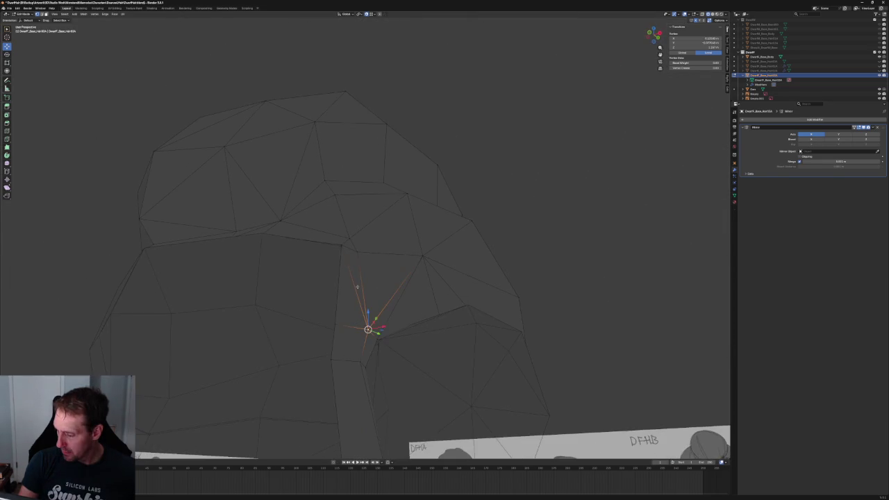
pyautogui.click(351, 273)
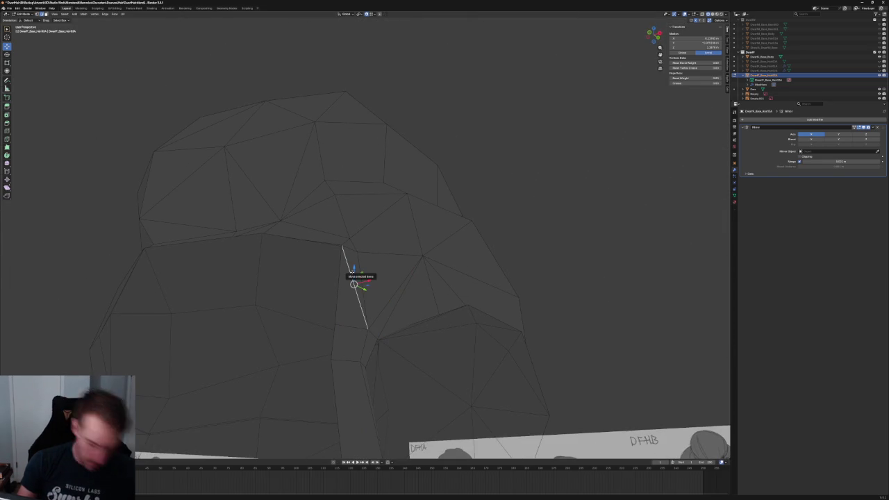
pyautogui.hotkey('ctrl', 'x')
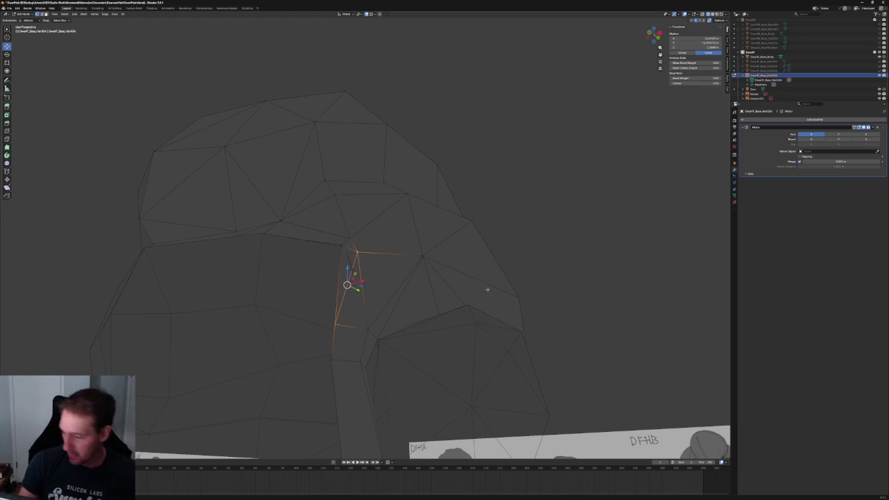
# In side view, box-select the forehead hairline vertices to align them with the sketch, then deselect.
pyautogui.moveTo(455, 292); pyautogui.dragTo(365, 263, button='middle')
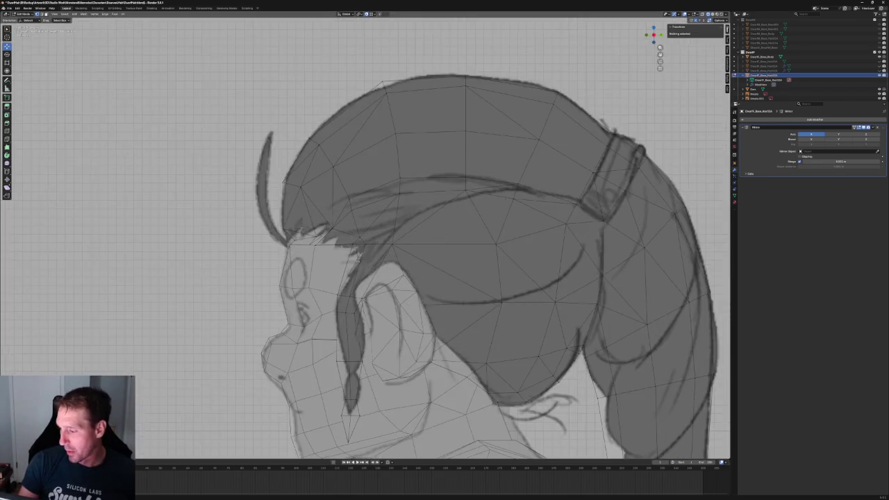
pyautogui.moveTo(365, 263)
pyautogui.mouseDown(button='middle')
pyautogui.moveTo(389, 229)
pyautogui.moveTo(397, 243)
pyautogui.moveTo(363, 258)
pyautogui.moveTo(316, 221)
pyautogui.mouseUp(button='middle')
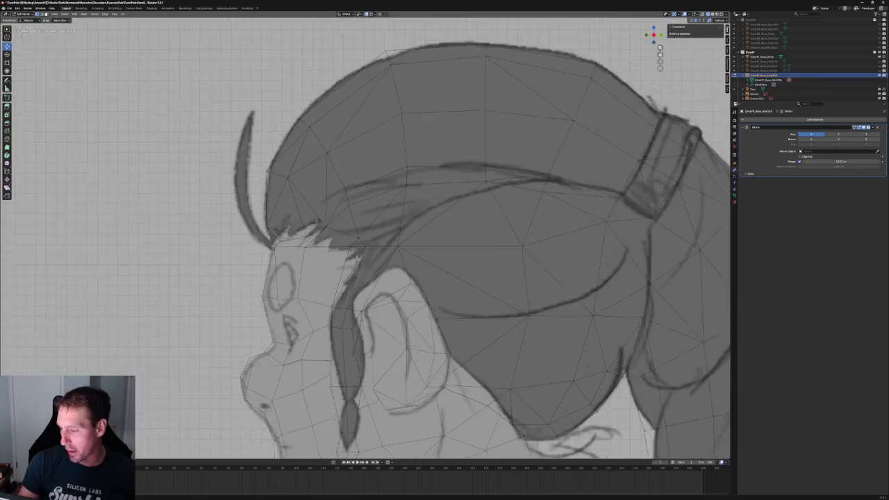
pyautogui.scroll(2, 316, 221)
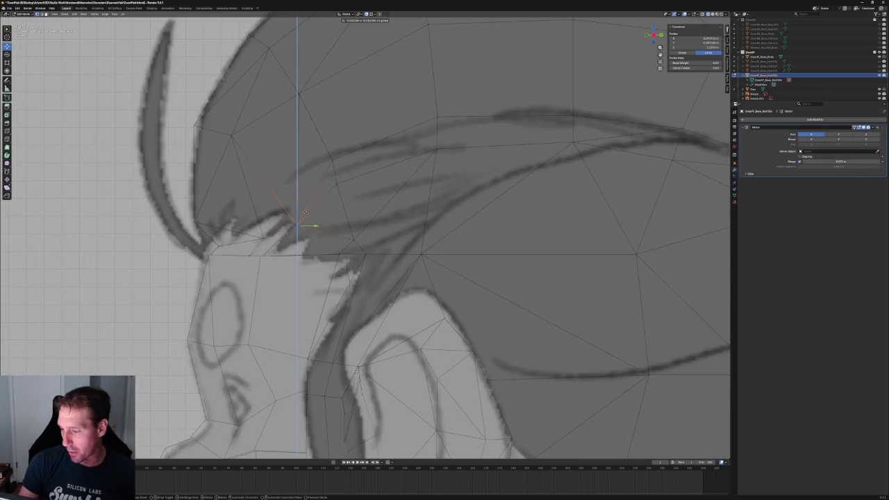
pyautogui.moveTo(316, 221)
pyautogui.mouseDown(button='middle')
pyautogui.moveTo(325, 220)
pyautogui.moveTo(213, 211)
pyautogui.mouseUp(button='middle')
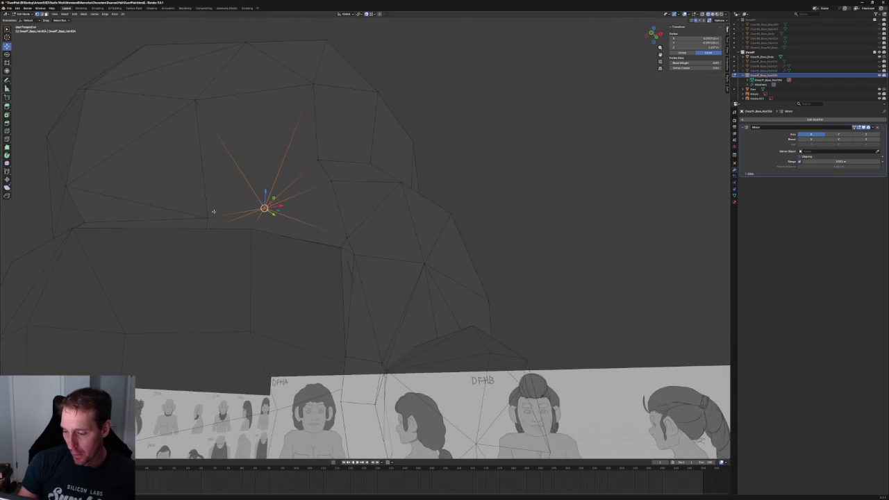
pyautogui.scroll(-5, 214, 207)
pyautogui.moveTo(214, 207); pyautogui.dragTo(220, 271, button='middle')
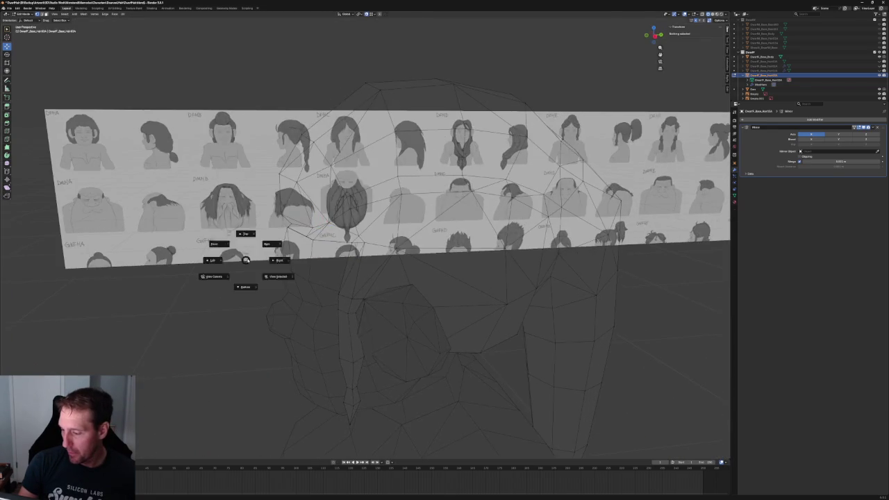
pyautogui.click(250, 257)
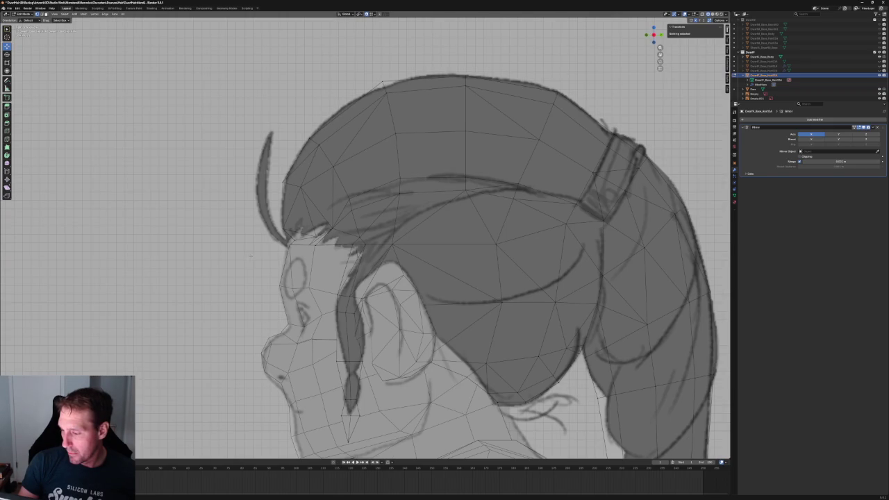
pyautogui.scroll(4, 281, 177)
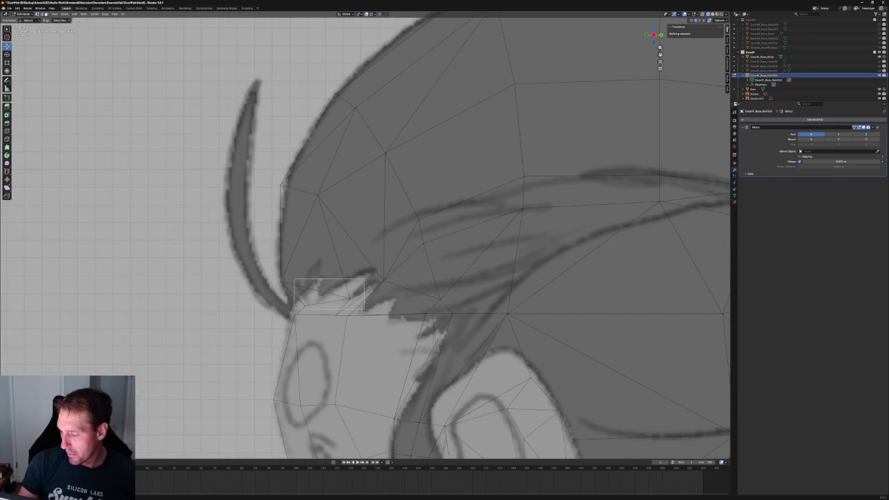
pyautogui.moveTo(296, 279); pyautogui.dragTo(364, 310)
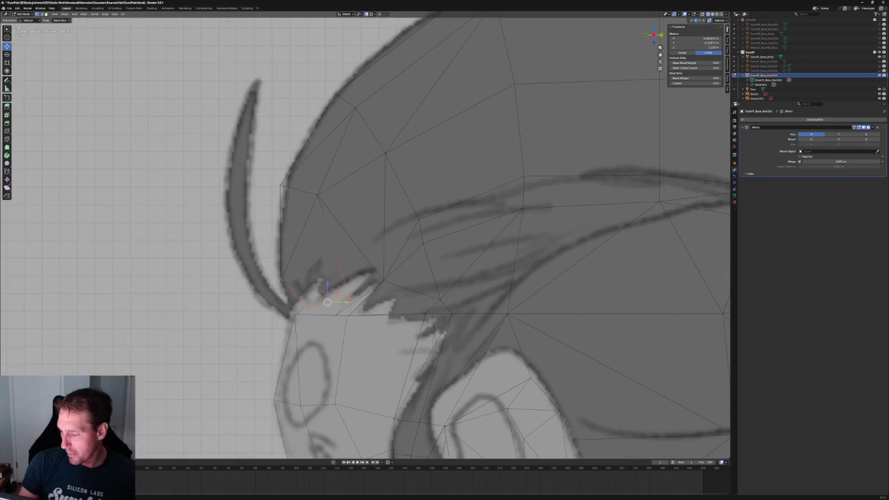
pyautogui.scroll(-5, 318, 295)
pyautogui.scroll(-3, 308, 287)
pyautogui.scroll(-1, 312, 281)
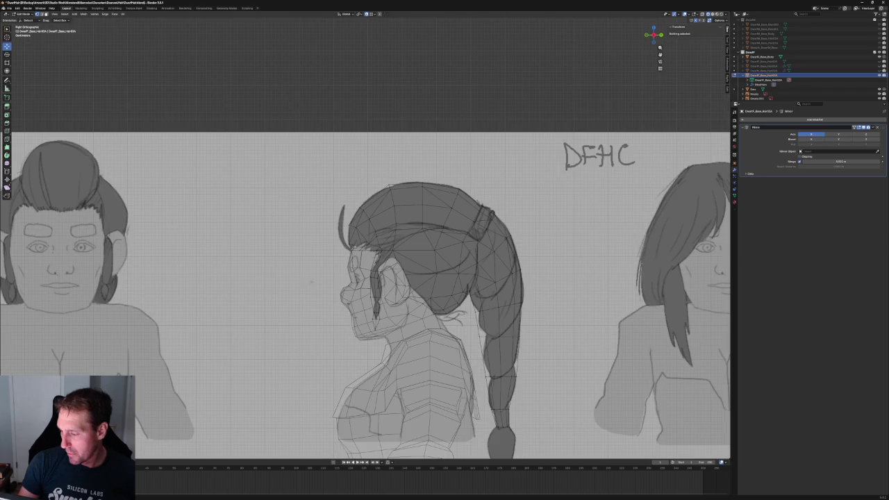
pyautogui.click(317, 276)
# In front orthographic view, zoom onto the temple hairline to match it to the front drawing.
pyautogui.moveTo(317, 276); pyautogui.dragTo(379, 267, button='middle')
pyautogui.press('KP_1')
pyautogui.scroll(4, 378, 265)
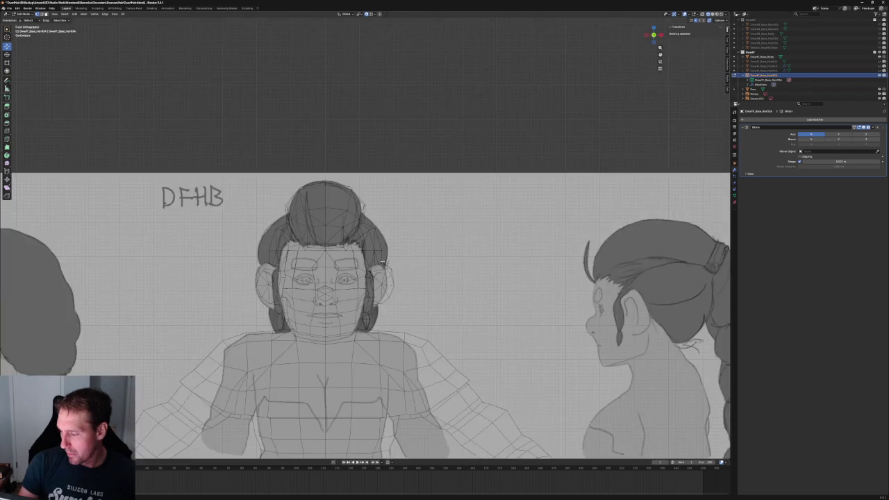
pyautogui.scroll(3, 379, 264)
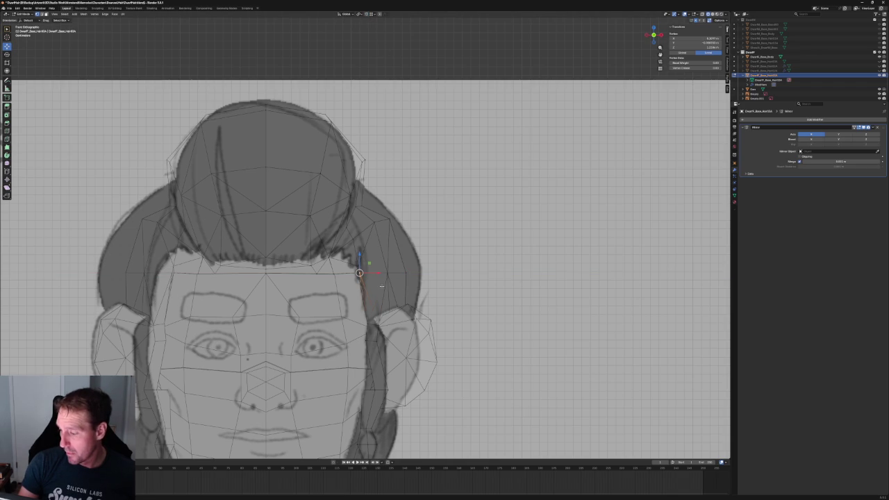
pyautogui.moveTo(379, 273)
pyautogui.mouseDown(button='middle')
pyautogui.moveTo(361, 284)
pyautogui.moveTo(389, 278)
pyautogui.mouseUp(button='middle')
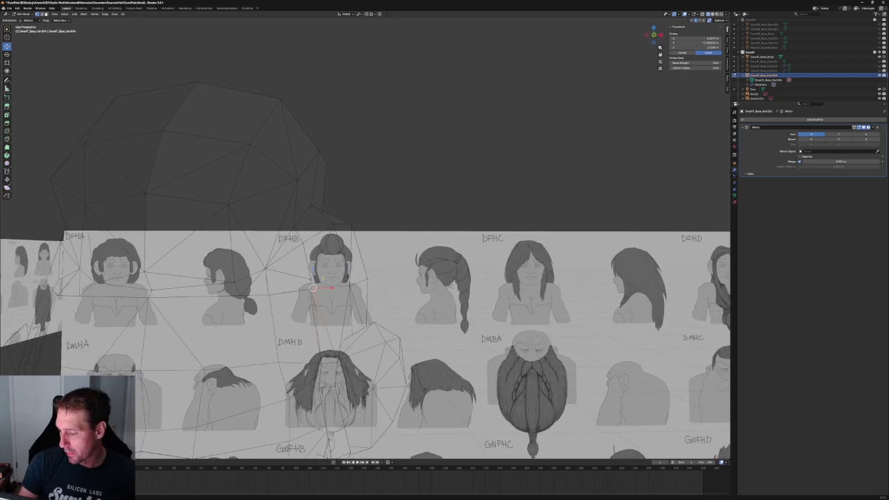
# Select a hair vertex on the sideburn near the ear.
pyautogui.hotkey('alt', 'h')
pyautogui.click(712, 14)
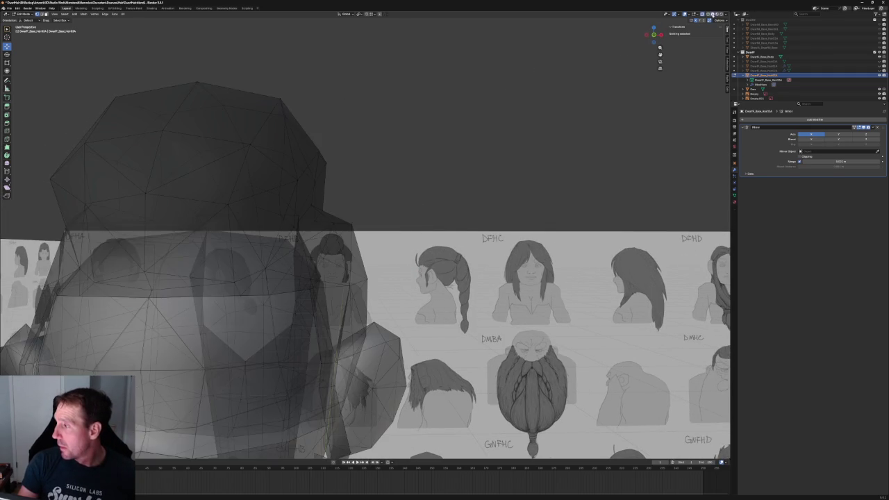
pyautogui.hotkey('alt', 'z')
pyautogui.moveTo(407, 204)
pyautogui.mouseDown(button='middle')
pyautogui.moveTo(330, 234)
pyautogui.moveTo(366, 238)
pyautogui.moveTo(336, 247)
pyautogui.moveTo(347, 257)
pyautogui.moveTo(425, 267)
pyautogui.moveTo(356, 240)
pyautogui.moveTo(358, 248)
pyautogui.mouseUp(button='middle')
pyautogui.scroll(3, 347, 257)
pyautogui.click(368, 274)
pyautogui.hotkey('alt', 'z')
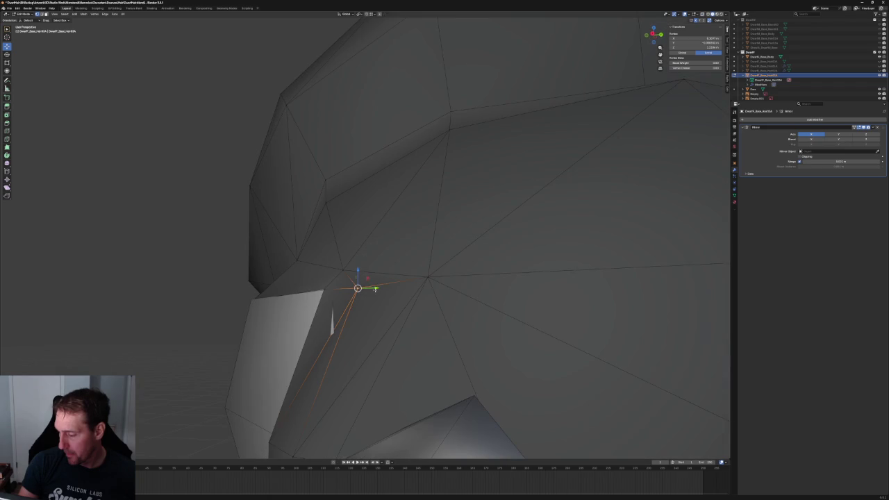
pyautogui.scroll(-5, 365, 243)
pyautogui.moveTo(359, 247)
pyautogui.mouseDown(button='middle')
pyautogui.moveTo(292, 250)
pyautogui.moveTo(414, 298)
pyautogui.moveTo(312, 261)
pyautogui.mouseUp(button='middle')
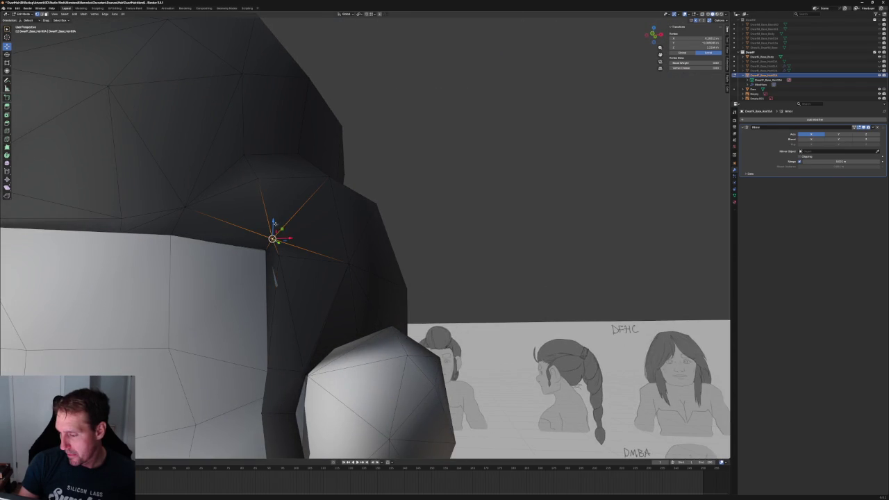
# In see-through wireframe, move the selected sideburn vertex left against the reference sheet.
pyautogui.moveTo(280, 231)
pyautogui.mouseDown(button='middle')
pyautogui.moveTo(361, 282)
pyautogui.moveTo(373, 273)
pyautogui.mouseUp(button='middle')
pyautogui.hotkey('alt', 'z')
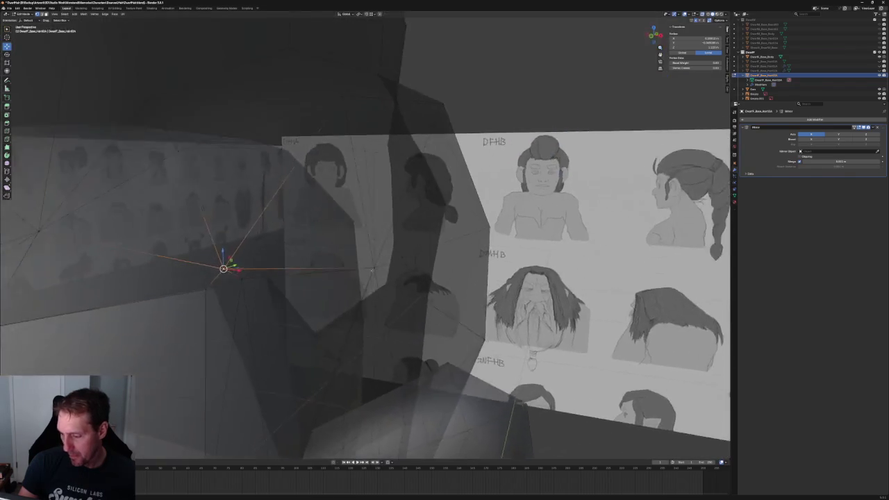
pyautogui.hotkey('shift', 'z')
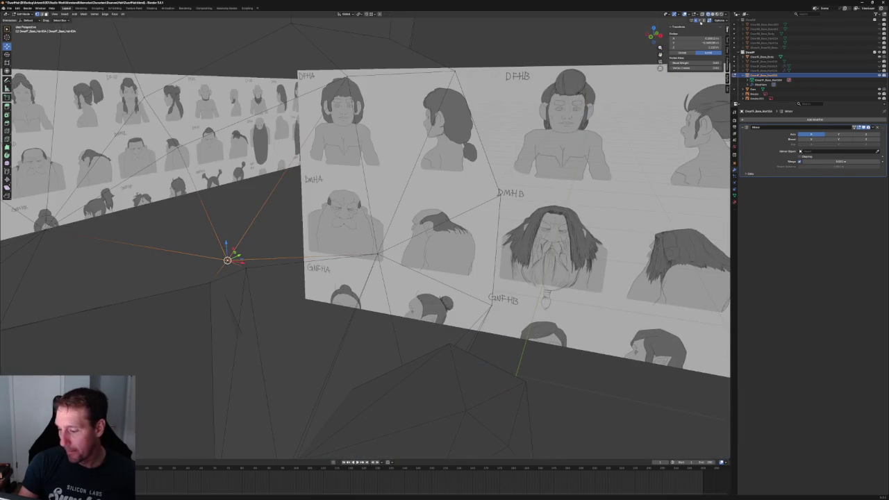
pyautogui.moveTo(211, 271)
pyautogui.mouseDown(button='middle')
pyautogui.moveTo(271, 261)
pyautogui.moveTo(274, 271)
pyautogui.mouseUp(button='middle')
pyautogui.scroll(4, 248, 268)
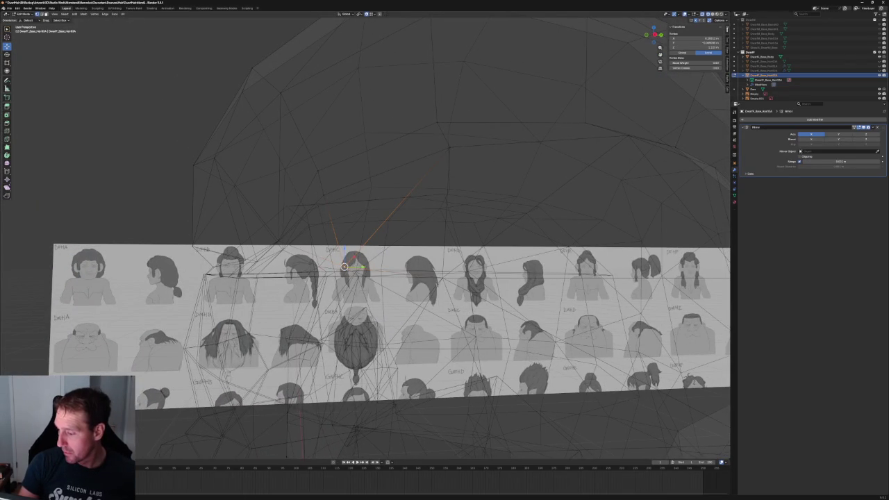
pyautogui.moveTo(361, 272); pyautogui.dragTo(381, 283, button='middle')
pyautogui.scroll(4, 371, 278)
pyautogui.moveTo(380, 284)
pyautogui.mouseDown(button='middle')
pyautogui.moveTo(363, 275)
pyautogui.moveTo(370, 308)
pyautogui.mouseUp(button='middle')
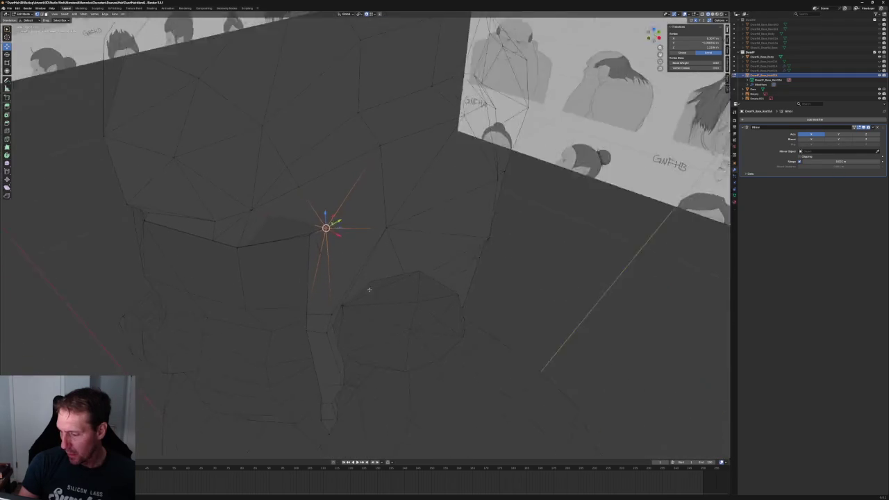
pyautogui.scroll(4, 370, 309)
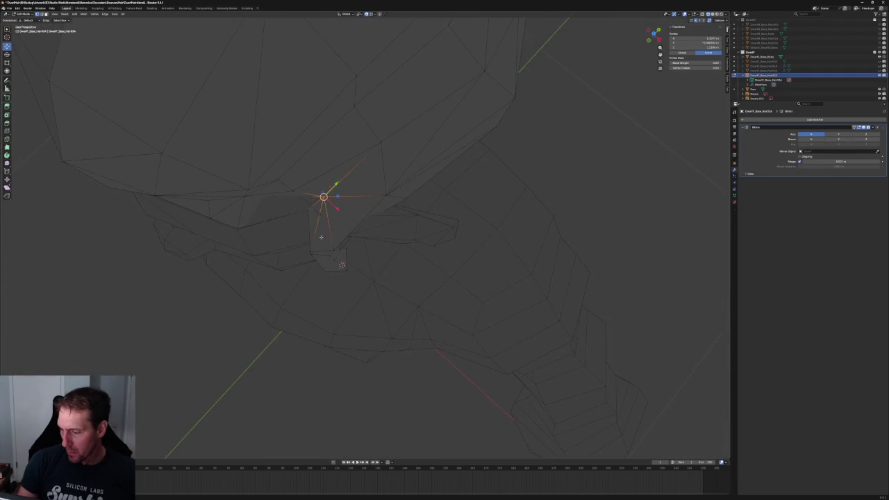
pyautogui.moveTo(370, 309)
pyautogui.mouseDown(button='middle')
pyautogui.moveTo(282, 254)
pyautogui.moveTo(304, 238)
pyautogui.moveTo(306, 262)
pyautogui.mouseUp(button='middle')
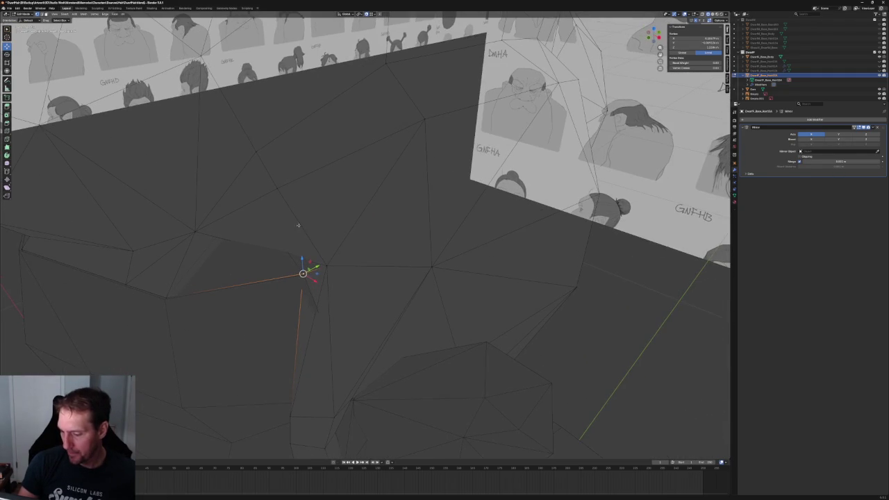
pyautogui.moveTo(305, 262); pyautogui.dragTo(169, 292)
pyautogui.moveTo(169, 292); pyautogui.dragTo(147, 270, button='middle')
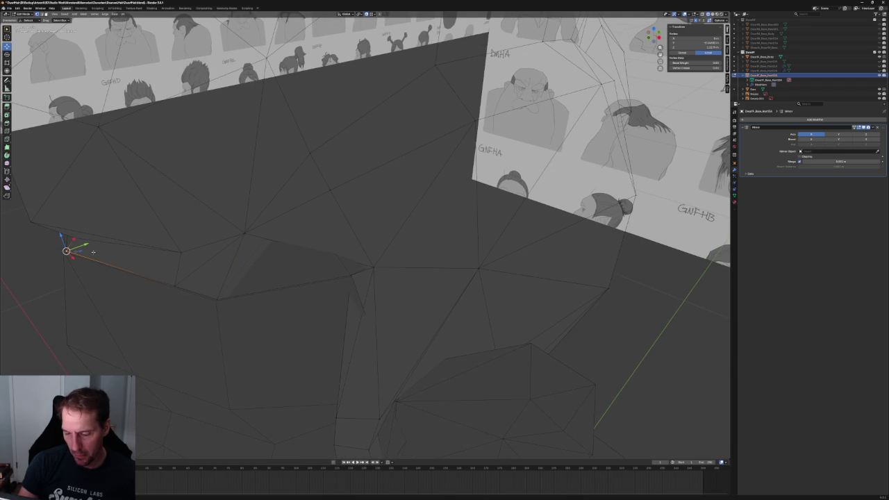
pyautogui.moveTo(288, 257)
pyautogui.mouseDown(button='middle')
pyautogui.moveTo(292, 238)
pyautogui.moveTo(311, 233)
pyautogui.mouseUp(button='middle')
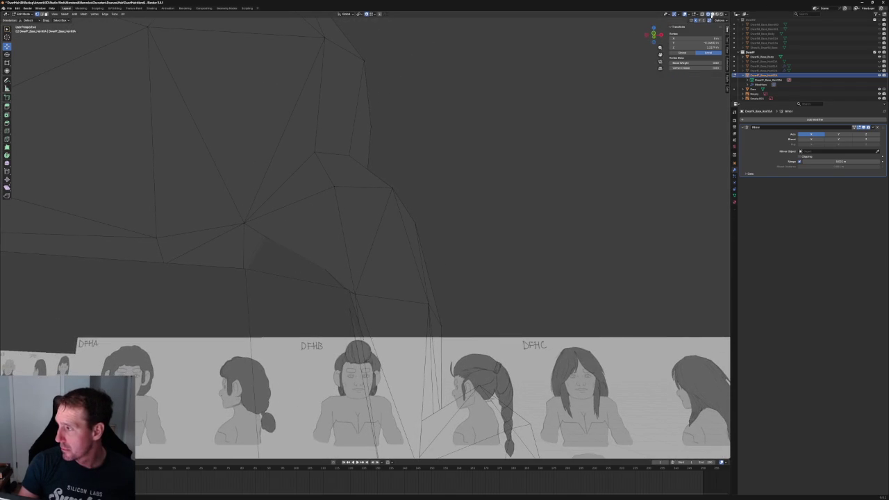
pyautogui.hotkey('alt', 'z')
# Slide the sideburn tip vertex along its edge so it tucks against the head.
pyautogui.moveTo(412, 153)
pyautogui.mouseDown(button='middle')
pyautogui.moveTo(407, 169)
pyautogui.moveTo(391, 174)
pyautogui.moveTo(360, 170)
pyautogui.moveTo(359, 189)
pyautogui.moveTo(366, 181)
pyautogui.mouseUp(button='middle')
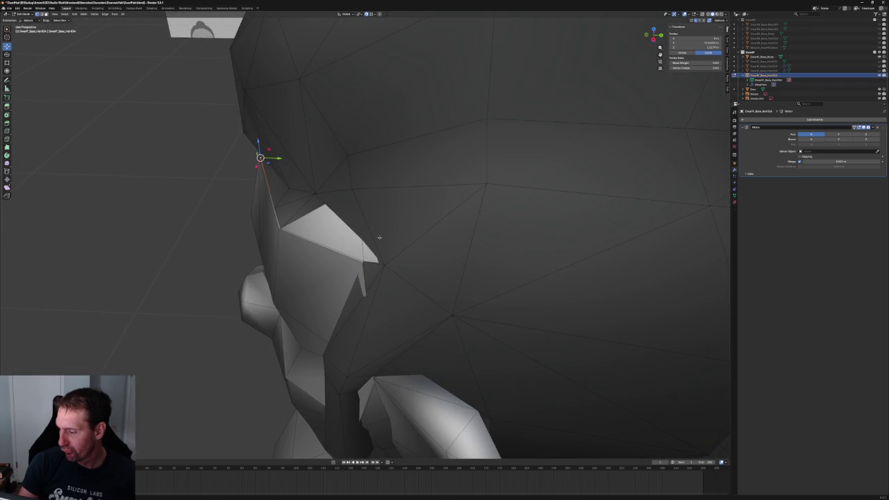
pyautogui.hotkey('alt', 'z')
pyautogui.hotkey('alt', 'z')
pyautogui.moveTo(338, 179); pyautogui.dragTo(368, 198)
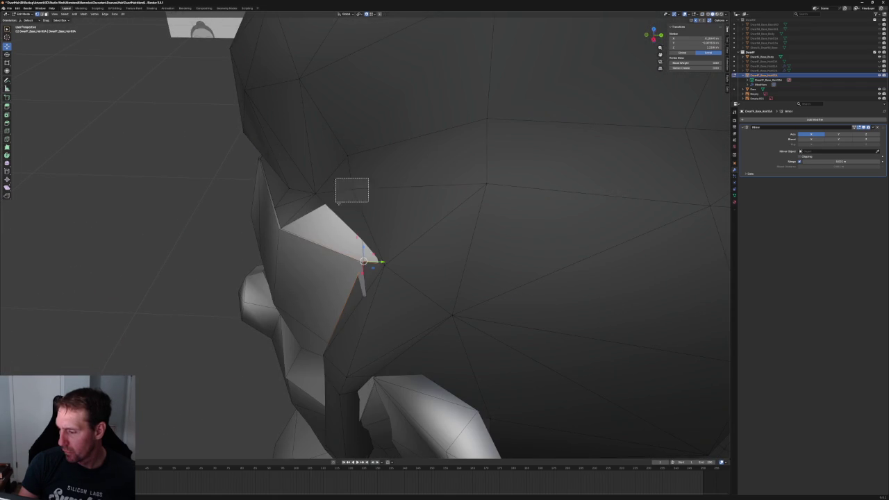
pyautogui.click(394, 247)
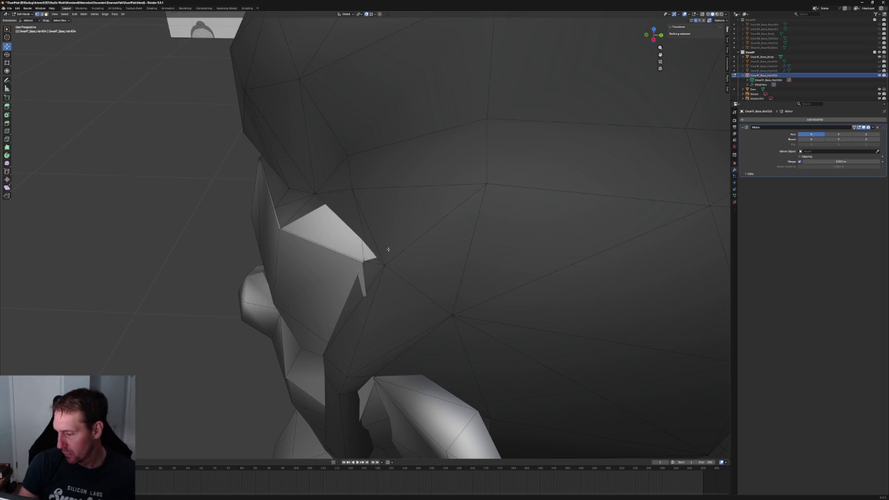
pyautogui.click(370, 251)
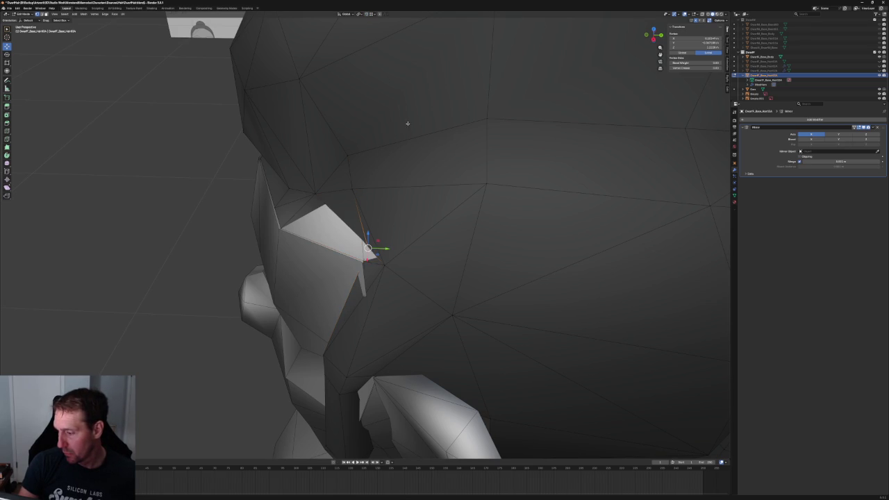
pyautogui.press('g')
pyautogui.press('g')
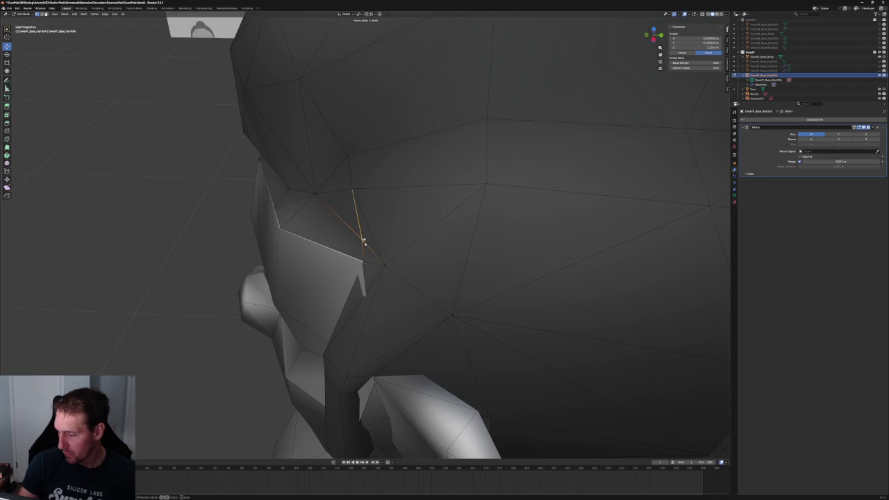
pyautogui.click(364, 241)
pyautogui.moveTo(363, 240); pyautogui.dragTo(342, 209, button='middle')
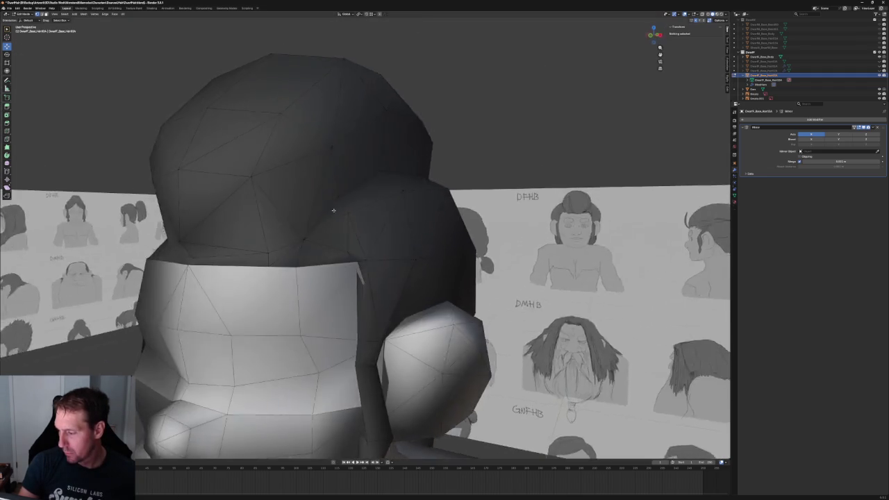
# In right side view, nudge the hair vertex above the ear along the Y axis.
pyautogui.press('KP_1')
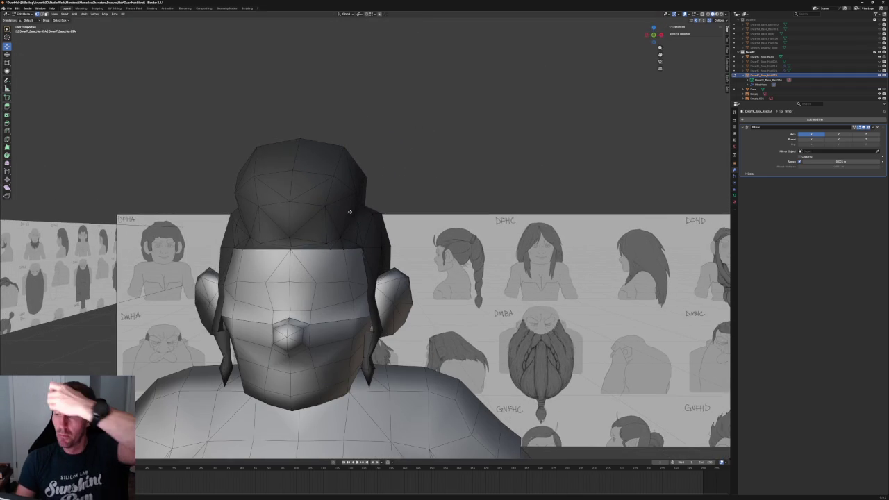
pyautogui.moveTo(350, 211); pyautogui.dragTo(374, 238, button='middle')
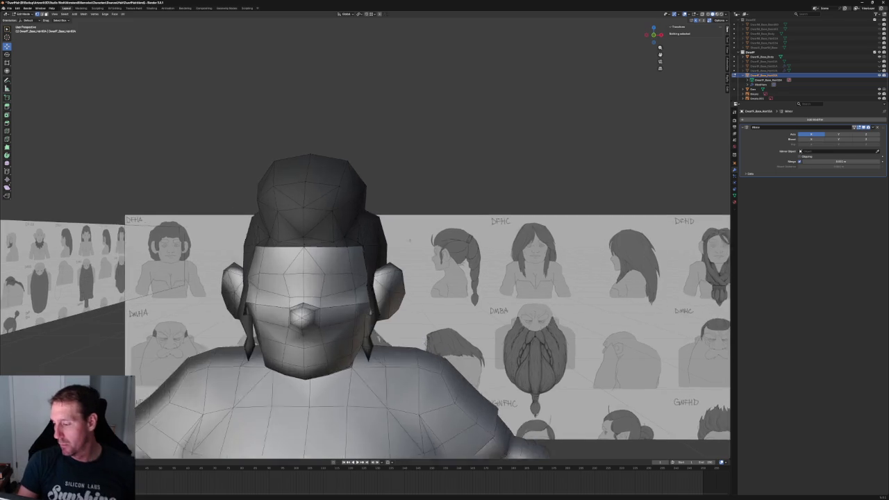
pyautogui.press('KP_3')
pyautogui.scroll(2, 401, 257)
pyautogui.click(400, 257)
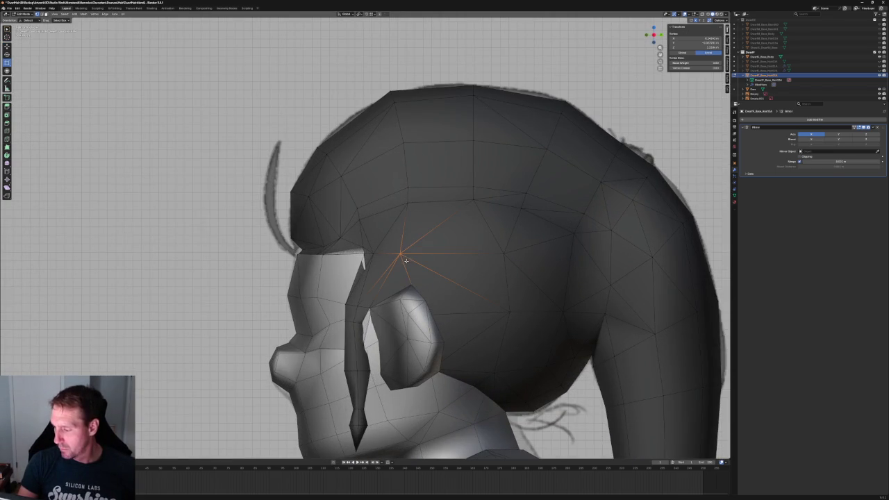
pyautogui.hotkey('shift', 'space')
pyautogui.press('g')
pyautogui.hotkey('alt', 'z')
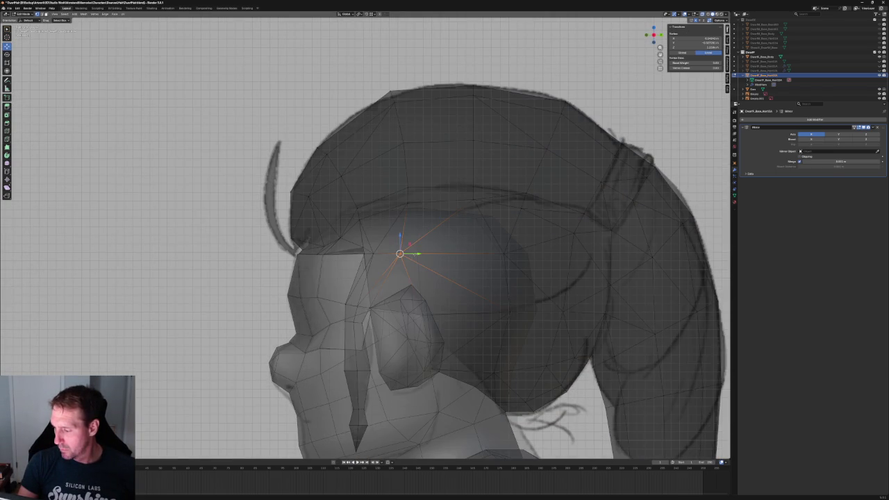
pyautogui.hotkey('alt', 'z')
pyautogui.moveTo(417, 254); pyautogui.dragTo(418, 254)
# Reposition a hair vertex on the side of the head.
pyautogui.hotkey('alt', 'a')
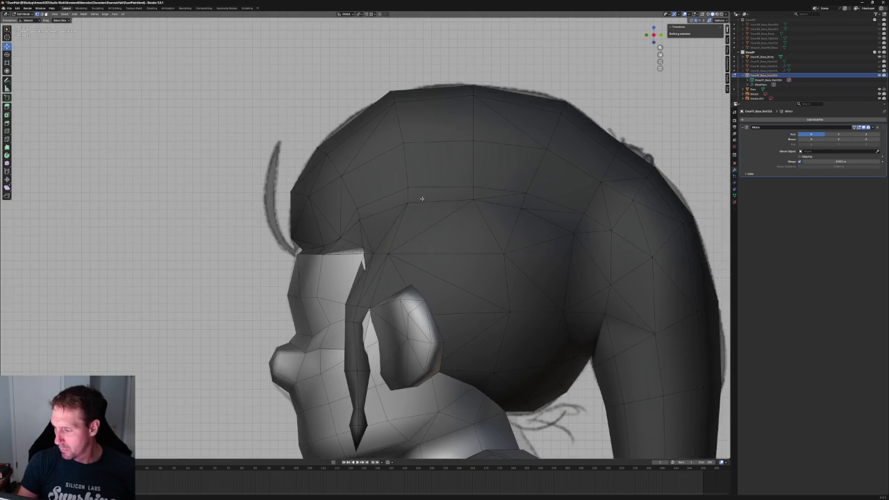
pyautogui.hotkey('alt', 'z')
pyautogui.click(419, 201)
pyautogui.hotkey('alt', 'z')
pyautogui.press('g')
pyautogui.click(419, 200)
# Move the strip of faces ending at that vertex along Y in Right Ortho view, then check from the front.
pyautogui.keyDown('shift'); pyautogui.click(473, 197); pyautogui.keyUp('shift')
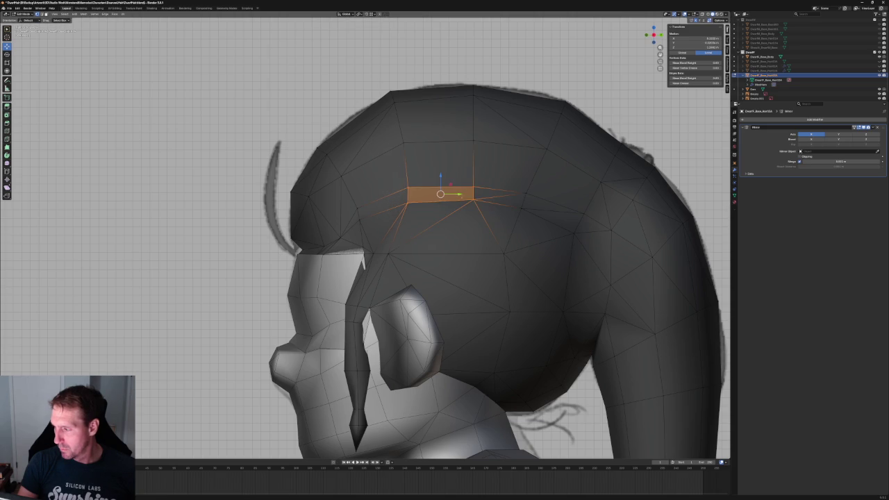
pyautogui.press('KP_3')
pyautogui.press('g')
pyautogui.press('y')
pyautogui.press('Return')
pyautogui.hotkey('alt', 'a')
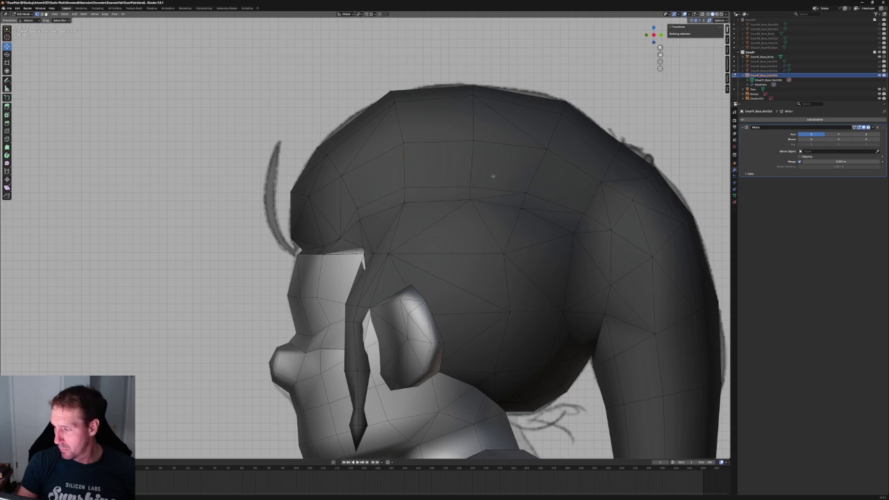
pyautogui.scroll(-3, 436, 163)
pyautogui.scroll(-2, 468, 84)
pyautogui.moveTo(407, 174)
pyautogui.mouseDown(button='middle')
pyautogui.moveTo(452, 207)
pyautogui.moveTo(420, 207)
pyautogui.moveTo(363, 240)
pyautogui.moveTo(375, 260)
pyautogui.mouseUp(button='middle')
pyautogui.scroll(3, 363, 240)
pyautogui.scroll(3, 337, 253)
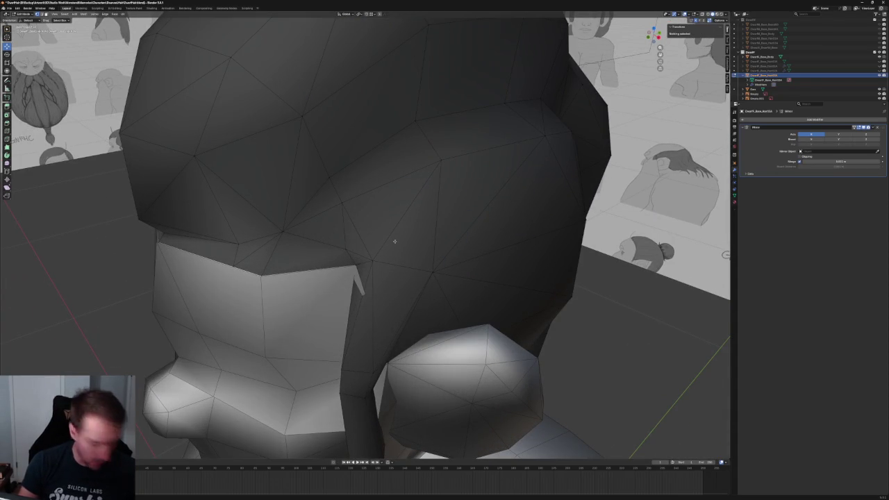
# Move the hair vertex near the temple onto the face corner.
pyautogui.click(384, 257)
pyautogui.press('g')
pyautogui.click(333, 248)
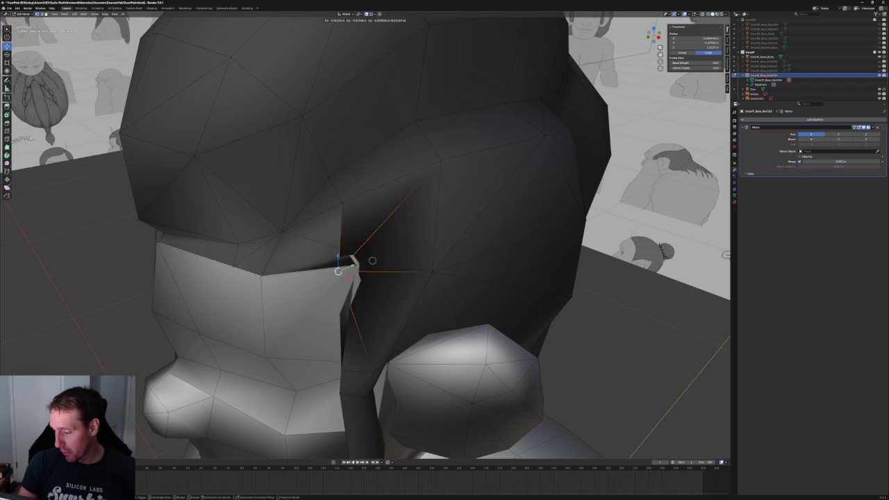
pyautogui.scroll(2, 355, 262)
pyautogui.scroll(-1, 351, 269)
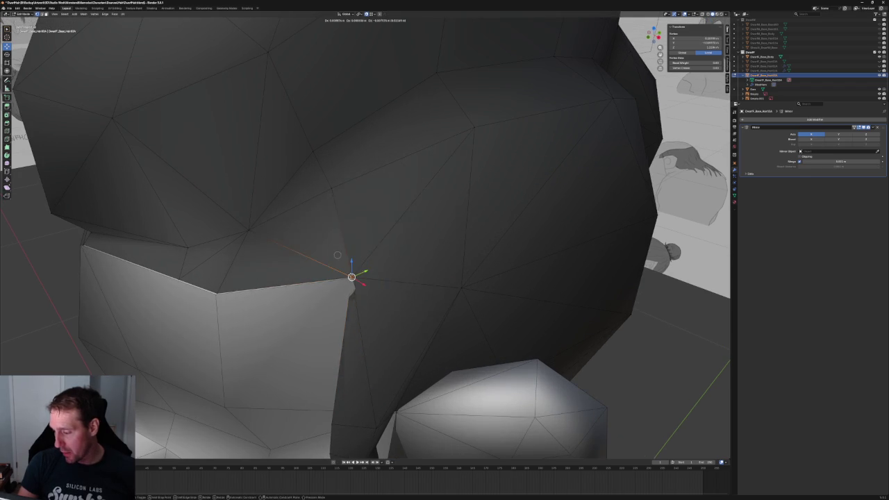
pyautogui.scroll(-2, 354, 271)
pyautogui.scroll(-3, 416, 257)
pyautogui.scroll(4, 389, 264)
pyautogui.scroll(2, 347, 278)
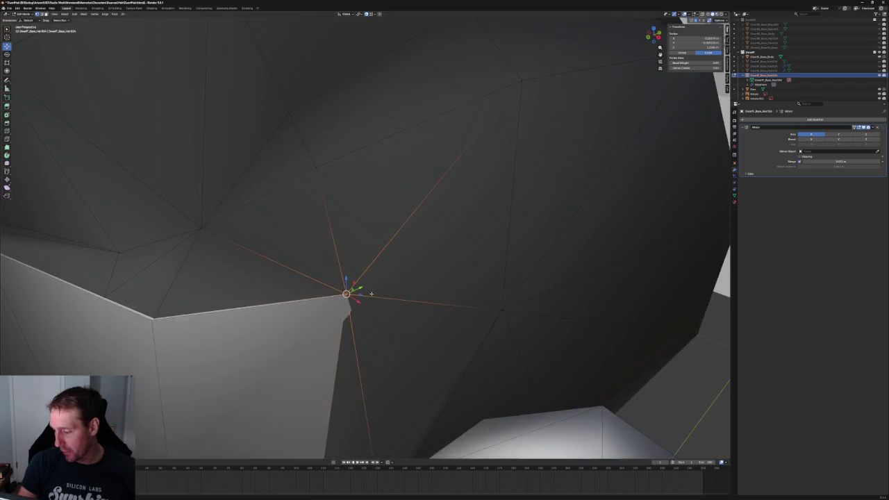
# Check the corner vertex in X-ray, then shift it along X in Front Ortho view.
pyautogui.hotkey('alt', 'z')
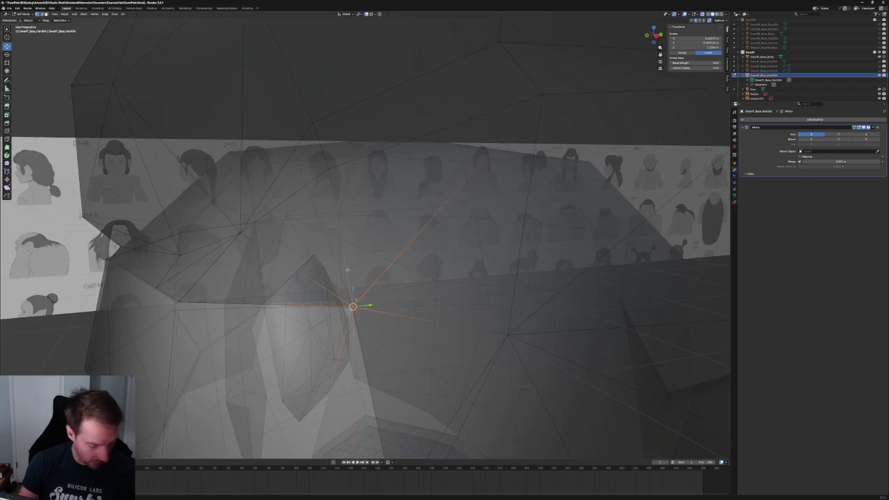
pyautogui.hotkey('alt', 'z')
pyautogui.moveTo(338, 279)
pyautogui.mouseDown(button='middle')
pyautogui.moveTo(384, 317)
pyautogui.moveTo(371, 313)
pyautogui.mouseUp(button='middle')
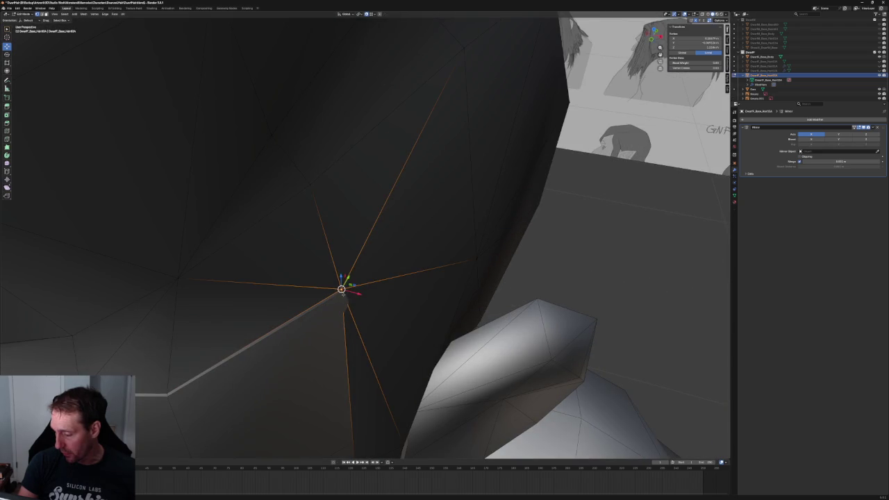
pyautogui.scroll(-3, 375, 281)
pyautogui.scroll(-2, 405, 266)
pyautogui.moveTo(404, 265)
pyautogui.mouseDown(button='middle')
pyautogui.moveTo(379, 236)
pyautogui.moveTo(389, 250)
pyautogui.mouseUp(button='middle')
pyautogui.hotkey('alt', 'z')
pyautogui.moveTo(365, 195)
pyautogui.mouseDown(button='middle')
pyautogui.moveTo(361, 241)
pyautogui.moveTo(361, 230)
pyautogui.mouseUp(button='middle')
pyautogui.hotkey('alt', 'z')
pyautogui.press('KP_1')
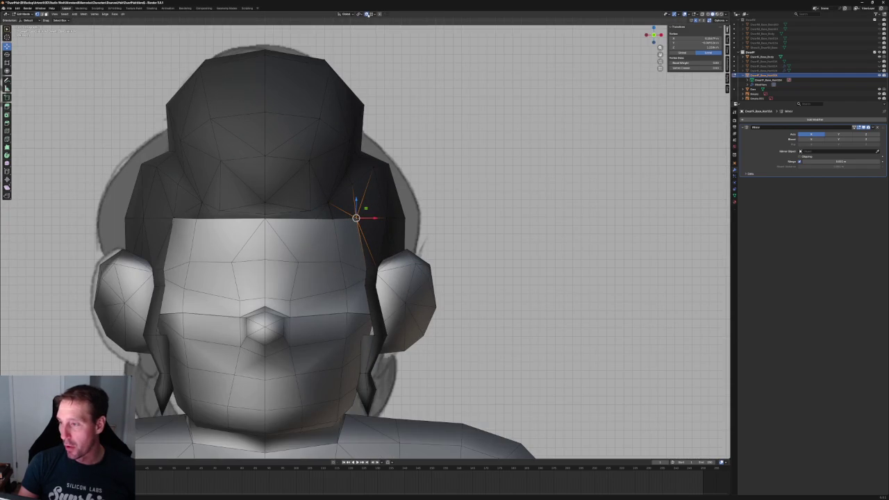
pyautogui.press('g')
pyautogui.press('x')
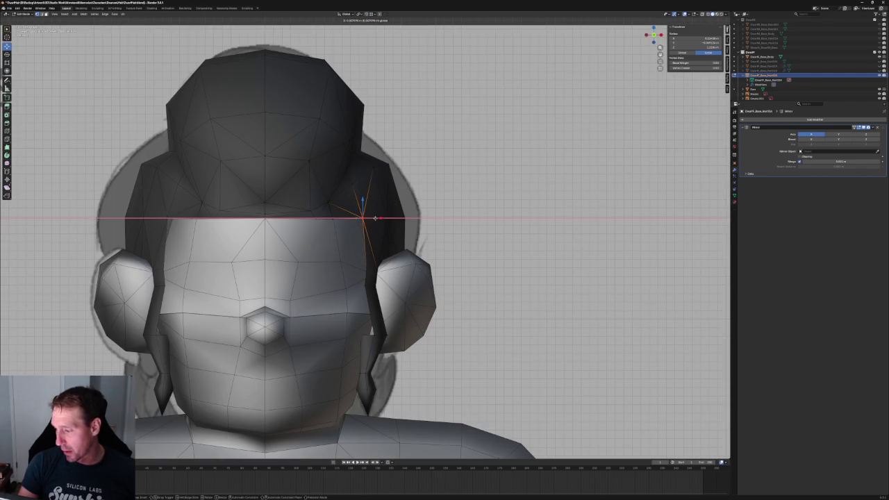
pyautogui.click(375, 216)
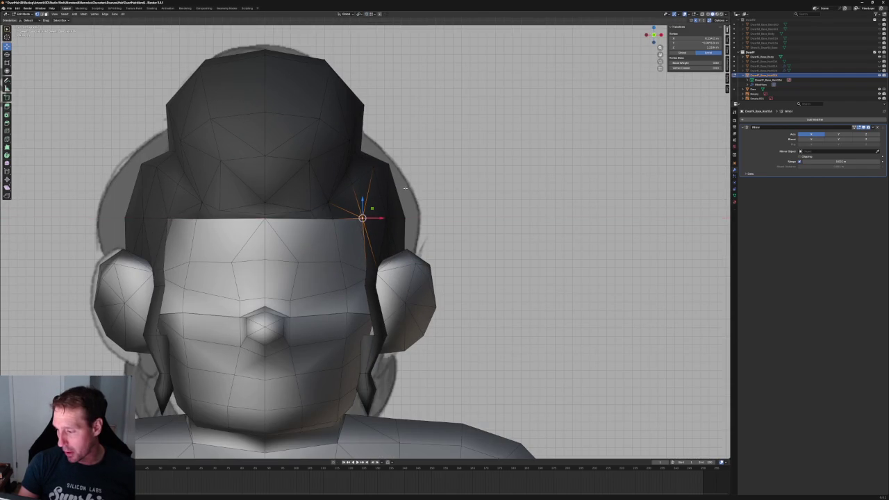
# Refine the hairline vertex sideways along X, then raise it along Z.
pyautogui.moveTo(374, 216); pyautogui.dragTo(365, 209, button='middle')
pyautogui.press('KP_1')
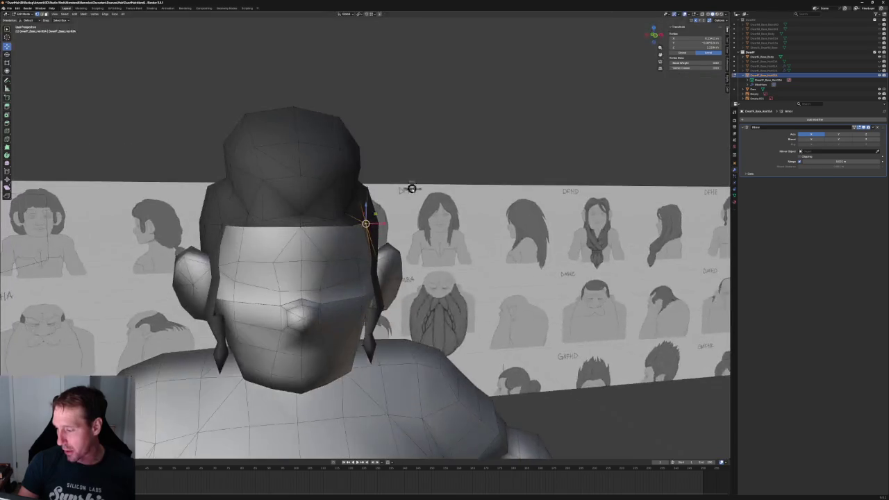
pyautogui.scroll(3, 419, 218)
pyautogui.press('g')
pyautogui.press('x')
pyautogui.click(375, 208)
pyautogui.press('g')
pyautogui.press('z')
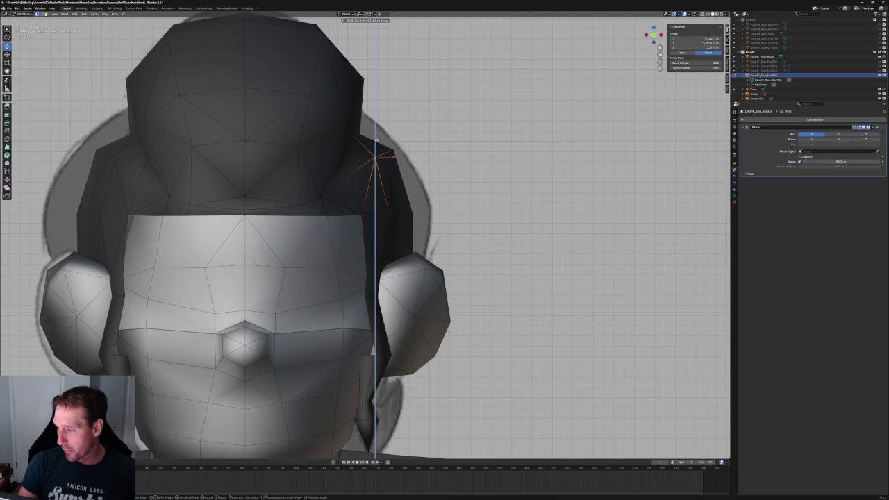
pyautogui.click(375, 138)
# Select a front-edge hair vertex in X-ray and slide it along its edge with GG.
pyautogui.scroll(-2, 408, 183)
pyautogui.hotkey('alt', 'z')
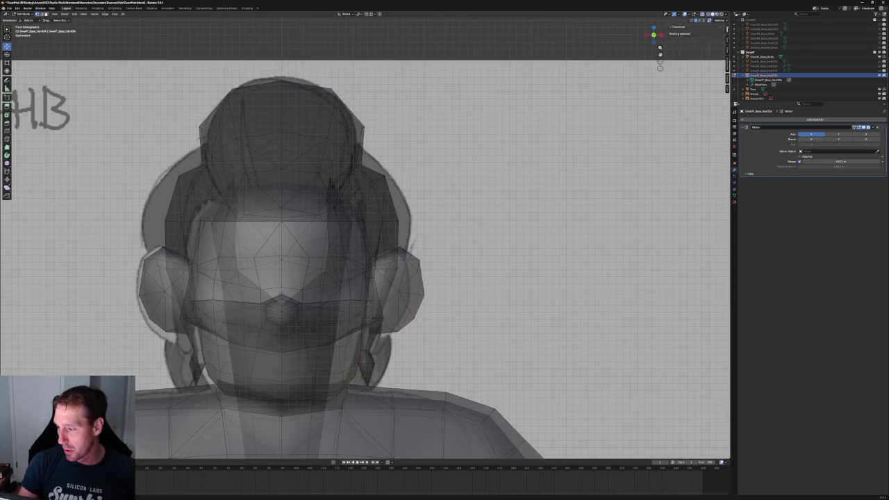
pyautogui.click(366, 163)
pyautogui.hotkey('alt', 'z')
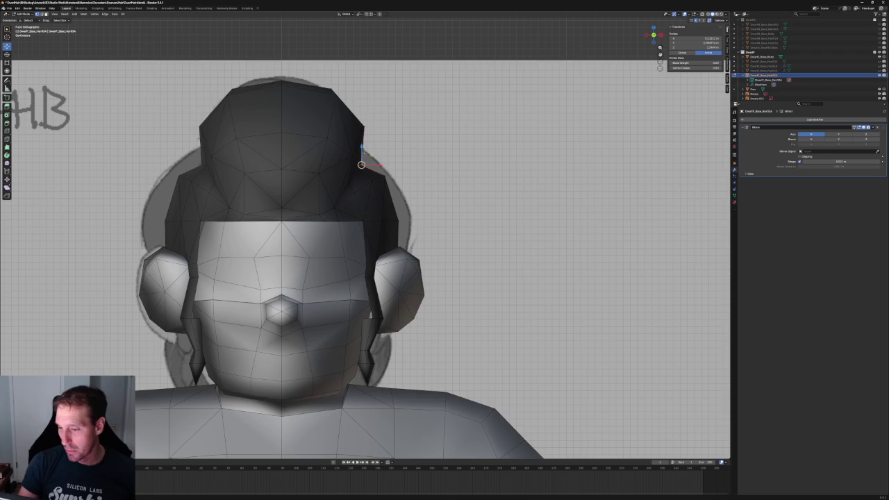
pyautogui.scroll(-3, 363, 194)
pyautogui.hotkey('alt', 'z')
pyautogui.hotkey('alt', 'z')
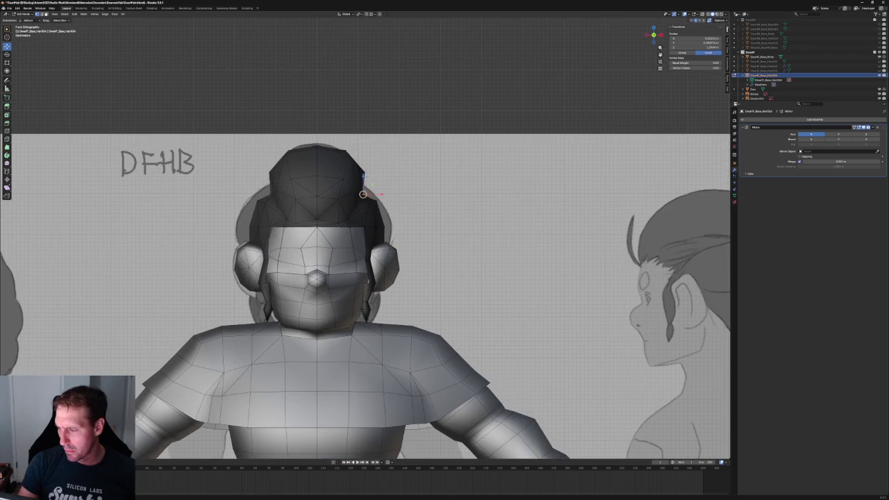
pyautogui.press('g')
pyautogui.press('g')
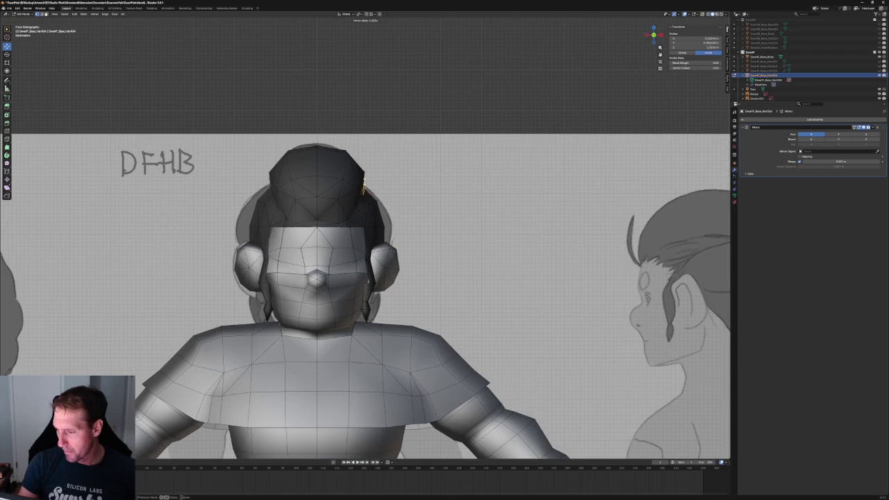
pyautogui.click(376, 200)
# Move the lower hair-edge vertex sideways along X to meet the face.
pyautogui.click(384, 227)
pyautogui.press('g')
pyautogui.press('x')
pyautogui.click(404, 227)
pyautogui.click(415, 239)
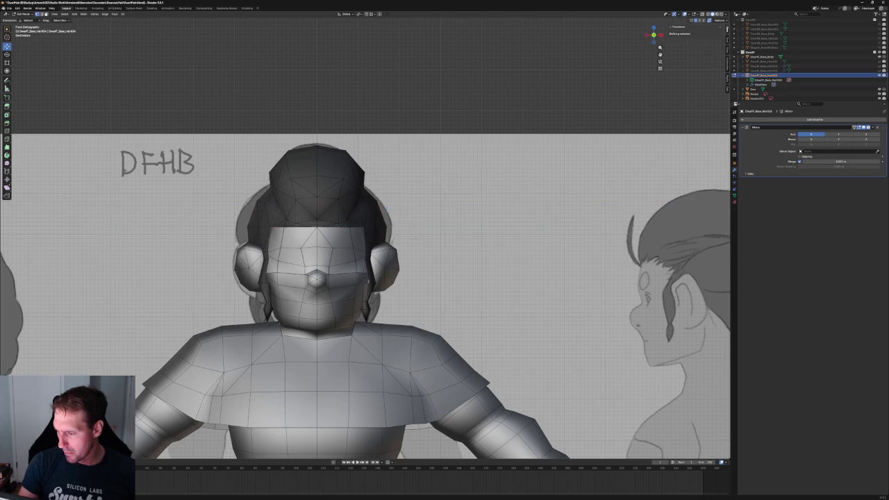
pyautogui.keyDown('alt'); pyautogui.click(376, 227); pyautogui.keyUp('alt')
# Shift the hairline vertex above the temple sideways along X, then deselect.
pyautogui.scroll(5, 368, 228)
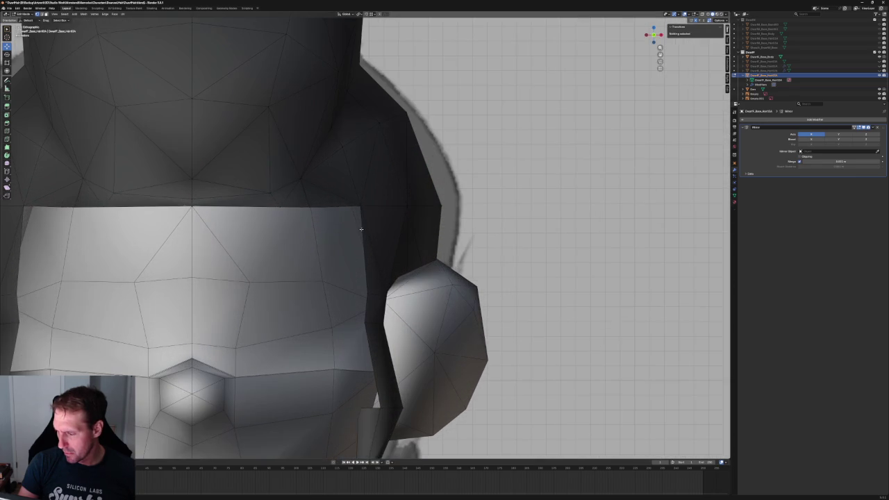
pyautogui.click(360, 207)
pyautogui.scroll(-2, 361, 208)
pyautogui.press('g')
pyautogui.press('x')
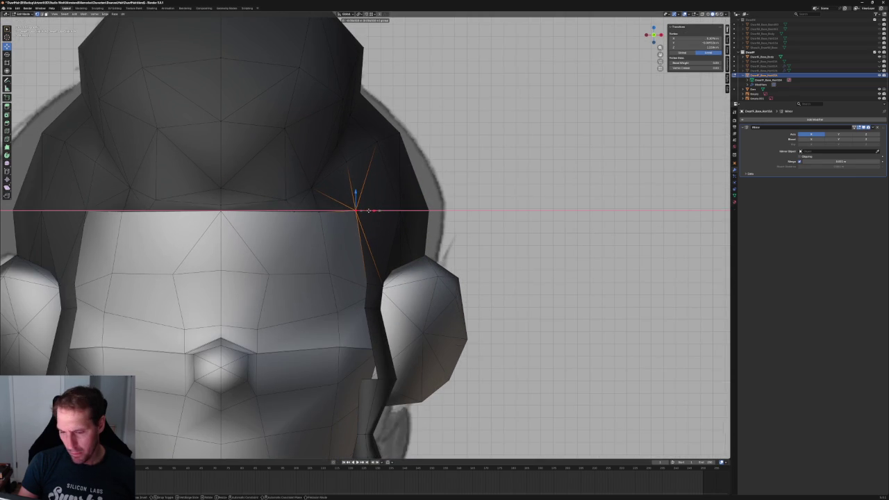
pyautogui.click(368, 210)
pyautogui.hotkey('alt', 'a')
pyautogui.scroll(-8, 368, 210)
# Adjust the hairline vertex above the ear vertically along Z.
pyautogui.moveTo(410, 230)
pyautogui.mouseDown(button='middle')
pyautogui.moveTo(351, 171)
pyautogui.moveTo(389, 174)
pyautogui.mouseUp(button='middle')
pyautogui.scroll(6, 351, 172)
pyautogui.scroll(3, 389, 174)
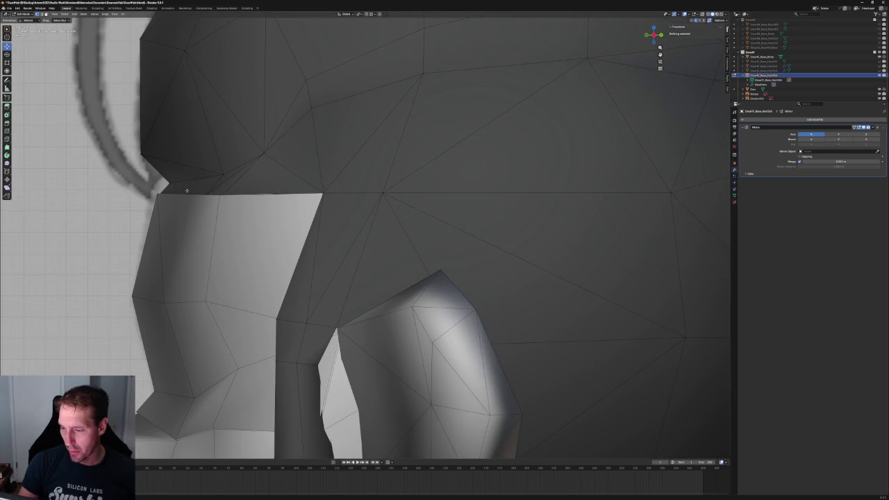
pyautogui.scroll(2, 196, 185)
pyautogui.scroll(2, 278, 174)
pyautogui.click(341, 168)
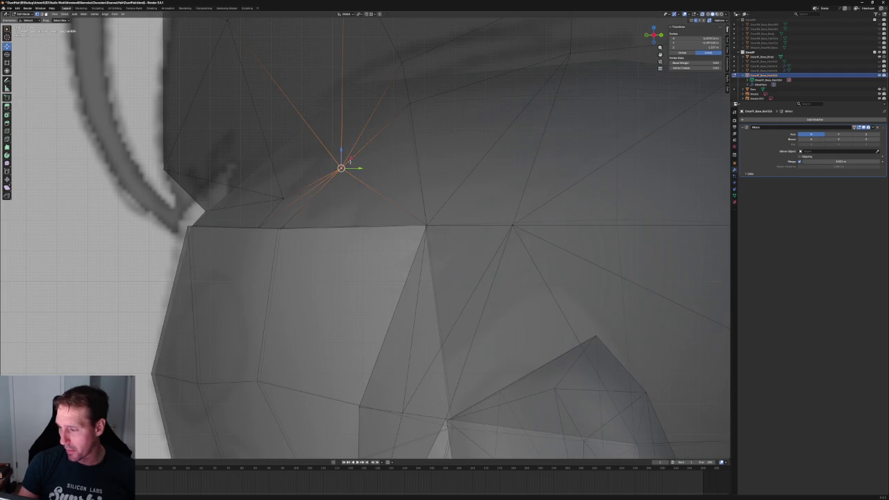
pyautogui.hotkey('alt', 'z')
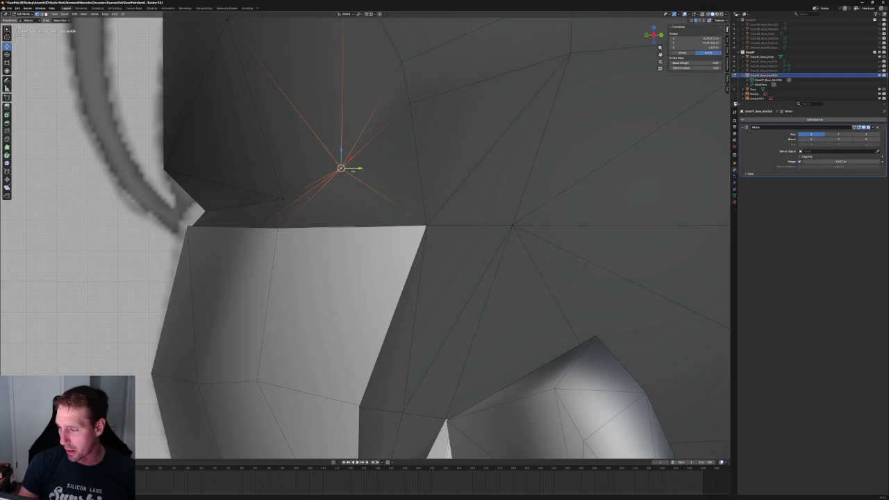
pyautogui.moveTo(352, 169); pyautogui.dragTo(340, 181, button='middle')
pyautogui.press('g')
pyautogui.press('z')
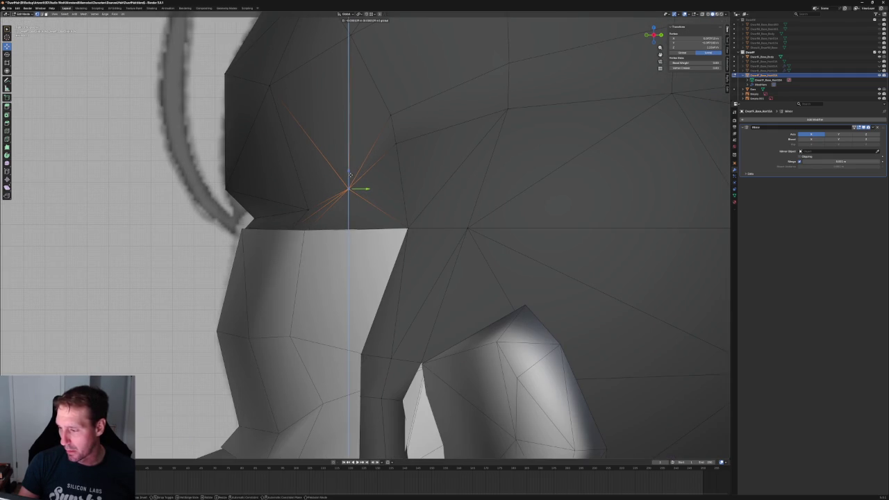
pyautogui.click(350, 175)
pyautogui.moveTo(350, 175); pyautogui.dragTo(322, 209, button='middle')
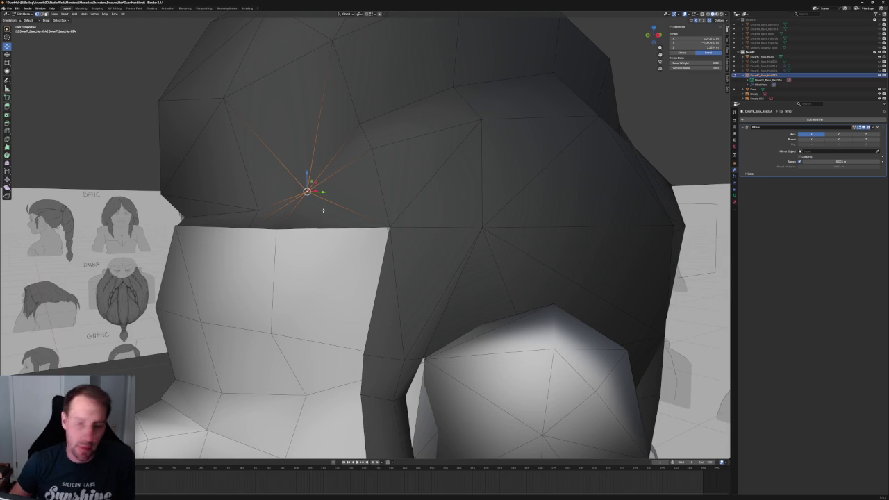
# Inspect the hairline from front and right views in X-ray, clearing the previous selection.
pyautogui.scroll(-3, 398, 111)
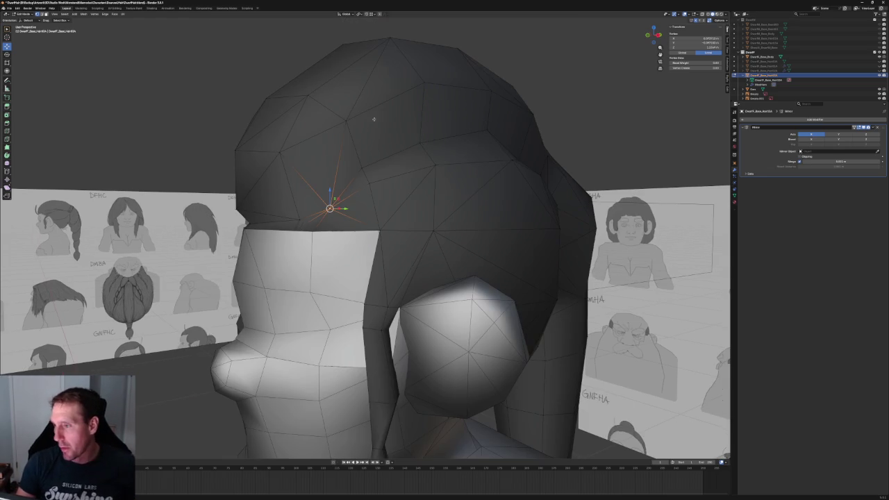
pyautogui.moveTo(398, 111); pyautogui.dragTo(397, 143, button='middle')
pyautogui.press('KP_1')
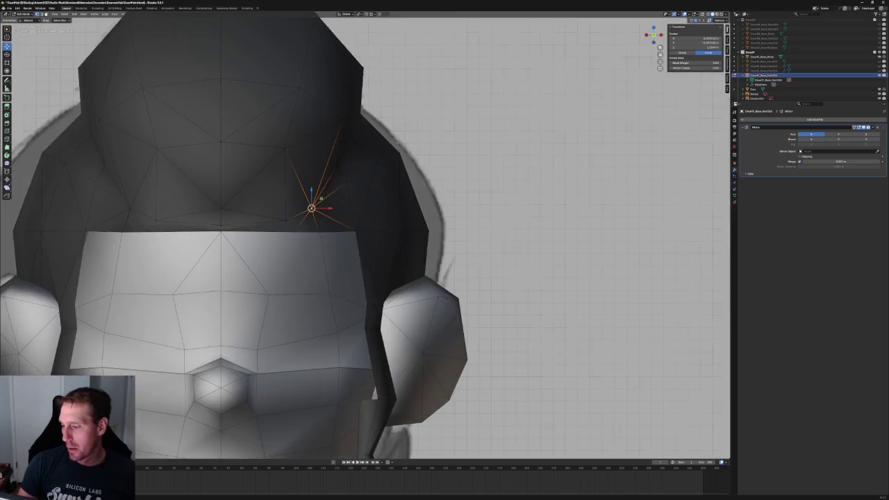
pyautogui.scroll(2, 362, 187)
pyautogui.hotkey('alt', 'z')
pyautogui.scroll(2, 363, 187)
pyautogui.moveTo(362, 186); pyautogui.dragTo(327, 187, button='middle')
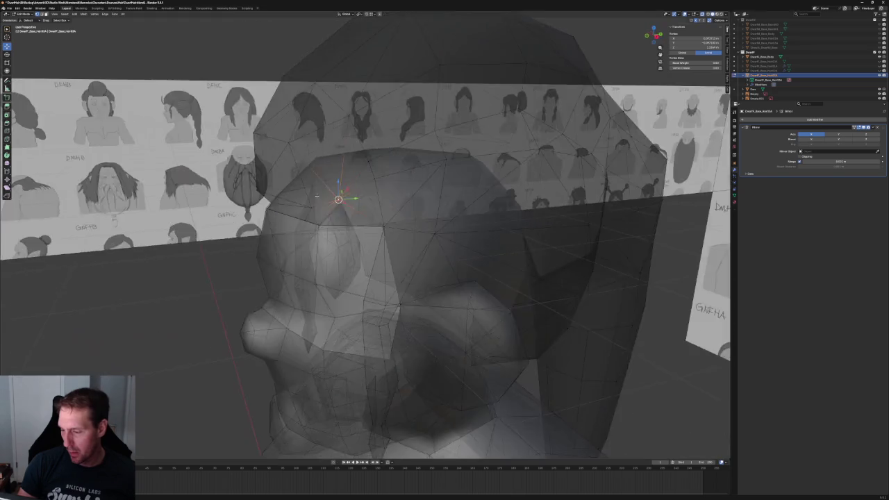
pyautogui.press('KP_3')
pyautogui.hotkey('alt', 'z')
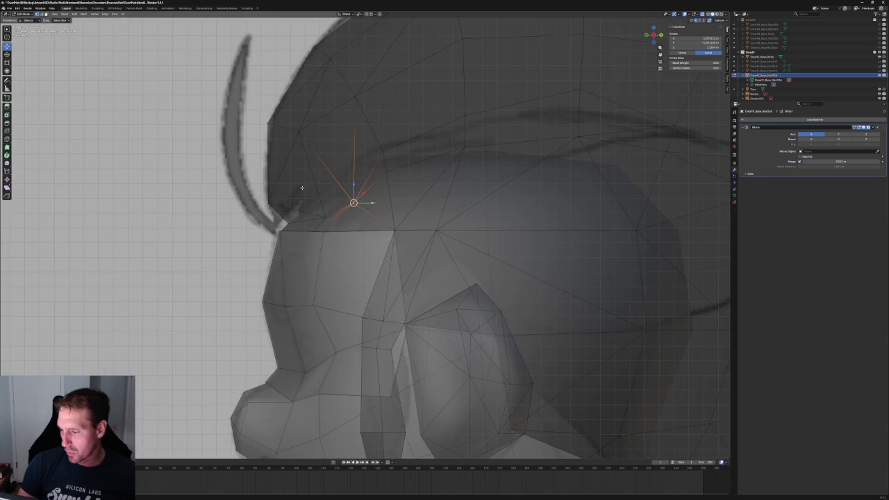
pyautogui.scroll(-4, 303, 187)
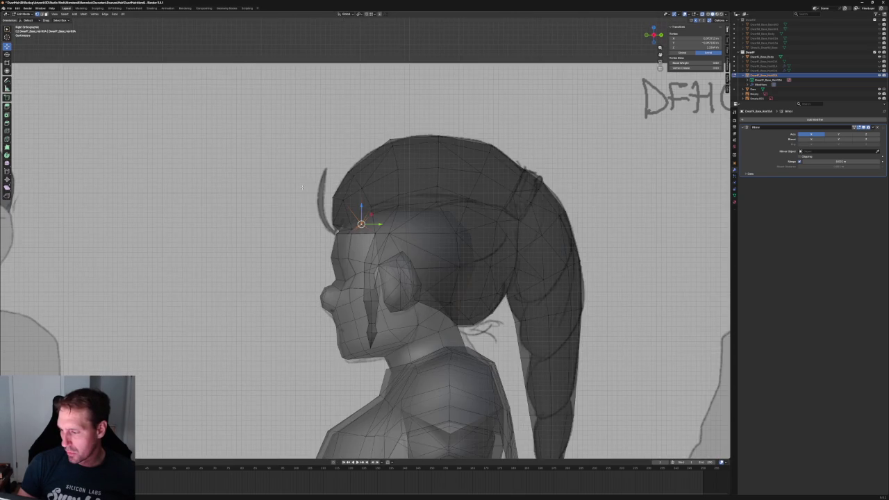
pyautogui.click(282, 208)
pyautogui.moveTo(281, 208); pyautogui.dragTo(250, 201, button='middle')
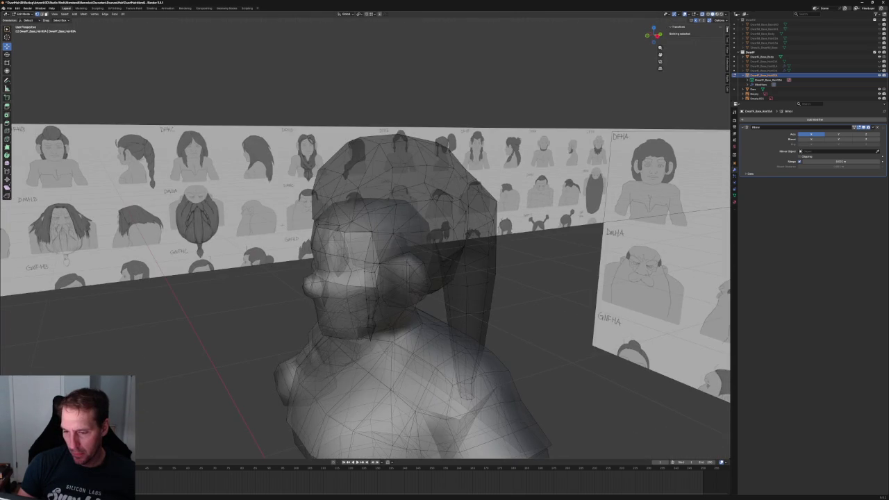
pyautogui.press('KP_3')
pyautogui.scroll(5, 403, 214)
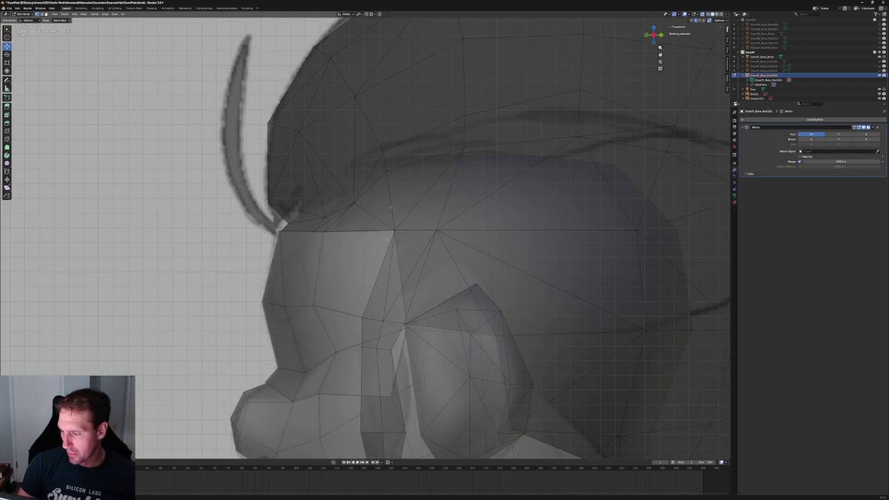
pyautogui.scroll(2, 354, 198)
pyautogui.scroll(-5, 342, 191)
pyautogui.scroll(-2, 341, 190)
pyautogui.scroll(4, 342, 192)
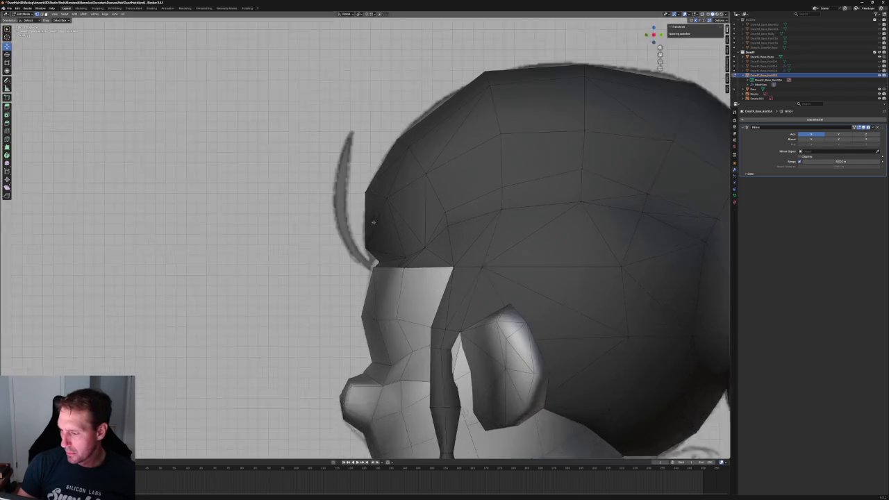
pyautogui.scroll(1, 375, 215)
pyautogui.hotkey('alt', 'z')
pyautogui.scroll(3, 402, 238)
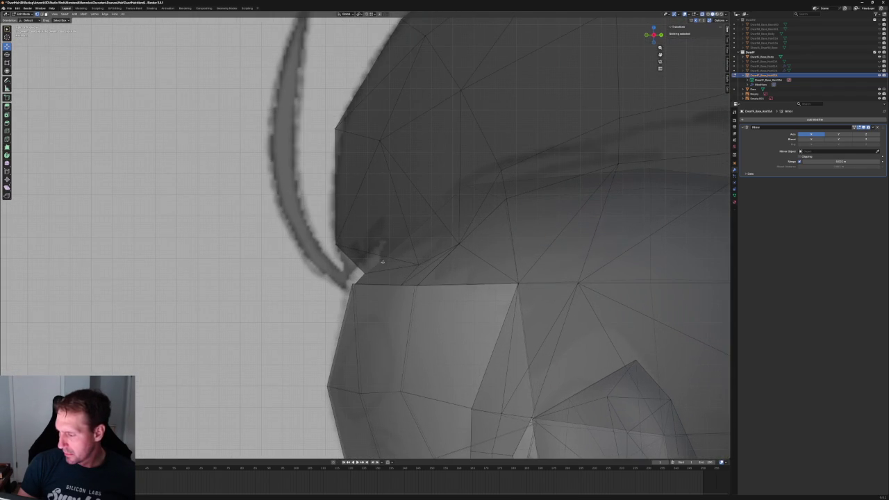
# Box-select the front hairline corner vertex and pull it in toward the forehead.
pyautogui.moveTo(356, 256)
pyautogui.mouseDown()
pyautogui.moveTo(431, 275)
pyautogui.moveTo(410, 250)
pyautogui.mouseUp()
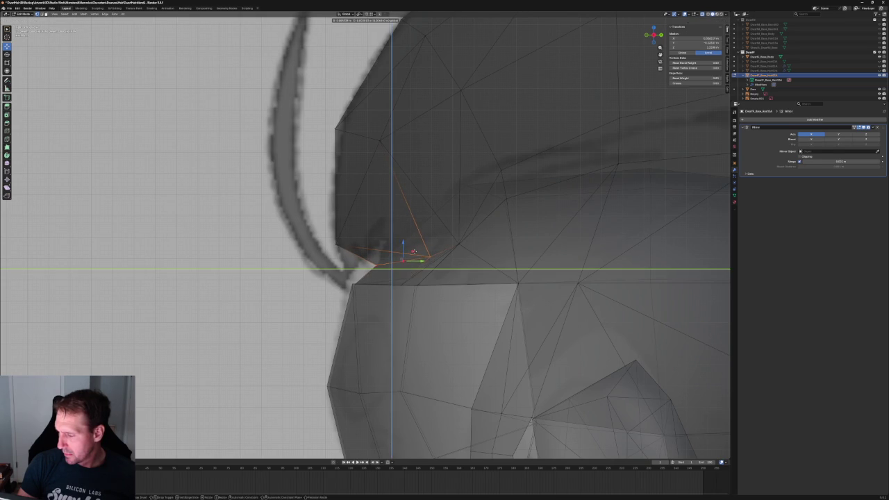
pyautogui.click(414, 252)
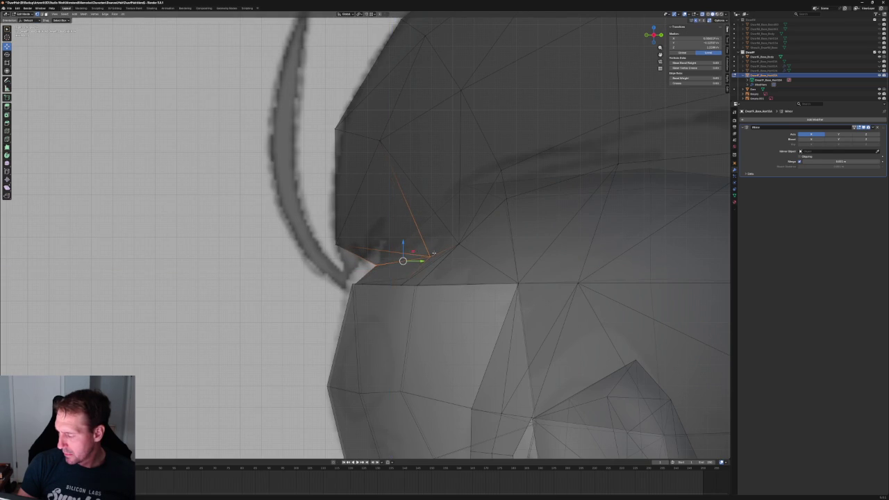
pyautogui.scroll(-5, 414, 252)
pyautogui.moveTo(414, 251)
pyautogui.mouseDown(button='middle')
pyautogui.moveTo(456, 257)
pyautogui.moveTo(415, 224)
pyautogui.moveTo(378, 233)
pyautogui.mouseUp(button='middle')
pyautogui.scroll(5, 379, 232)
pyautogui.scroll(3, 380, 237)
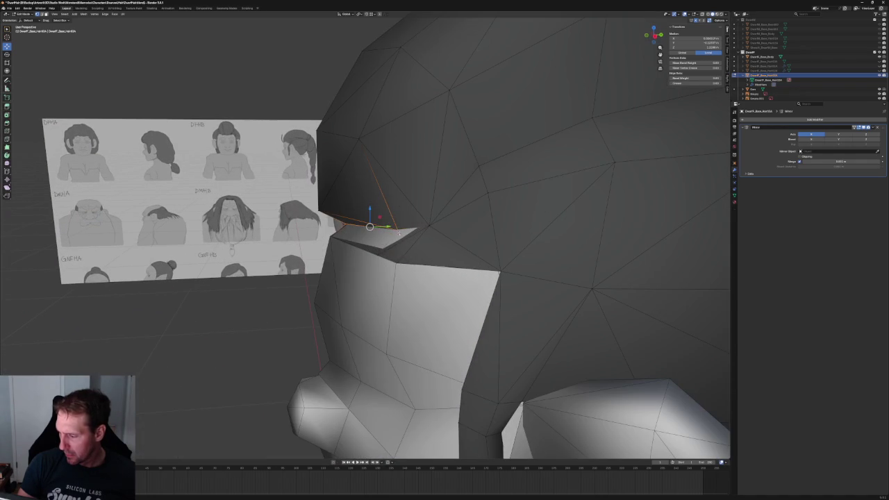
# Lower the corner vertex along Z onto the forehead band, then deselect.
pyautogui.press('g')
pyautogui.press('z')
pyautogui.click(396, 221)
pyautogui.scroll(-3, 397, 220)
pyautogui.moveTo(397, 220); pyautogui.dragTo(381, 236, button='middle')
pyautogui.hotkey('alt', 'a')
pyautogui.scroll(-3, 423, 141)
pyautogui.scroll(-2, 403, 155)
pyautogui.moveTo(403, 155); pyautogui.dragTo(313, 180, button='middle')
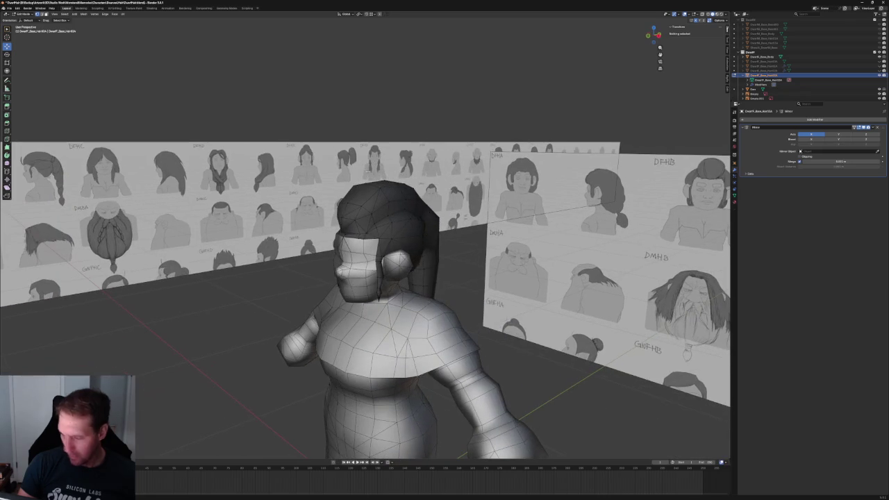
# Select the whole hair mesh and apply Mesh > Normals > Recalculate Outside.
pyautogui.press('l')
pyautogui.click(83, 14)
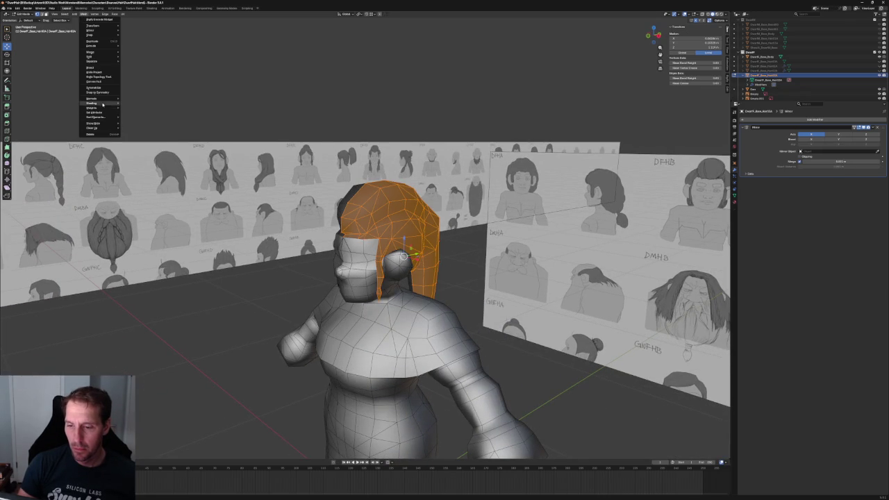
pyautogui.moveTo(91, 98)
pyautogui.click(139, 159)
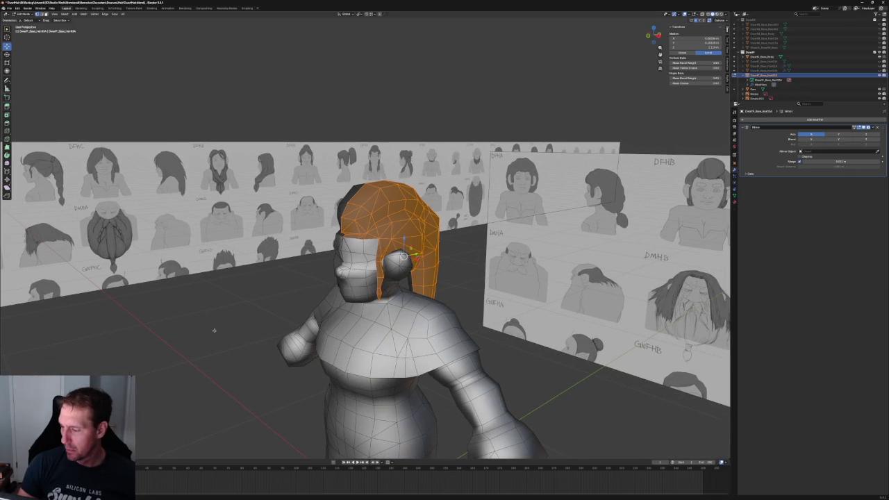
pyautogui.click(297, 265)
# Inspect a sideburn vertex near the ear, then return to Front Ortho view.
pyautogui.moveTo(300, 257)
pyautogui.mouseDown(button='middle')
pyautogui.moveTo(356, 243)
pyautogui.moveTo(315, 256)
pyautogui.moveTo(327, 239)
pyautogui.moveTo(437, 188)
pyautogui.moveTo(406, 203)
pyautogui.moveTo(439, 196)
pyautogui.moveTo(439, 213)
pyautogui.mouseUp(button='middle')
pyautogui.scroll(5, 334, 250)
pyautogui.click(315, 257)
pyautogui.hotkey('alt', 'a')
pyautogui.scroll(-5, 406, 203)
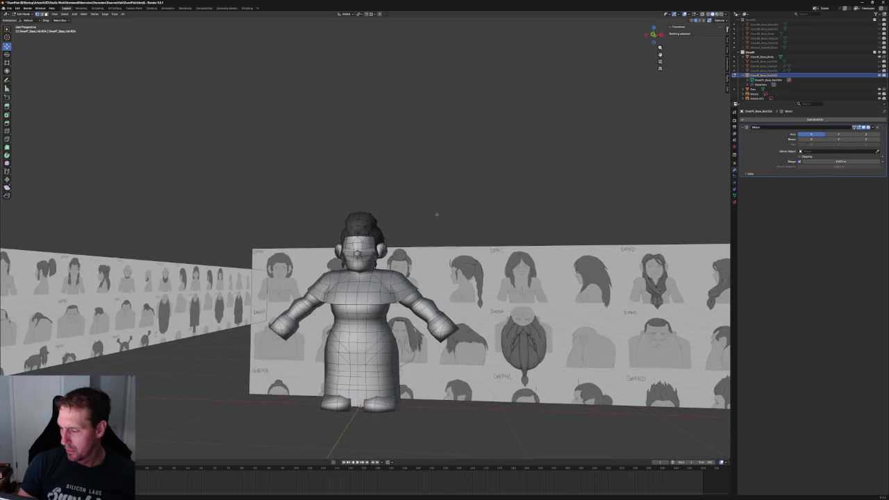
pyautogui.press('KP_1')
pyautogui.scroll(3, 426, 243)
pyautogui.scroll(5, 425, 242)
# Nudge the sideburn vertex at the ear's edge slightly down and left.
pyautogui.keyDown('shift'); pyautogui.moveTo(546, 316); pyautogui.dragTo(352, 212, button='middle'); pyautogui.keyUp('shift')
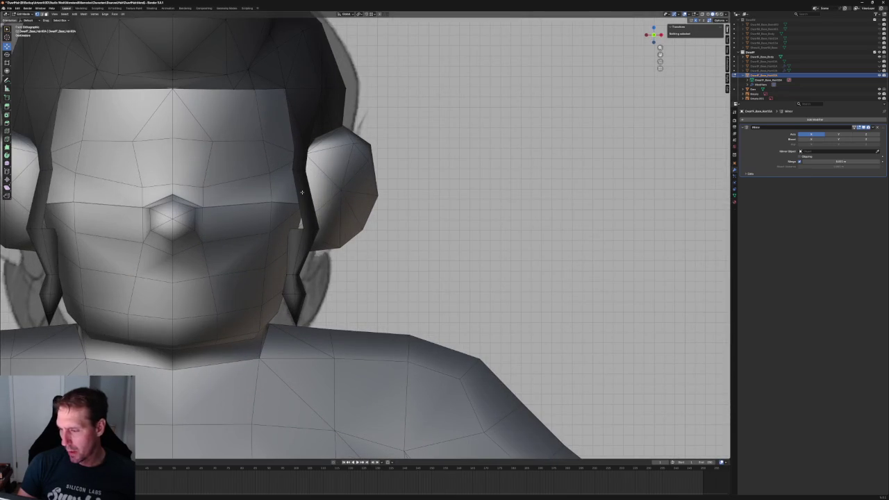
pyautogui.click(298, 225)
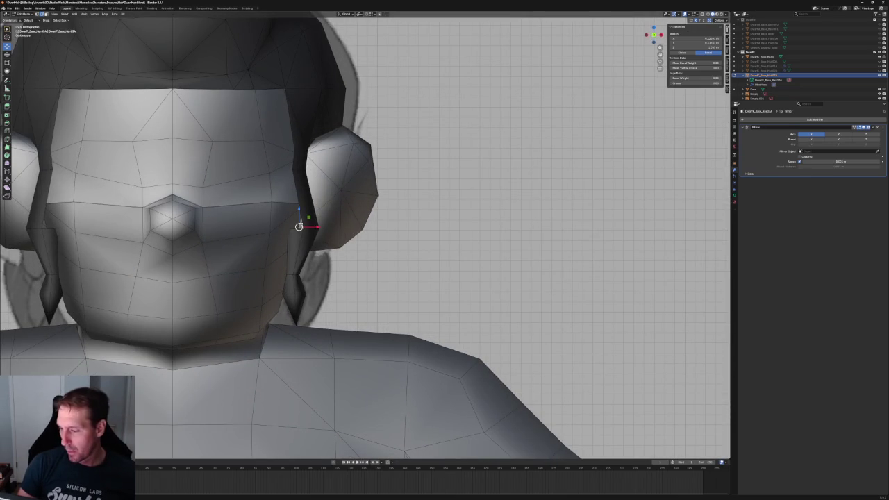
pyautogui.moveTo(298, 226)
pyautogui.mouseDown()
pyautogui.moveTo(301, 172)
pyautogui.moveTo(292, 160)
pyautogui.mouseUp()
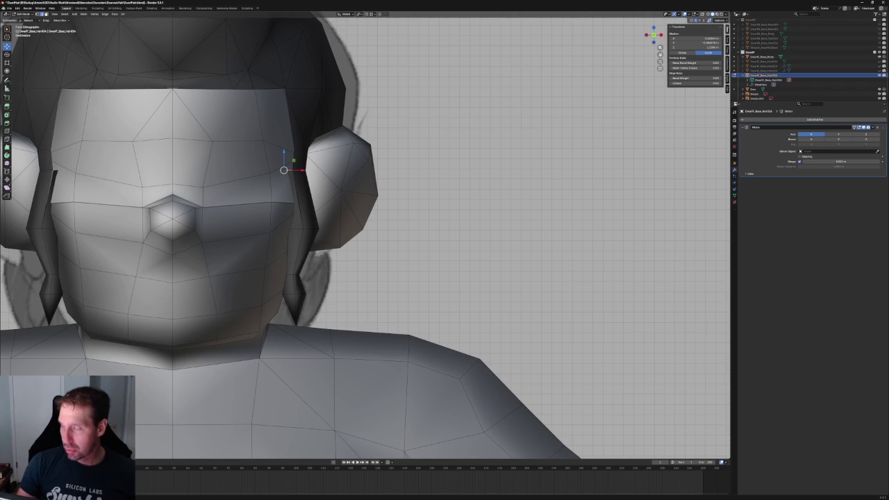
pyautogui.scroll(-1, 311, 178)
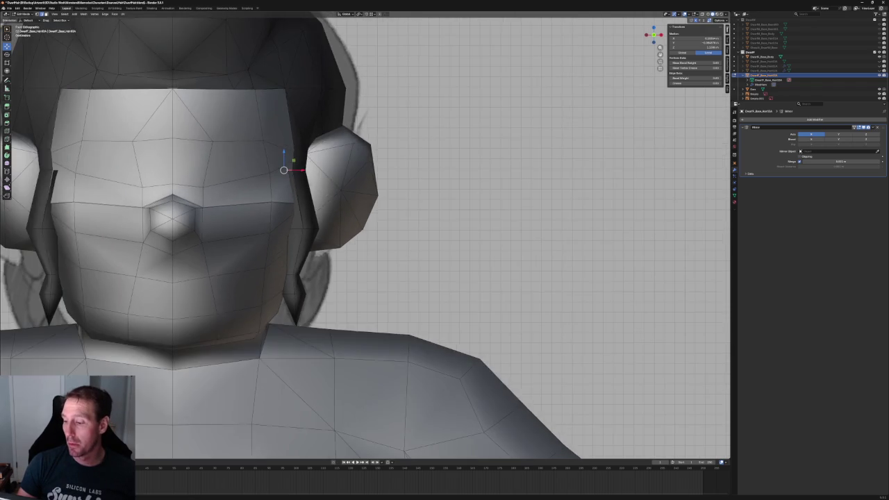
pyautogui.hotkey('alt', 'z')
pyautogui.moveTo(310, 178)
pyautogui.mouseDown(button='middle')
pyautogui.moveTo(316, 189)
pyautogui.moveTo(369, 211)
pyautogui.mouseUp(button='middle')
pyautogui.moveTo(439, 222)
pyautogui.mouseDown(button='middle')
pyautogui.moveTo(528, 230)
pyautogui.moveTo(536, 243)
pyautogui.moveTo(416, 209)
pyautogui.moveTo(368, 205)
pyautogui.moveTo(356, 220)
pyautogui.mouseUp(button='middle')
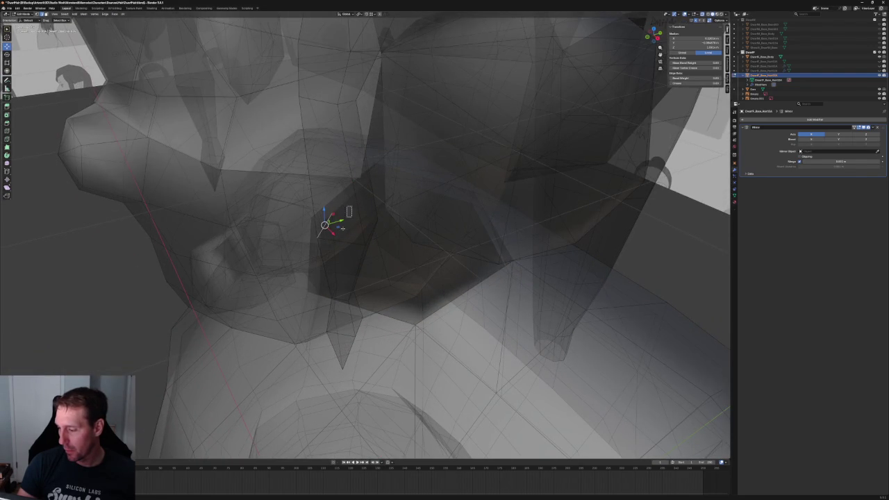
pyautogui.hotkey('alt', 'z')
pyautogui.hotkey('alt', 'z')
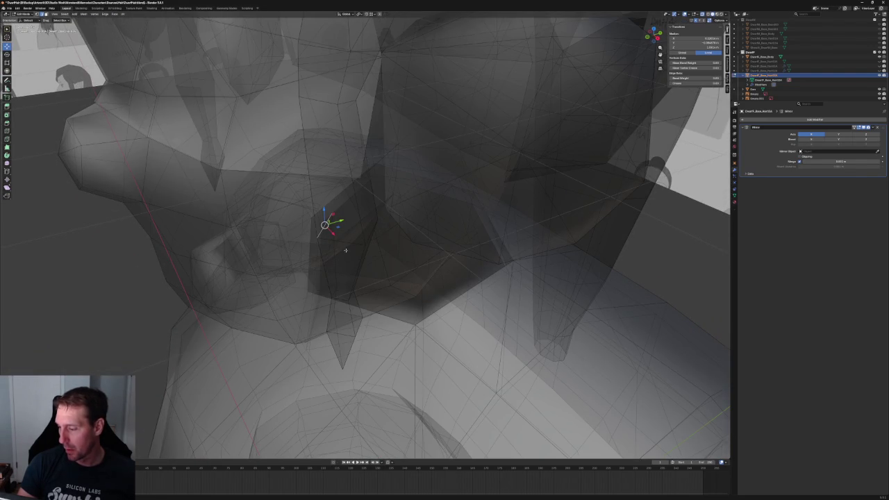
pyautogui.moveTo(356, 244)
pyautogui.mouseDown(button='middle')
pyautogui.moveTo(377, 241)
pyautogui.moveTo(407, 258)
pyautogui.moveTo(440, 261)
pyautogui.moveTo(409, 269)
pyautogui.moveTo(369, 234)
pyautogui.moveTo(389, 275)
pyautogui.moveTo(402, 275)
pyautogui.moveTo(418, 229)
pyautogui.mouseUp(button='middle')
# In front view, move a single sideburn vertex vertically along Z.
pyautogui.click(422, 258)
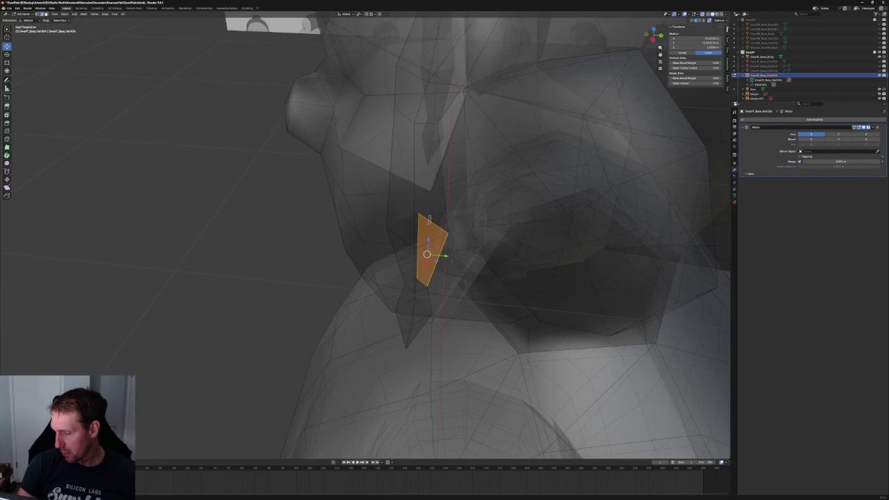
pyautogui.click(429, 218)
pyautogui.hotkey('alt', 'z')
pyautogui.press('KP_1')
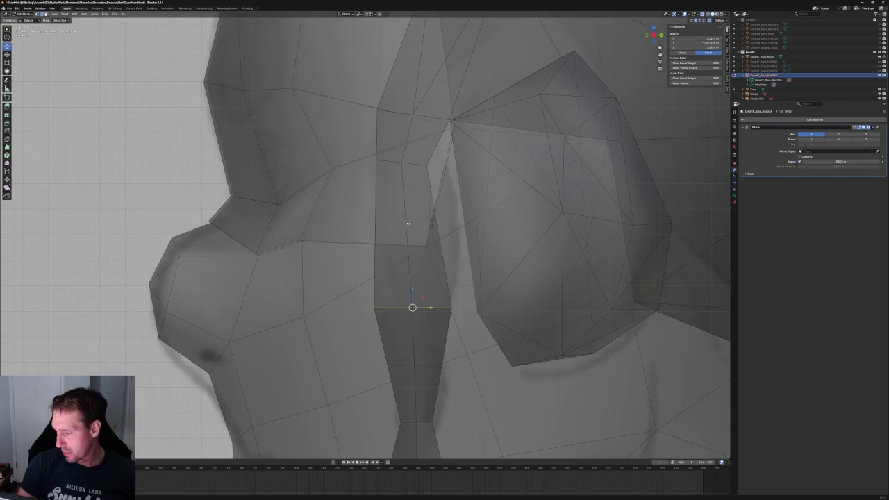
pyautogui.scroll(-2, 421, 300)
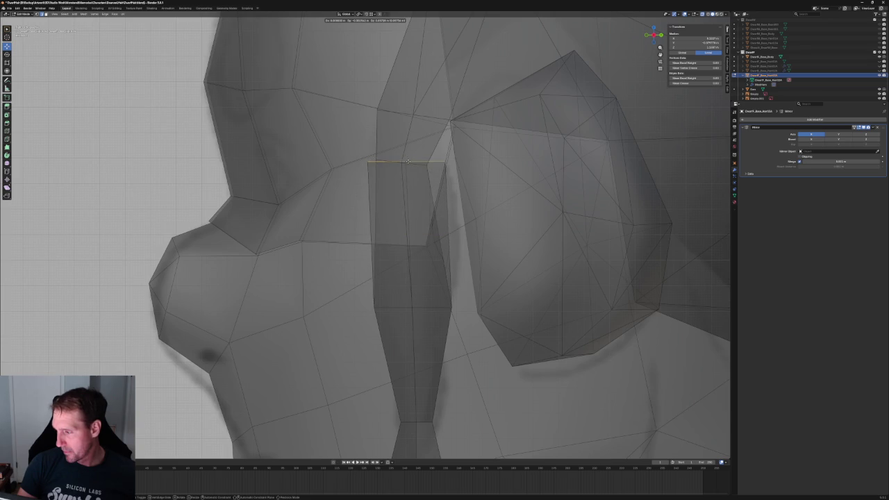
pyautogui.hotkey('alt', 'z')
pyautogui.moveTo(417, 184); pyautogui.dragTo(309, 198, button='middle')
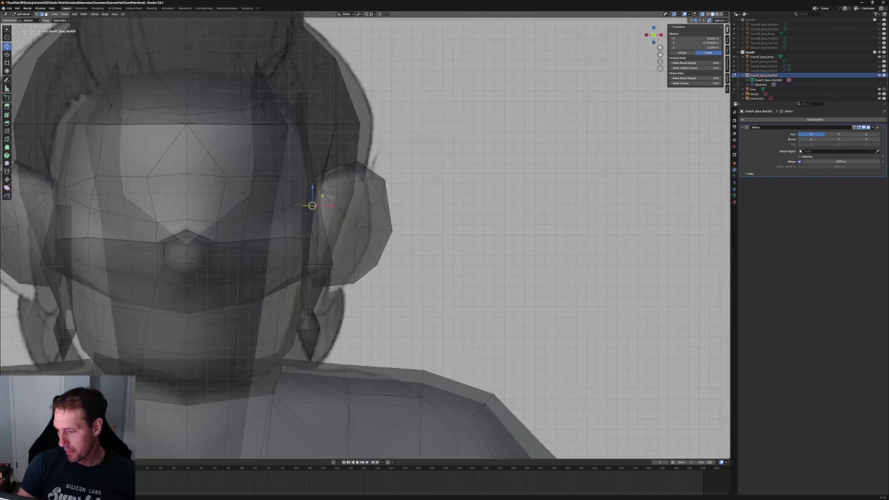
pyautogui.scroll(3, 308, 198)
pyautogui.press('g')
pyautogui.press('x')
pyautogui.press('Escape')
pyautogui.press('g')
pyautogui.press('z')
pyautogui.click(230, 146)
# Slide the hairline vertex beside the ear sideways along X.
pyautogui.scroll(-3, 309, 187)
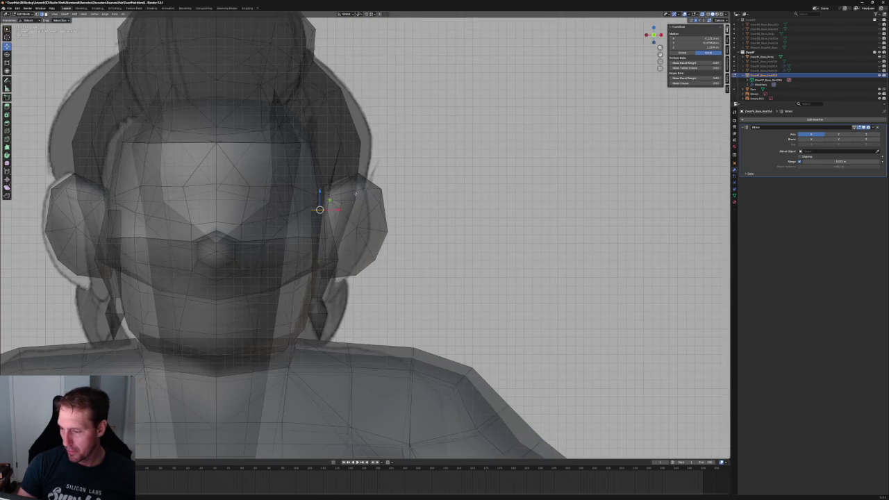
pyautogui.moveTo(355, 194); pyautogui.dragTo(410, 225, button='middle')
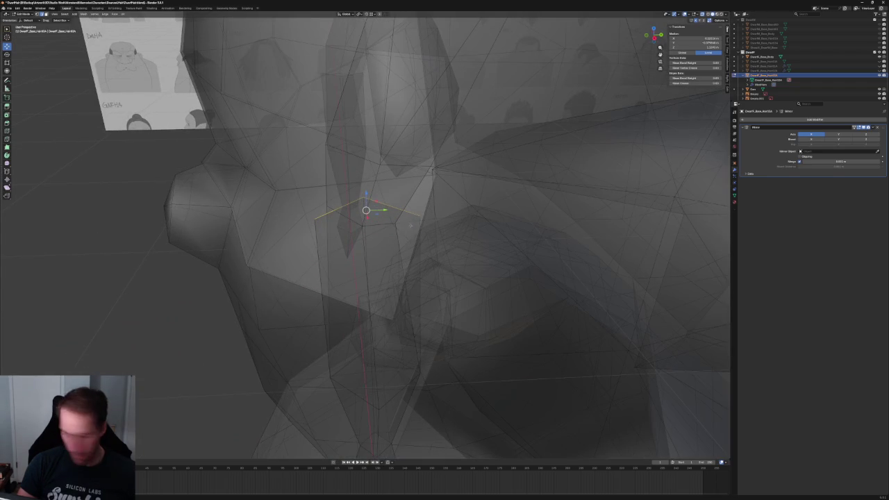
pyautogui.click(419, 215)
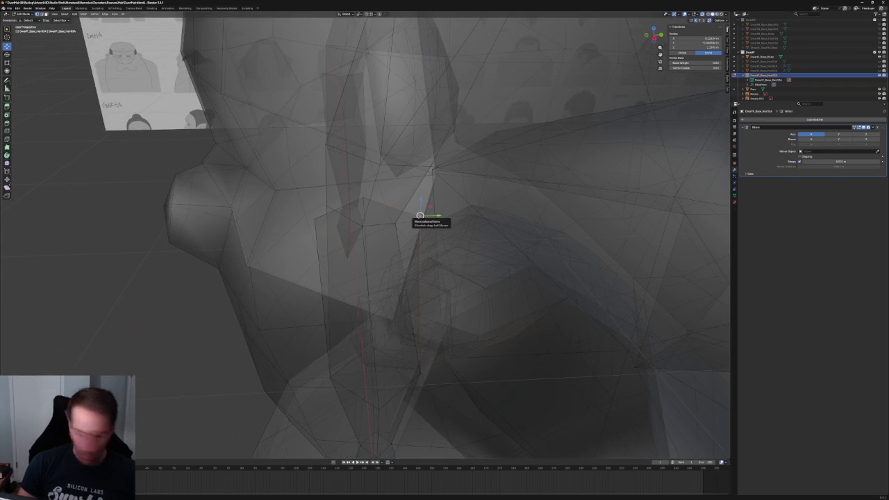
pyautogui.click(394, 222)
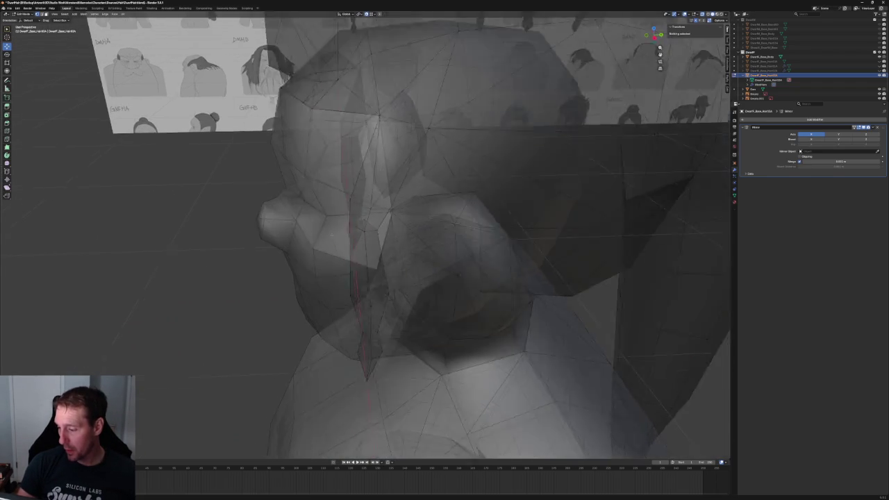
pyautogui.moveTo(314, 219); pyautogui.dragTo(416, 278, button='middle')
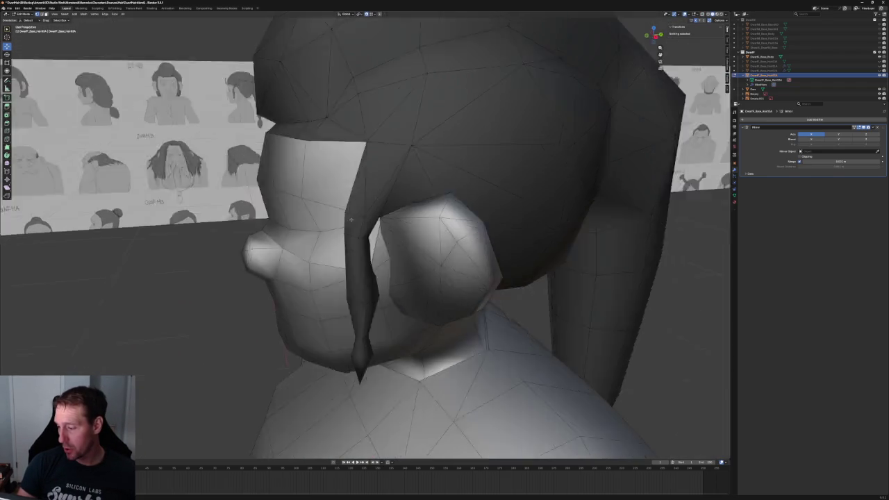
pyautogui.moveTo(410, 212); pyautogui.dragTo(397, 211, button='middle')
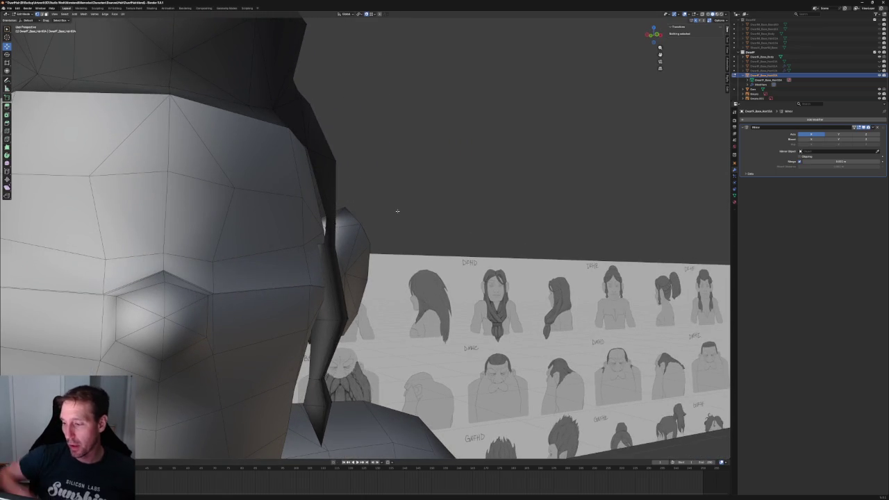
pyautogui.press('KP_1')
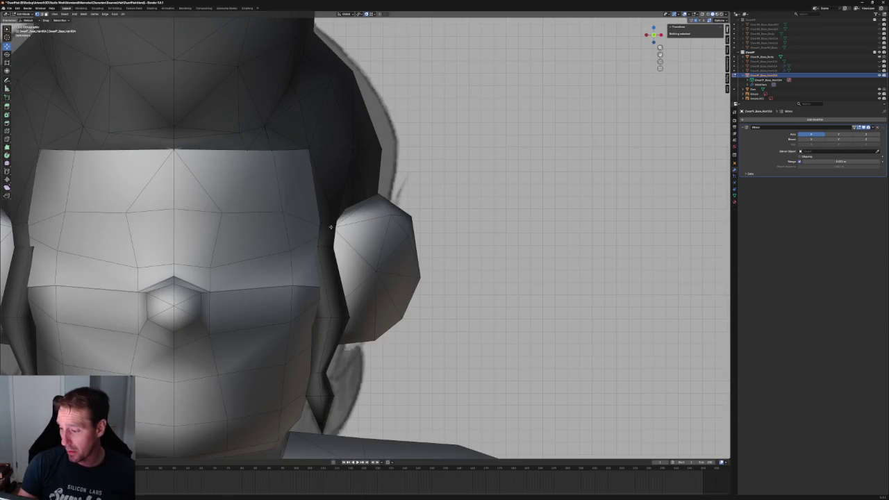
pyautogui.scroll(5, 272, 211)
pyautogui.scroll(-1, 272, 211)
pyautogui.click(271, 208)
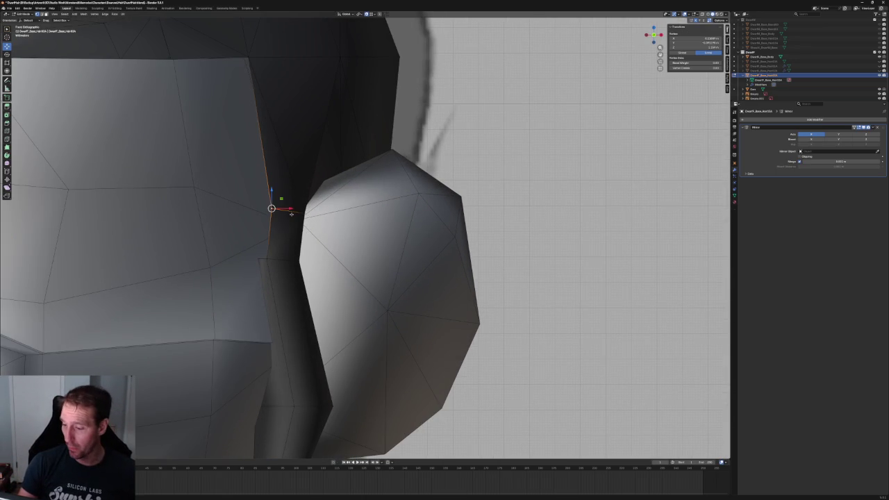
pyautogui.press('g')
pyautogui.press('x')
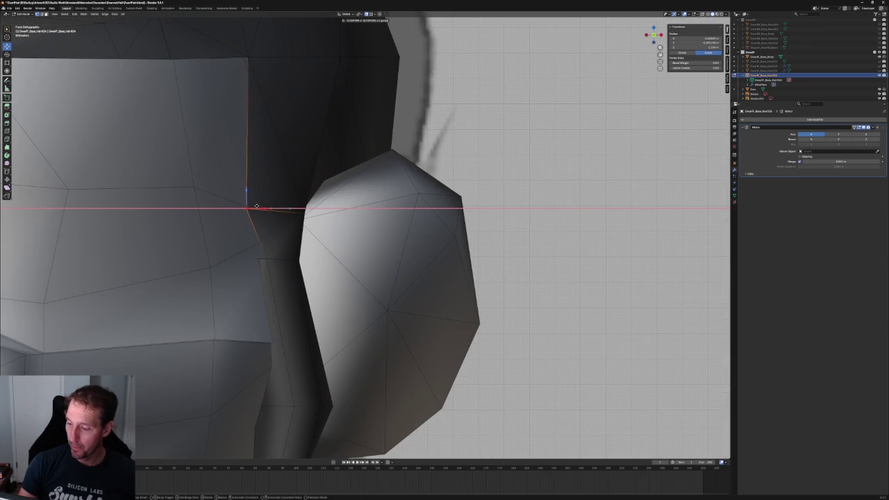
pyautogui.click(257, 205)
# Box-select in X-ray and slide one lower sideburn vertex sideways along X toward the ear.
pyautogui.moveTo(257, 204)
pyautogui.mouseDown(button='middle')
pyautogui.moveTo(302, 207)
pyautogui.moveTo(258, 205)
pyautogui.mouseUp(button='middle')
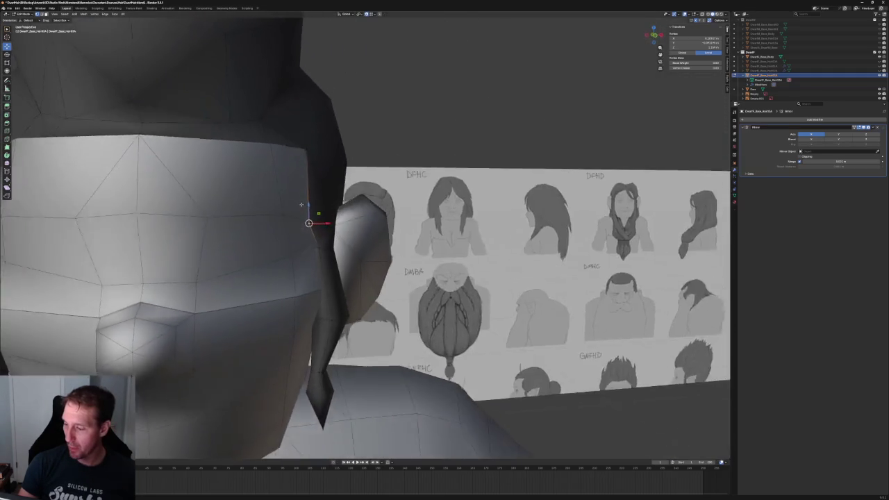
pyautogui.moveTo(257, 205); pyautogui.dragTo(299, 208, button='middle')
pyautogui.press('KP_1')
pyautogui.hotkey('alt', 'z')
pyautogui.scroll(3, 284, 270)
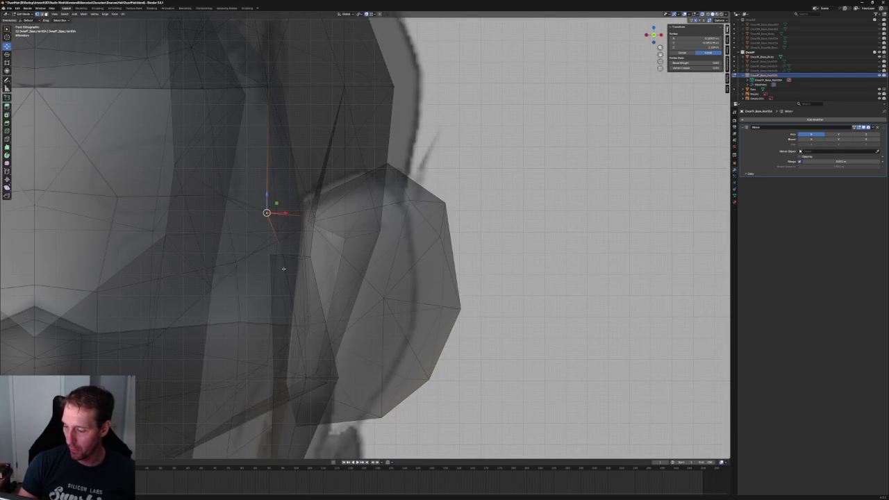
pyautogui.hotkey('alt', 'z')
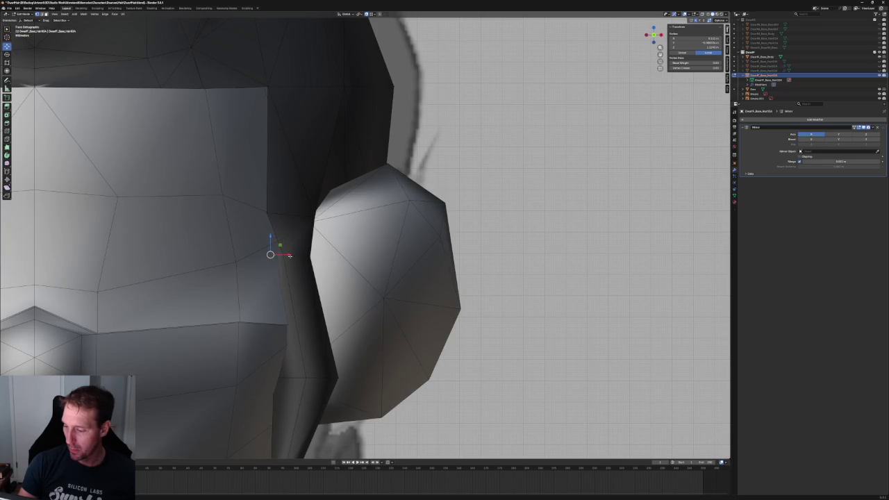
pyautogui.scroll(-5, 315, 283)
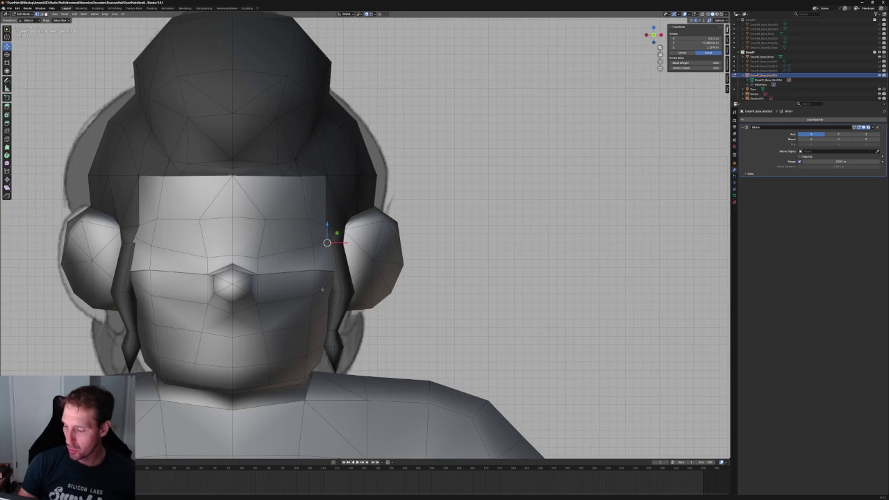
pyautogui.scroll(5, 362, 310)
pyautogui.hotkey('alt', 'z')
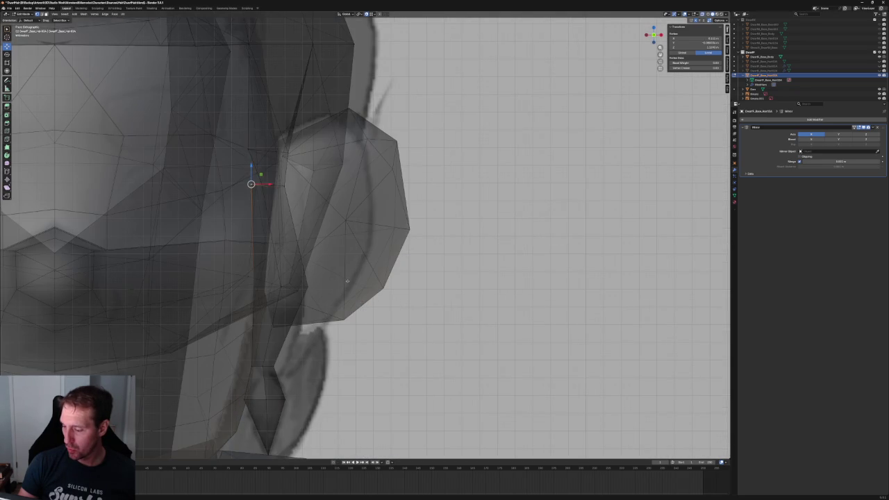
pyautogui.moveTo(238, 272); pyautogui.dragTo(307, 307)
pyautogui.hotkey('alt', 'z')
pyautogui.hotkey('alt', 'z')
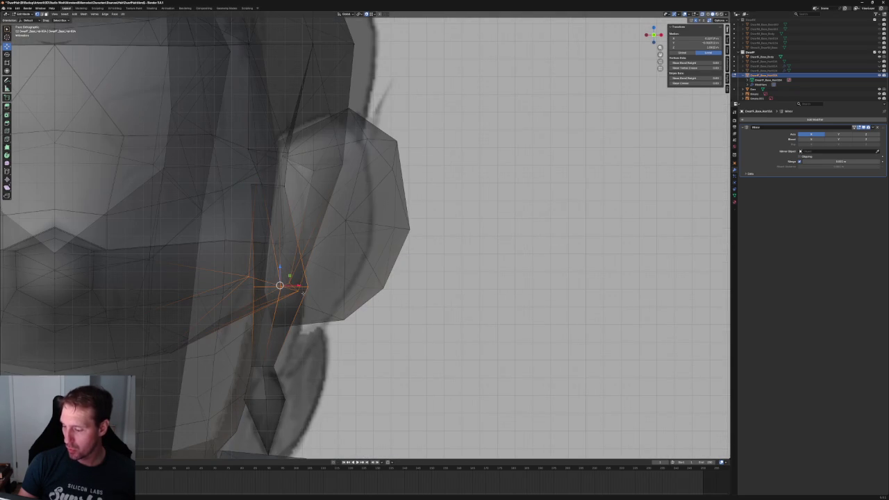
pyautogui.hotkey('alt', 'z')
pyautogui.hotkey('alt', 'z')
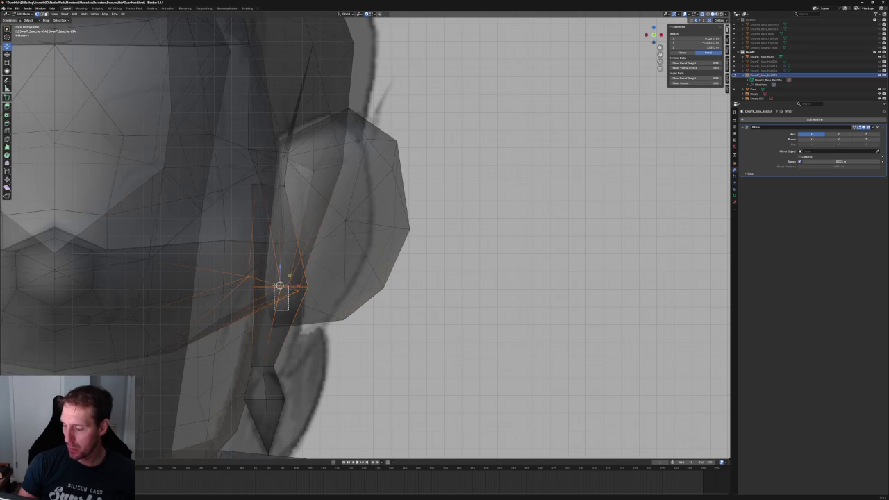
pyautogui.moveTo(288, 309); pyautogui.dragTo(284, 294)
pyautogui.hotkey('alt', 'z')
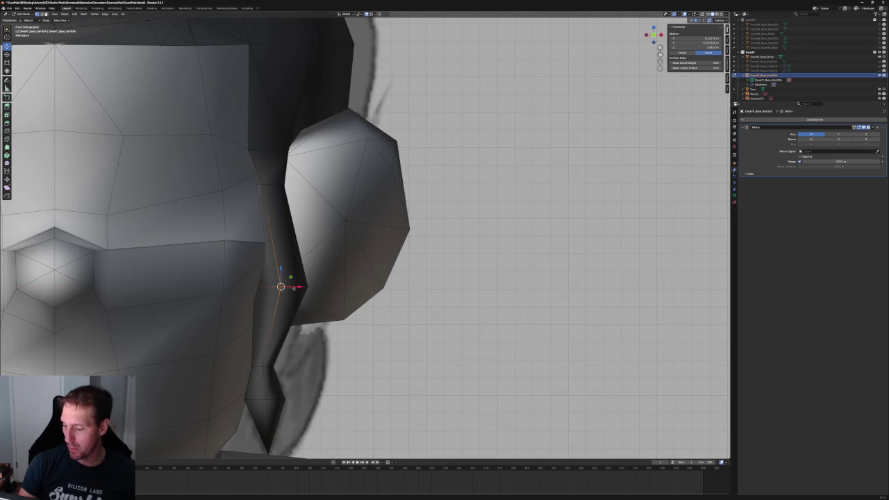
pyautogui.press('g')
pyautogui.press('x')
pyautogui.click(282, 285)
# Slide the group of sideburn vertices next to the ear sideways along X.
pyautogui.hotkey('alt', 'z')
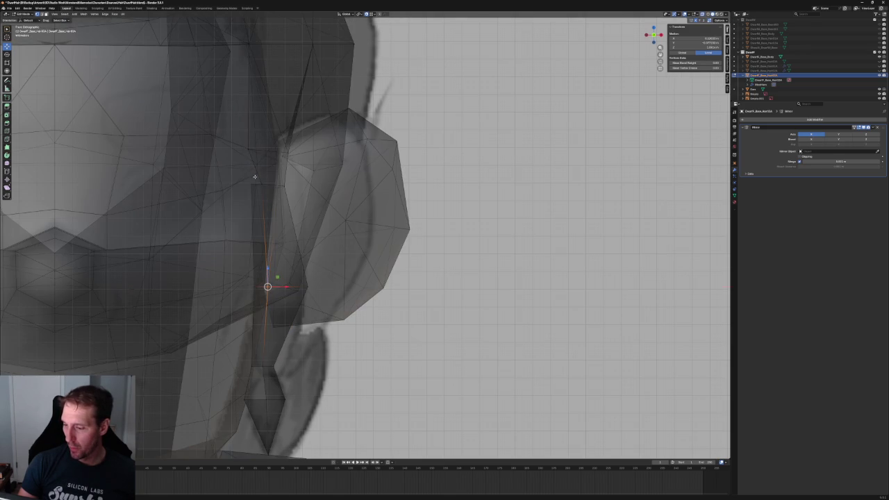
pyautogui.moveTo(242, 178); pyautogui.dragTo(291, 194)
pyautogui.hotkey('alt', 'z')
pyautogui.keyDown('shift'); pyautogui.moveTo(290, 193); pyautogui.dragTo(279, 226, button='middle'); pyautogui.keyUp('shift')
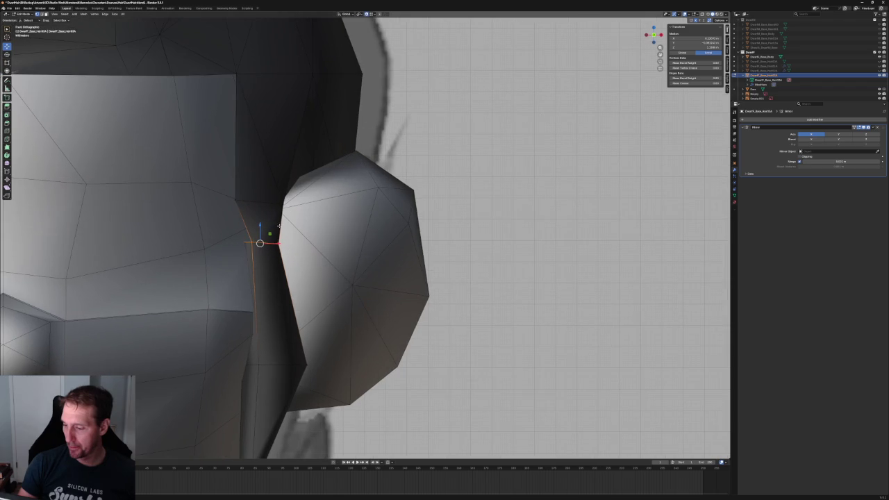
pyautogui.press('g')
pyautogui.press('z')
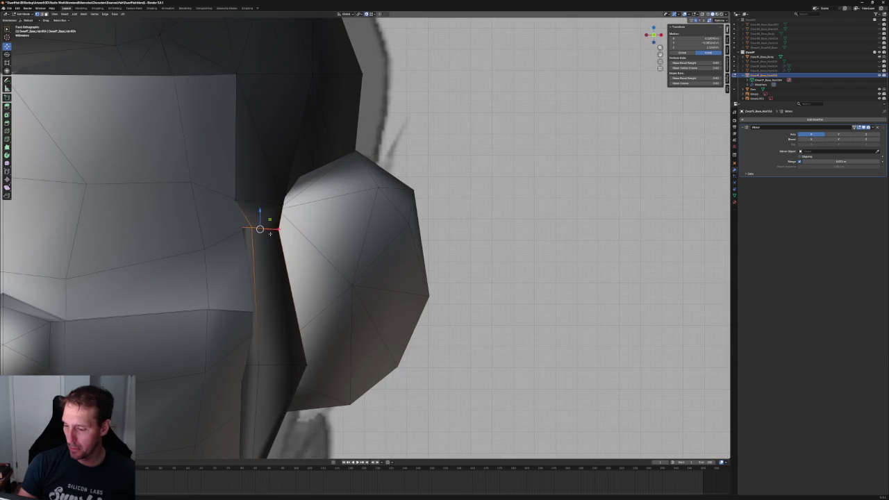
pyautogui.press('x')
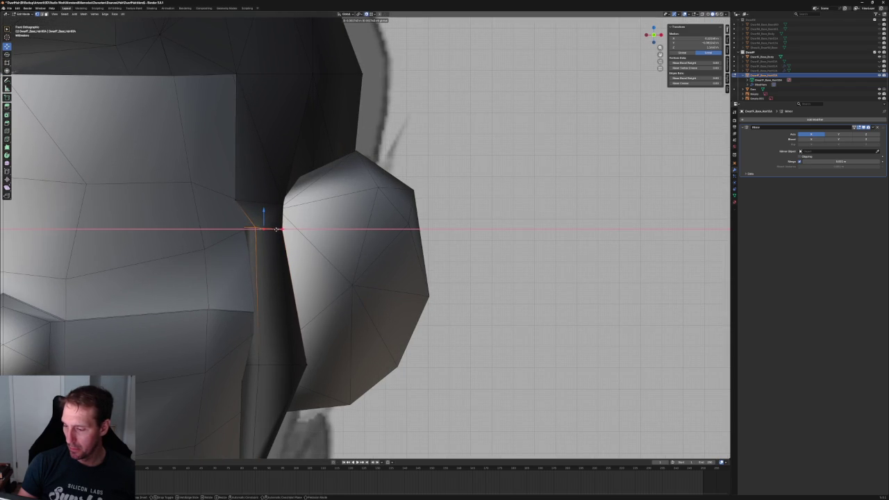
pyautogui.click(277, 229)
# Slide the corner vertex in front of the ear sideways along X against the ear.
pyautogui.hotkey('alt', 'z')
pyautogui.keyDown('shift'); pyautogui.moveTo(262, 219); pyautogui.dragTo(249, 238, button='middle'); pyautogui.keyUp('shift')
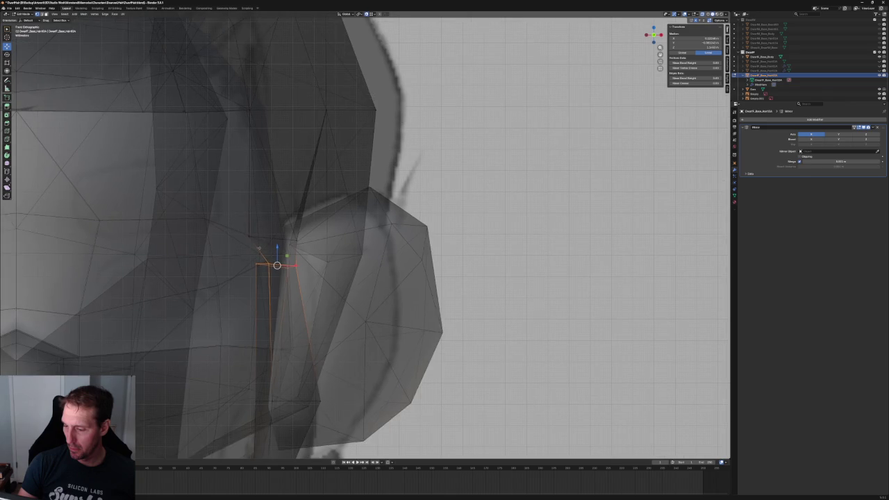
pyautogui.hotkey('alt', 'z')
pyautogui.click(248, 237)
pyautogui.scroll(-2, 248, 237)
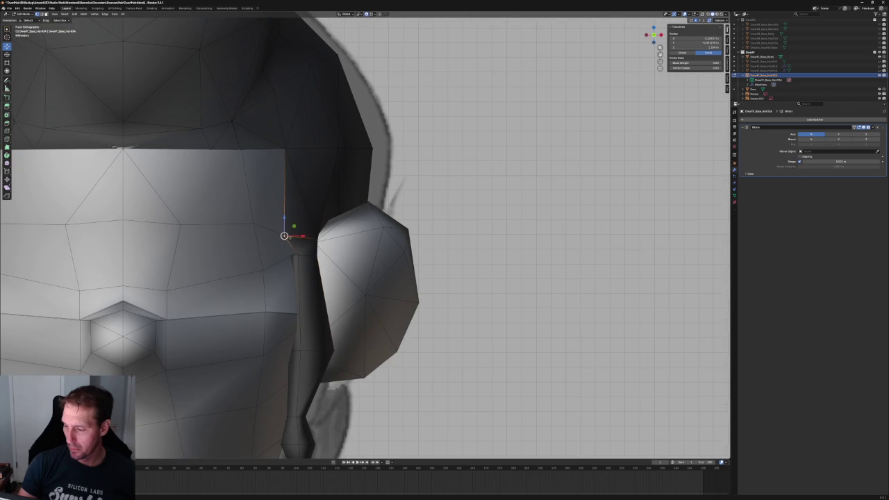
pyautogui.press('g')
pyautogui.press('x')
pyautogui.press('Escape')
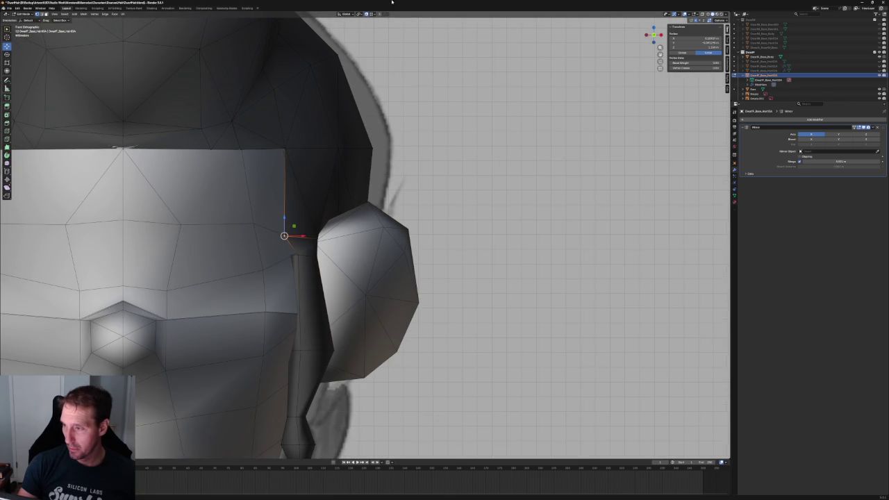
pyautogui.press('g')
pyautogui.press('x')
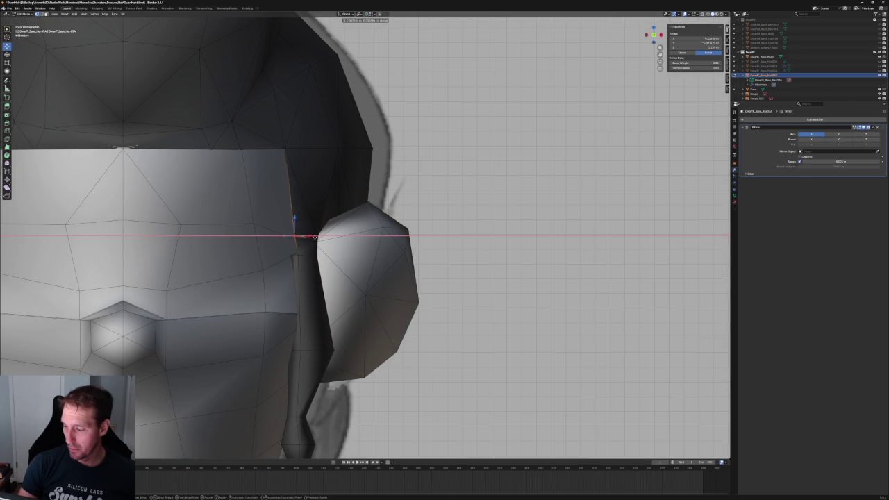
pyautogui.click(316, 236)
pyautogui.moveTo(316, 236)
pyautogui.mouseDown(button='middle')
pyautogui.moveTo(303, 258)
pyautogui.moveTo(274, 254)
pyautogui.moveTo(286, 258)
pyautogui.mouseUp(button='middle')
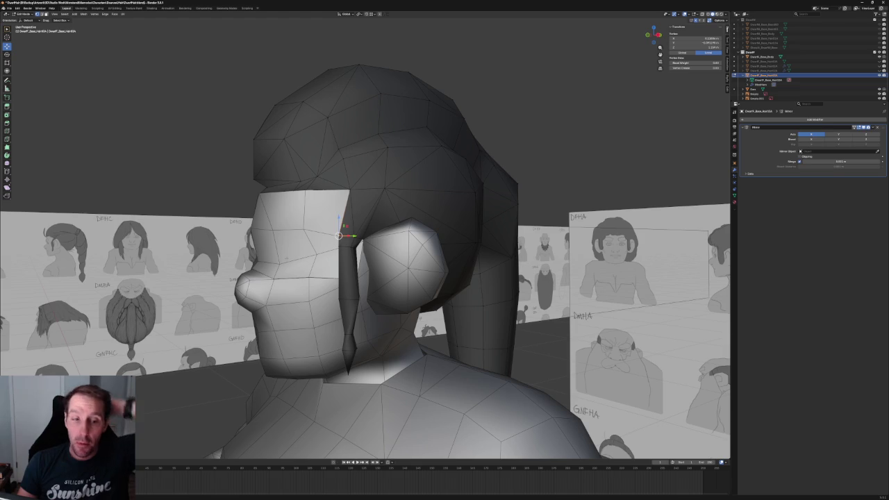
pyautogui.scroll(-5, 285, 257)
pyautogui.scroll(-3, 285, 258)
pyautogui.press('KP_3')
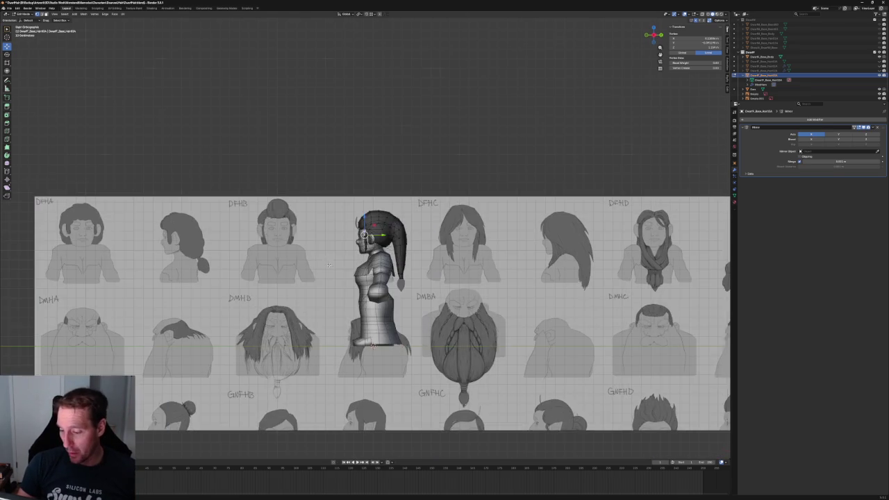
pyautogui.keyDown('shift'); pyautogui.moveTo(330, 265); pyautogui.dragTo(84, 272, button='middle'); pyautogui.keyUp('shift')
pyautogui.scroll(2, 191, 292)
pyautogui.scroll(2, 191, 291)
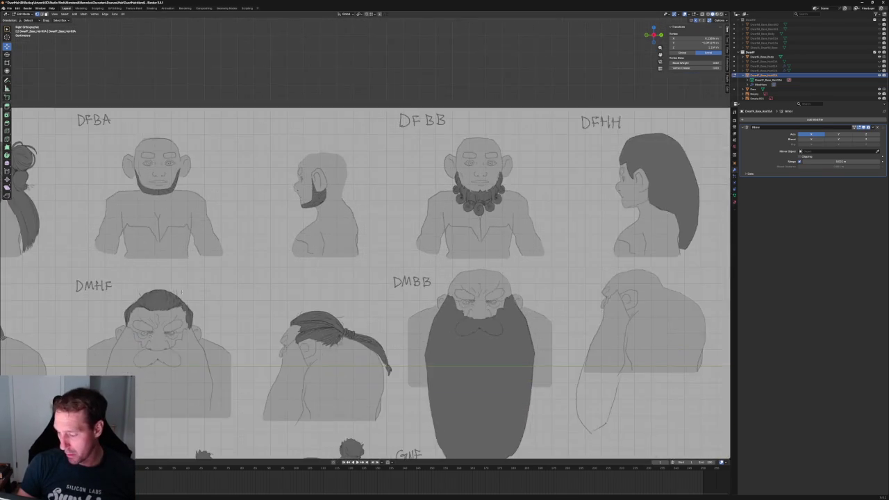
pyautogui.keyDown('shift'); pyautogui.moveTo(191, 291); pyautogui.dragTo(283, 233, button='middle'); pyautogui.keyUp('shift')
pyautogui.scroll(2, 283, 233)
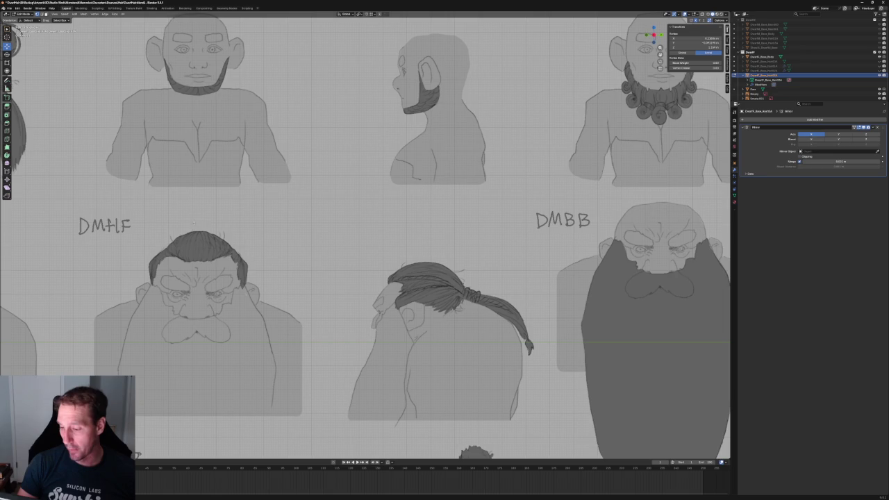
pyautogui.scroll(-4, 430, 266)
pyautogui.moveTo(430, 266)
pyautogui.keyDown('shift'); pyautogui.mouseDown(button='middle')
pyautogui.moveTo(32, 272)
pyautogui.moveTo(73, 271)
pyautogui.mouseUp(button='middle'); pyautogui.keyUp('shift')
pyautogui.scroll(1, 270, 243)
pyautogui.scroll(1, 271, 243)
pyautogui.scroll(2, 271, 243)
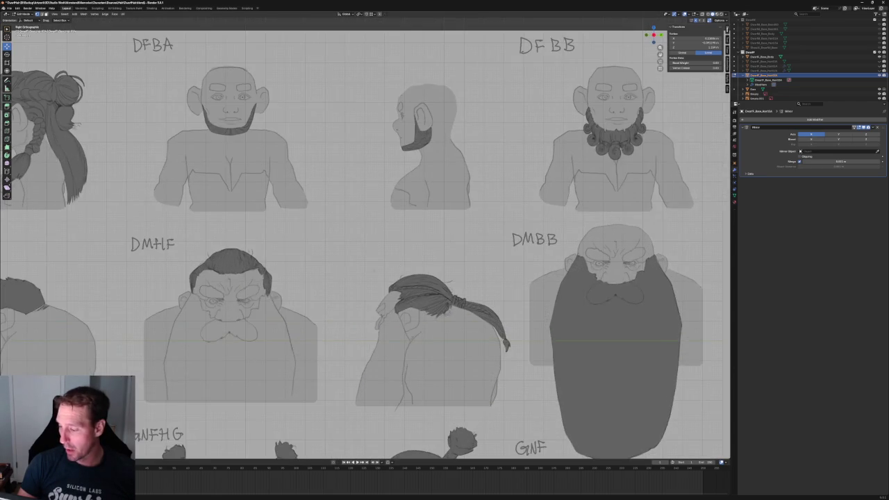
pyautogui.scroll(2, 271, 243)
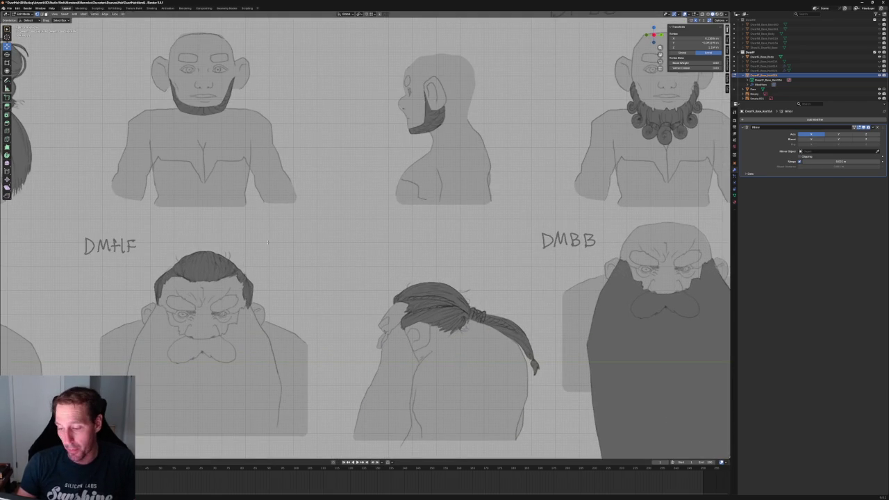
pyautogui.scroll(-5, 366, 236)
pyautogui.keyDown('shift'); pyautogui.moveTo(190, 237); pyautogui.dragTo(722, 240, button='middle'); pyautogui.keyUp('shift')
pyautogui.moveTo(322, 240)
pyautogui.keyDown('shift'); pyautogui.mouseDown(button='middle')
pyautogui.moveTo(495, 233)
pyautogui.moveTo(187, 235)
pyautogui.mouseUp(button='middle'); pyautogui.keyUp('shift')
pyautogui.keyDown('shift'); pyautogui.moveTo(486, 232); pyautogui.dragTo(186, 219, button='middle'); pyautogui.keyUp('shift')
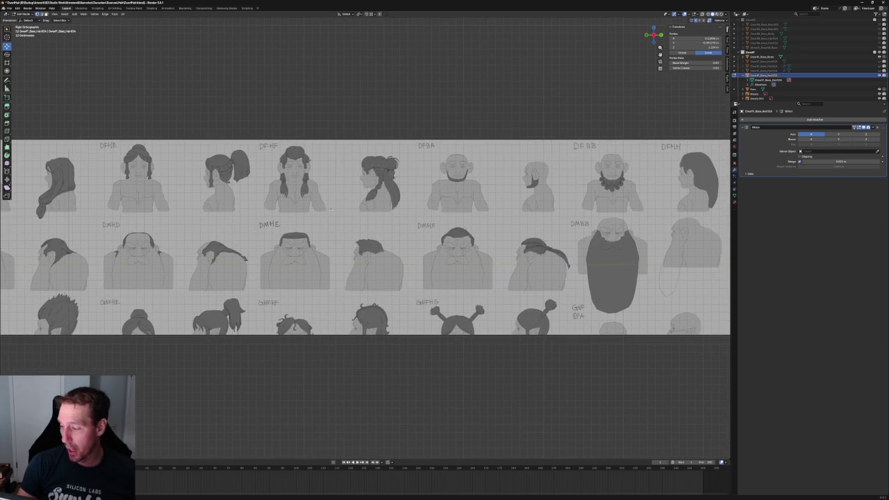
pyautogui.scroll(2, 423, 269)
pyautogui.scroll(3, 423, 269)
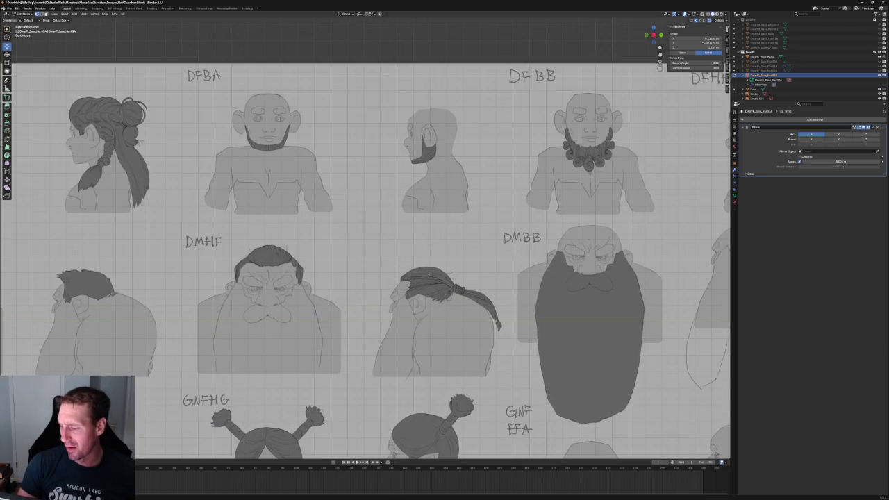
pyautogui.scroll(-4, 424, 271)
pyautogui.scroll(2, 423, 299)
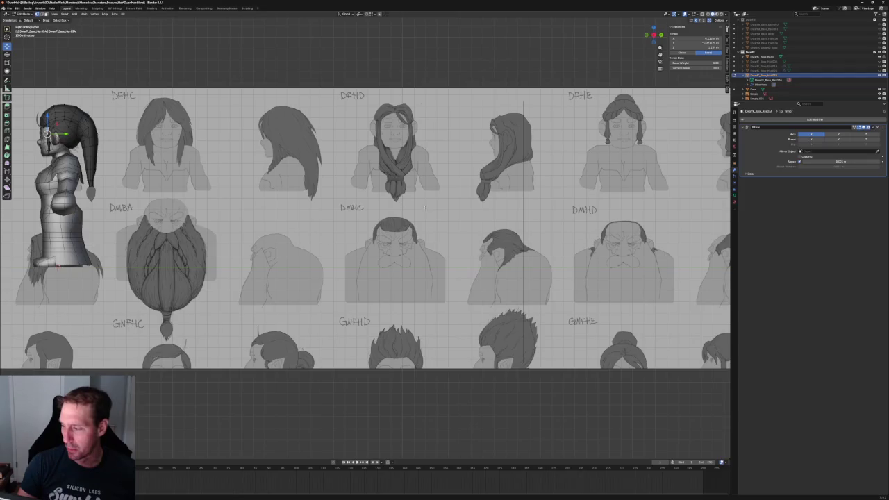
pyautogui.moveTo(222, 188)
pyautogui.keyDown('shift'); pyautogui.mouseDown(button='middle')
pyautogui.moveTo(541, 191)
pyautogui.moveTo(450, 195)
pyautogui.mouseUp(button='middle'); pyautogui.keyUp('shift')
pyautogui.scroll(-2, 298, 218)
pyautogui.scroll(2, 298, 218)
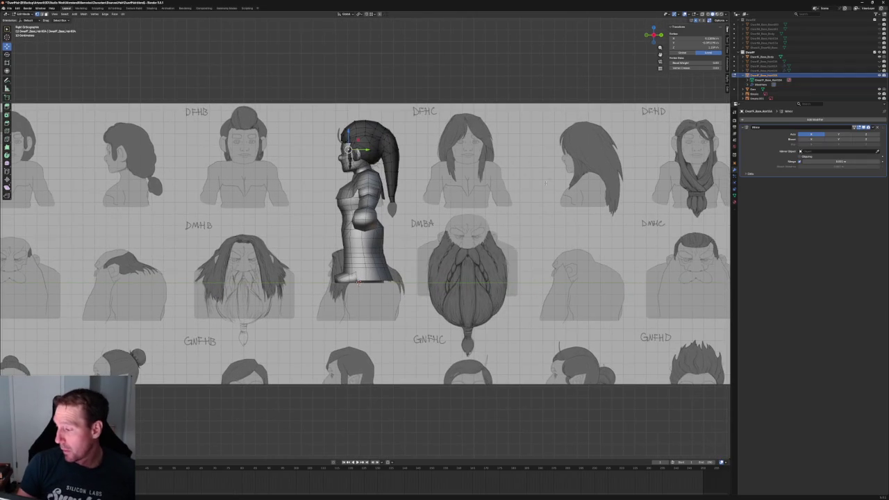
pyautogui.keyDown('shift'); pyautogui.moveTo(548, 180); pyautogui.dragTo(436, 210, button='middle'); pyautogui.keyUp('shift')
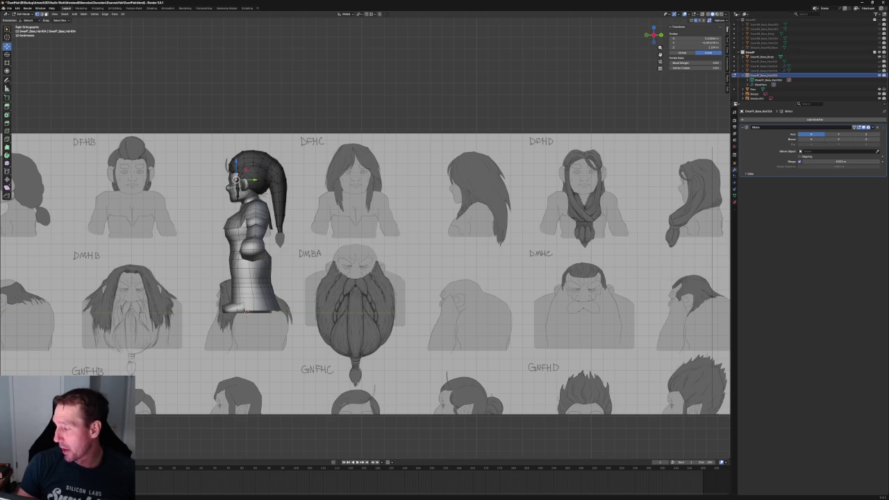
pyautogui.scroll(-2, 473, 202)
pyautogui.keyDown('shift'); pyautogui.moveTo(182, 167); pyautogui.dragTo(286, 170, button='middle'); pyautogui.keyUp('shift')
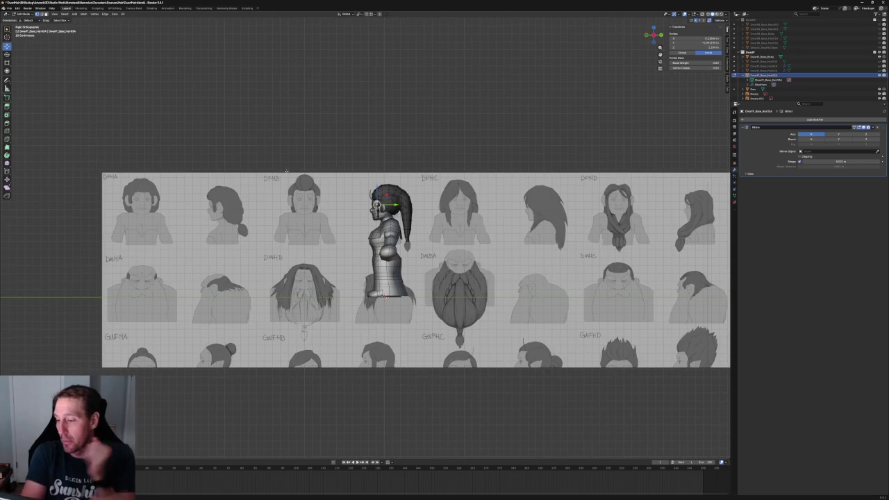
pyautogui.scroll(2, 291, 174)
pyautogui.scroll(3, 306, 184)
pyautogui.scroll(3, 320, 198)
pyautogui.scroll(1, 334, 209)
pyautogui.scroll(1, 335, 210)
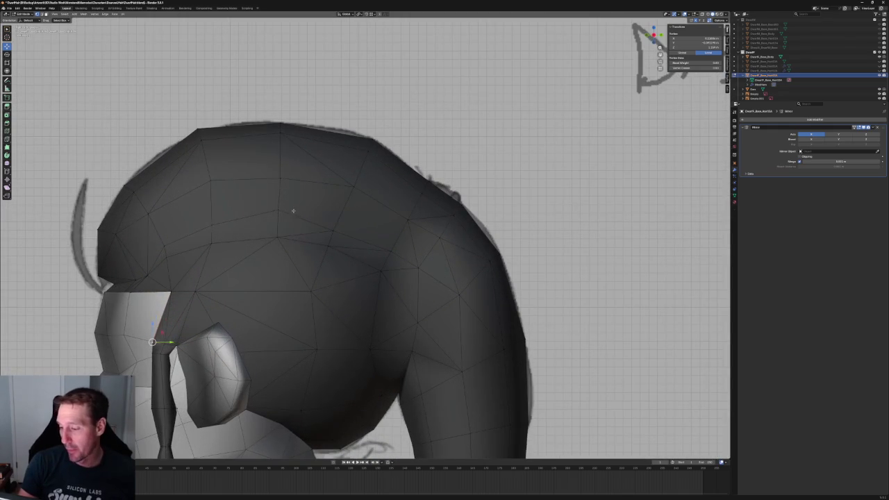
# Select a front-edge hair vertex and trial a vertical Z move, cancelling both attempts.
pyautogui.hotkey('alt', 'a')
pyautogui.moveTo(246, 221); pyautogui.dragTo(252, 221)
pyautogui.press('g')
pyautogui.press('z')
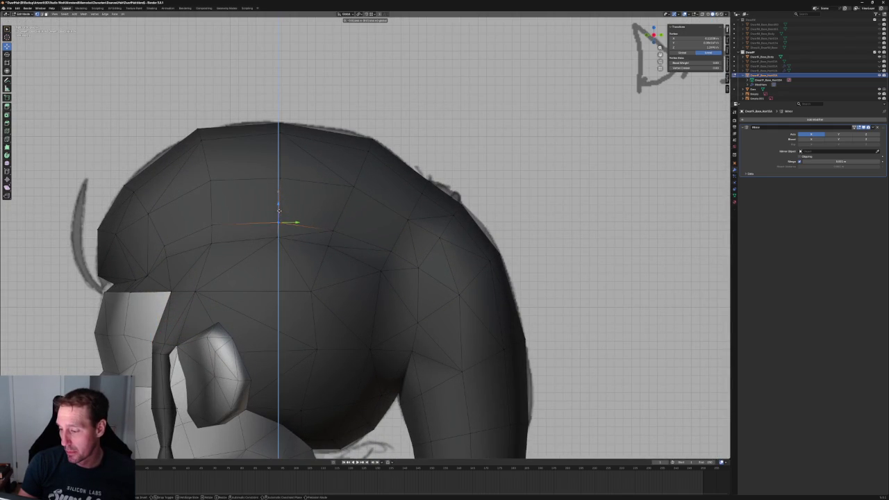
pyautogui.press('Escape')
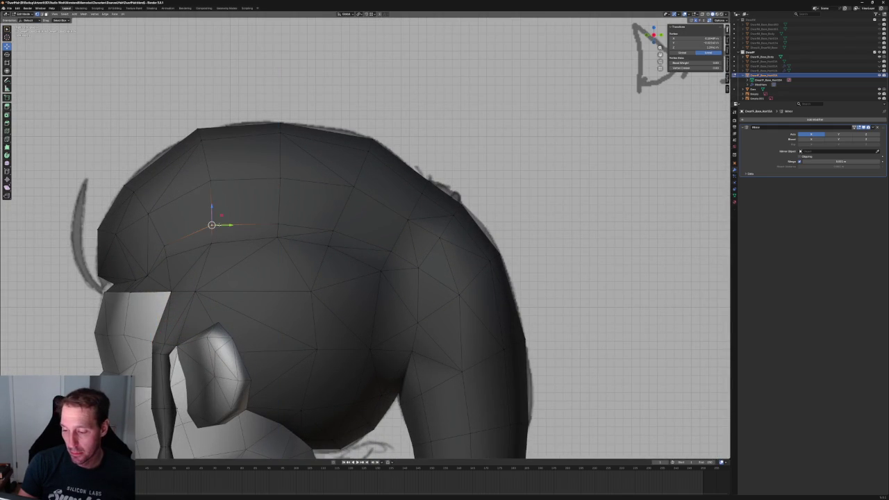
pyautogui.press('g')
pyautogui.press('z')
pyautogui.press('Escape')
pyautogui.hotkey('alt', 'a')
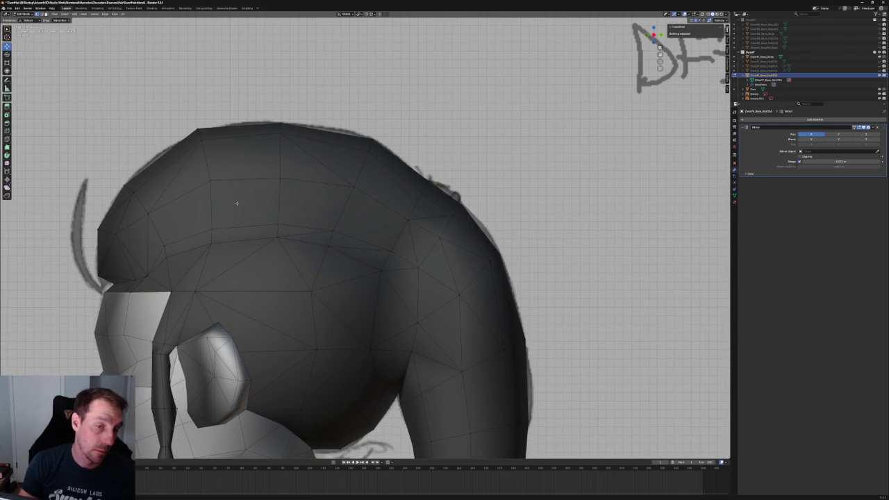
# In X-ray, raise the front hairline vertices to the reference outline, locking out X.
pyautogui.hotkey('alt', 'z')
pyautogui.keyDown('shift'); pyautogui.moveTo(247, 200); pyautogui.dragTo(273, 179, button='middle'); pyautogui.keyUp('shift')
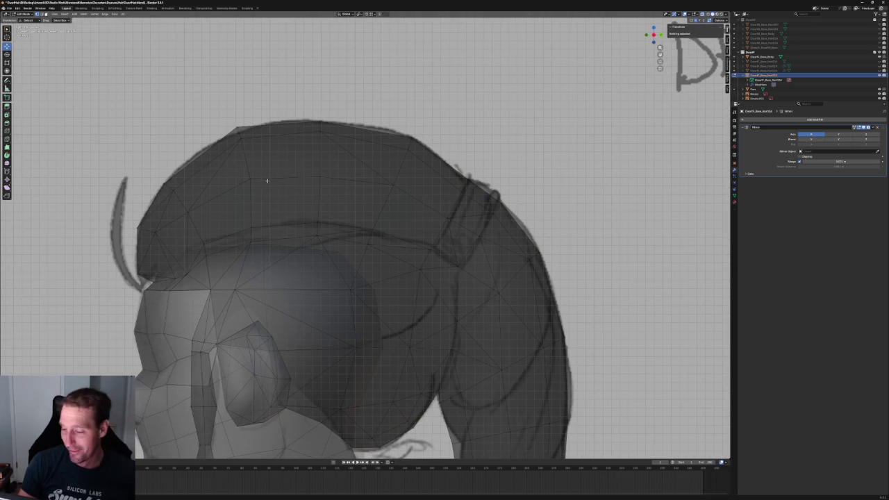
pyautogui.moveTo(285, 124); pyautogui.dragTo(199, 231)
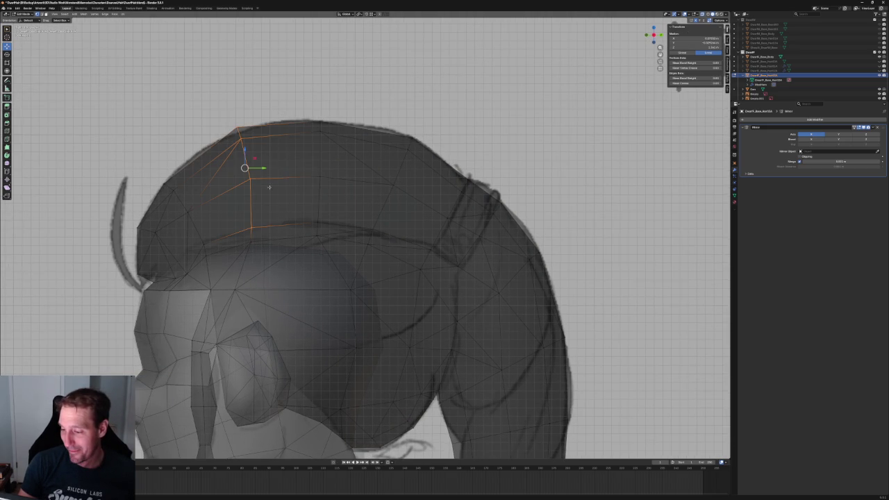
pyautogui.press('g')
pyautogui.hotkey('shift', 'x')
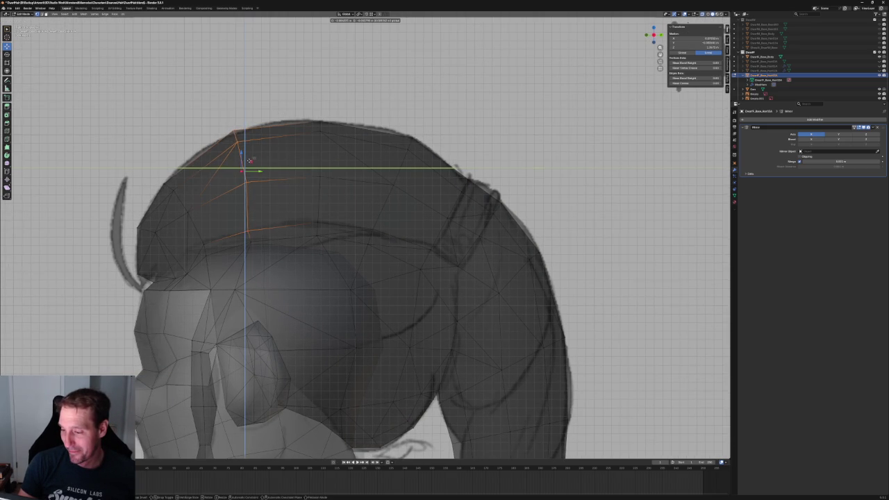
pyautogui.click(249, 161)
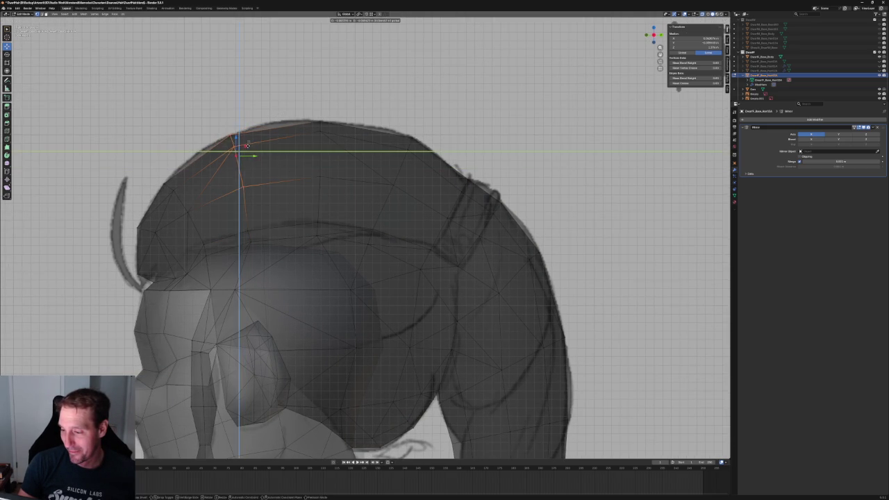
pyautogui.hotkey('alt', 'a')
pyautogui.hotkey('alt', 'z')
# Adjust the crown vertices on top of the hair to follow the sketched outline.
pyautogui.moveTo(462, 128); pyautogui.dragTo(388, 189)
pyautogui.hotkey('alt', 'z')
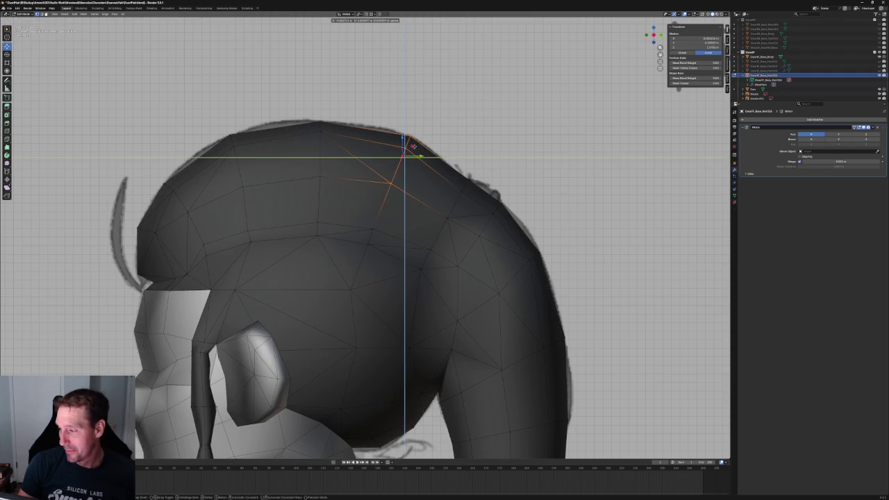
pyautogui.hotkey('alt', 'z')
pyautogui.hotkey('alt', 'a')
pyautogui.hotkey('alt', 'z')
pyautogui.hotkey('alt', 'z')
pyautogui.moveTo(187, 210)
pyautogui.mouseDown(button='middle')
pyautogui.moveTo(299, 238)
pyautogui.moveTo(278, 284)
pyautogui.moveTo(293, 254)
pyautogui.moveTo(323, 244)
pyautogui.moveTo(307, 267)
pyautogui.mouseUp(button='middle')
pyautogui.click(293, 254)
pyautogui.hotkey('alt', 'a')
# Select a vertex on top of the hair and slide it along X.
pyautogui.click(420, 199)
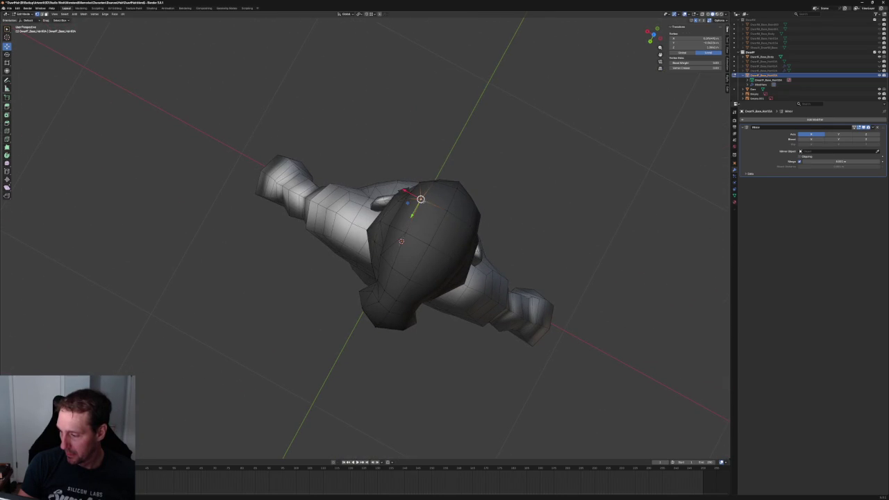
pyautogui.moveTo(410, 193); pyautogui.dragTo(340, 198, button='middle')
pyautogui.scroll(3, 368, 196)
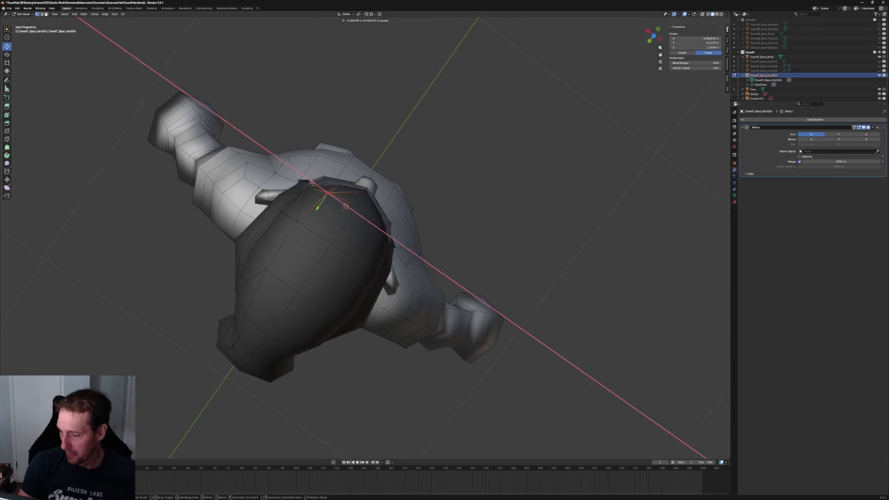
pyautogui.press('g')
pyautogui.click(297, 186)
pyautogui.press('g')
pyautogui.press('x')
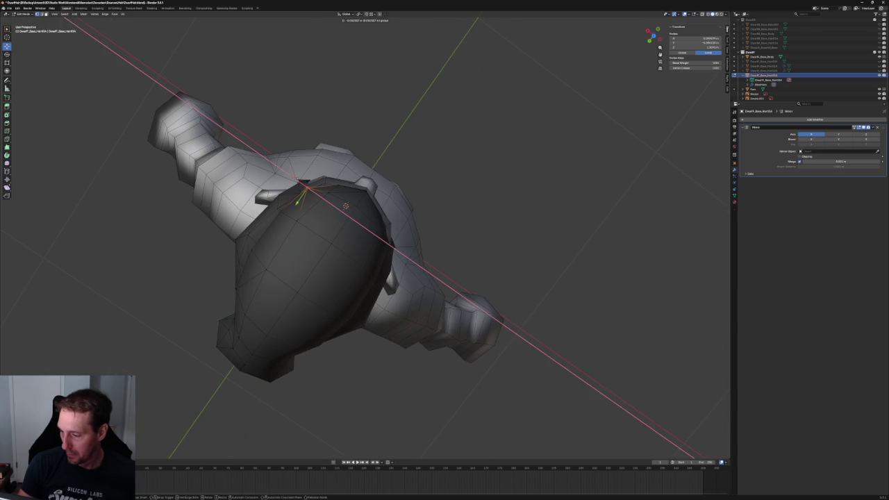
pyautogui.press('Return')
# Compare the hair with the reference from the Numpad 3 side view and the front.
pyautogui.scroll(-4, 480, 151)
pyautogui.moveTo(480, 151); pyautogui.dragTo(445, 194, button='middle')
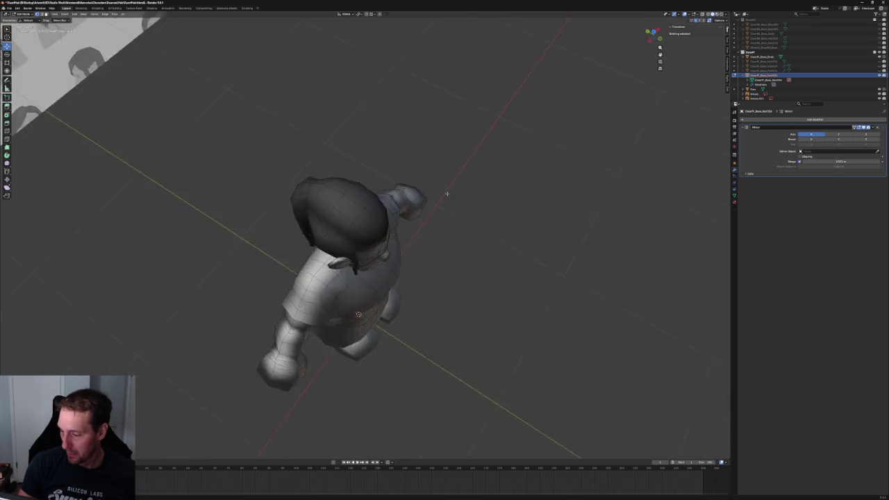
pyautogui.scroll(5, 391, 160)
pyautogui.moveTo(391, 161); pyautogui.dragTo(304, 155, button='middle')
pyautogui.scroll(-2, 303, 155)
pyautogui.press('KP_3')
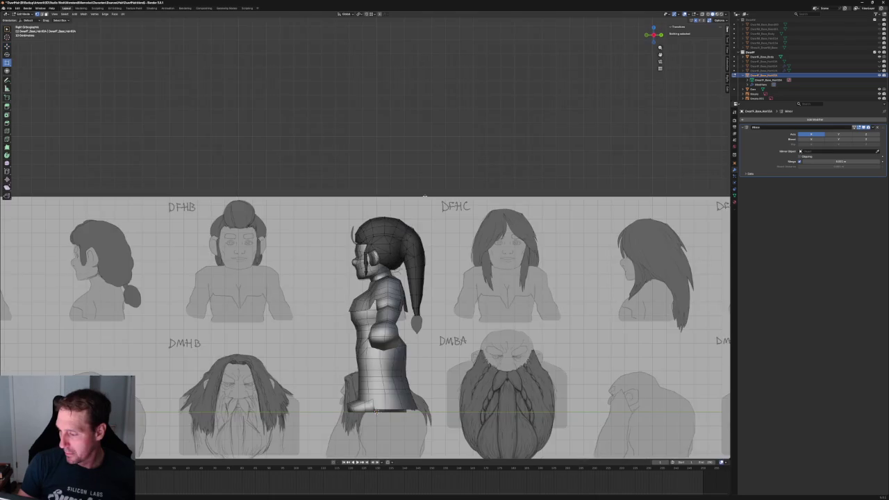
pyautogui.scroll(3, 347, 175)
pyautogui.scroll(4, 358, 210)
pyautogui.scroll(1, 358, 210)
pyautogui.scroll(1, 359, 210)
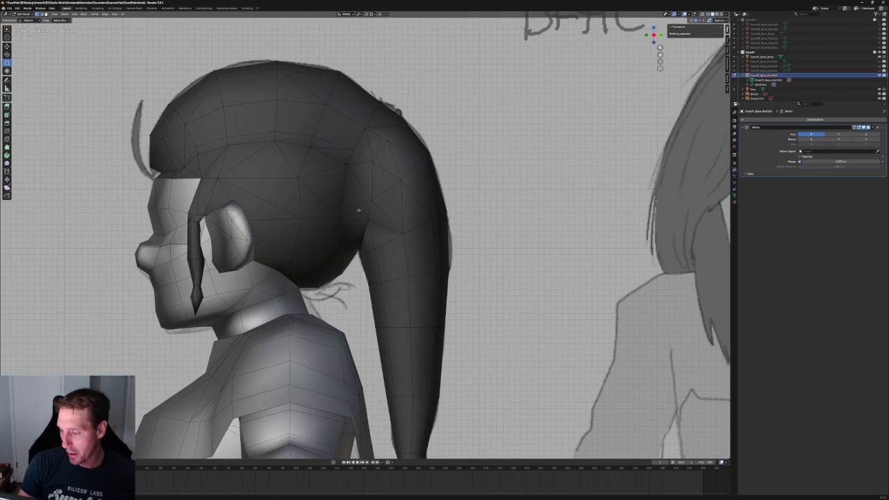
pyautogui.moveTo(262, 194); pyautogui.dragTo(298, 200, button='middle')
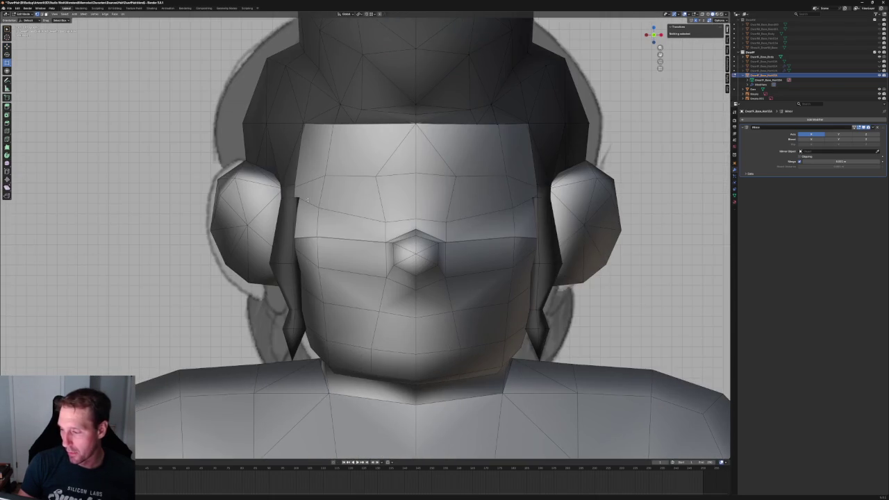
pyautogui.moveTo(563, 207)
pyautogui.mouseDown(button='middle')
pyautogui.moveTo(486, 209)
pyautogui.moveTo(327, 244)
pyautogui.mouseUp(button='middle')
pyautogui.scroll(2, 327, 244)
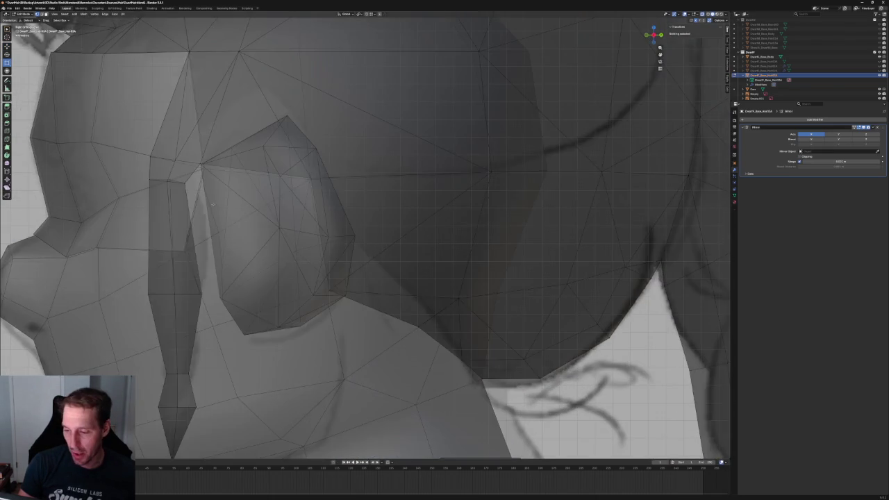
# Select the sideburn's top vertex and move it along Y toward the ear.
pyautogui.scroll(2, 327, 244)
pyautogui.keyDown('alt'); pyautogui.click(293, 223); pyautogui.keyUp('alt')
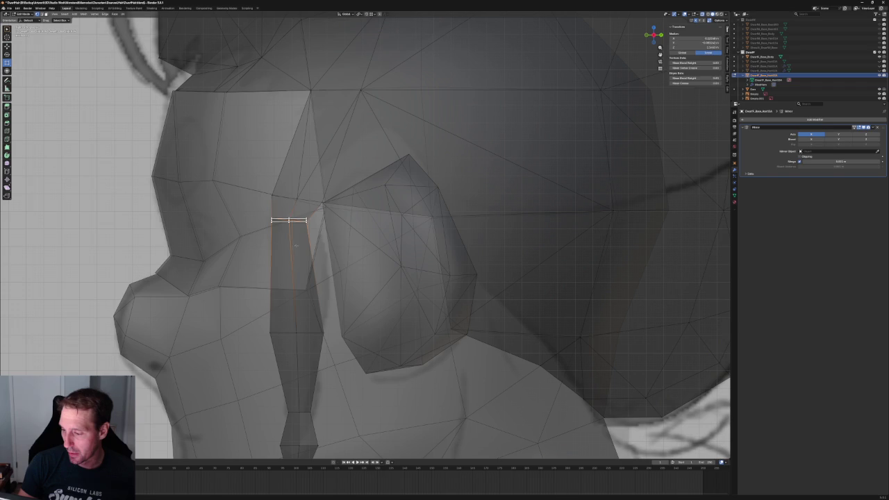
pyautogui.moveTo(286, 239); pyautogui.dragTo(301, 264)
pyautogui.moveTo(283, 212); pyautogui.dragTo(290, 218)
pyautogui.press('g')
pyautogui.press('y')
pyautogui.press('Escape')
pyautogui.press('c')
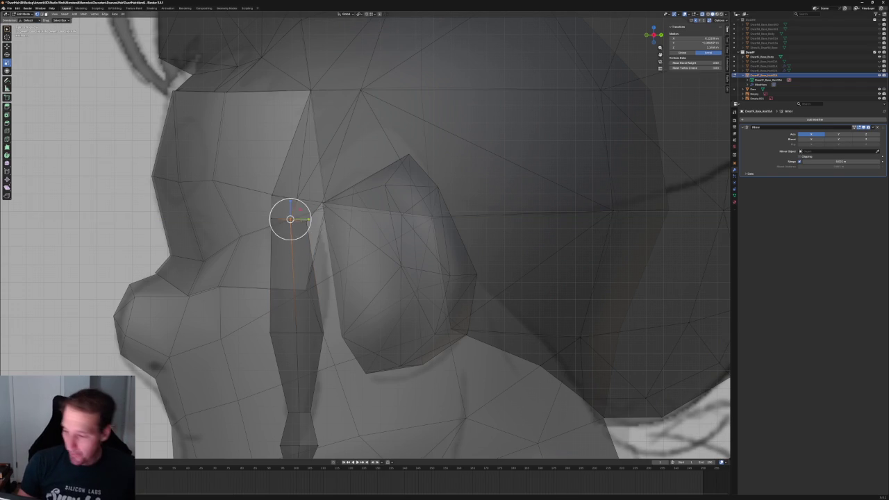
pyautogui.moveTo(288, 218); pyautogui.dragTo(356, 216, button='middle')
pyautogui.moveTo(270, 230); pyautogui.dragTo(289, 220)
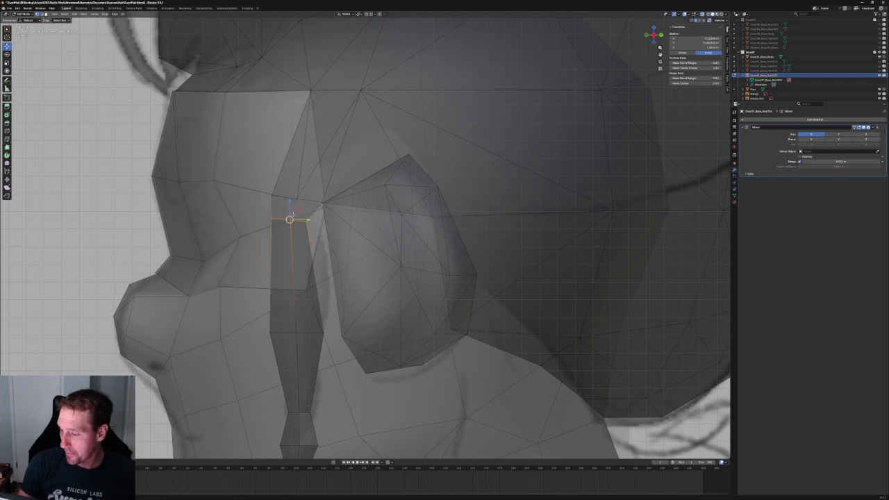
pyautogui.press('g')
pyautogui.press('y')
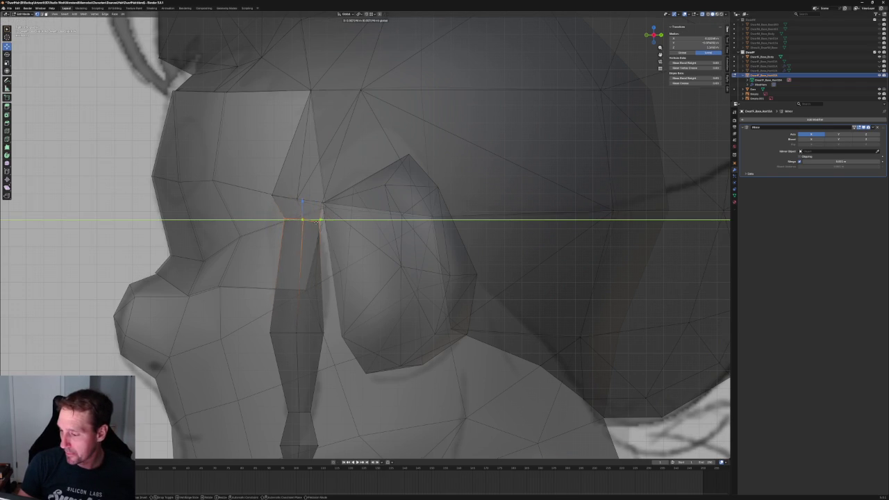
pyautogui.click(319, 220)
# With X-ray on, adjust the height of the vertex at the sideburn's top along Z.
pyautogui.click(703, 14)
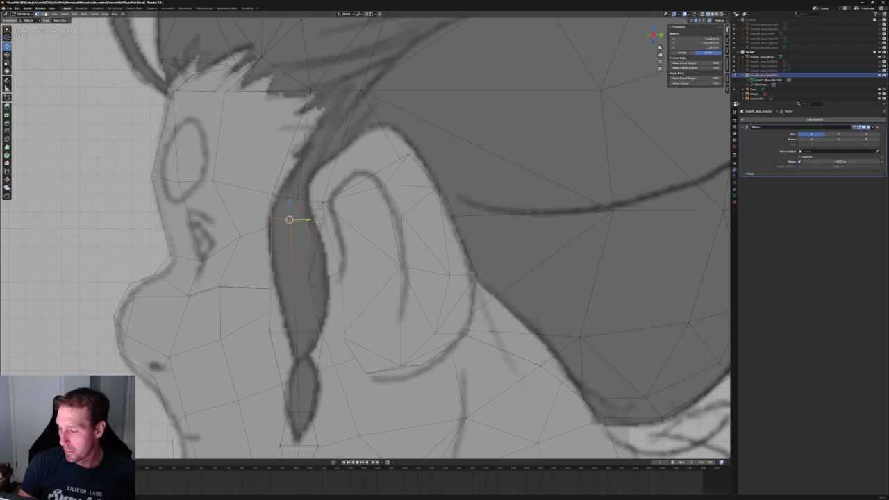
pyautogui.moveTo(306, 206); pyautogui.dragTo(288, 208)
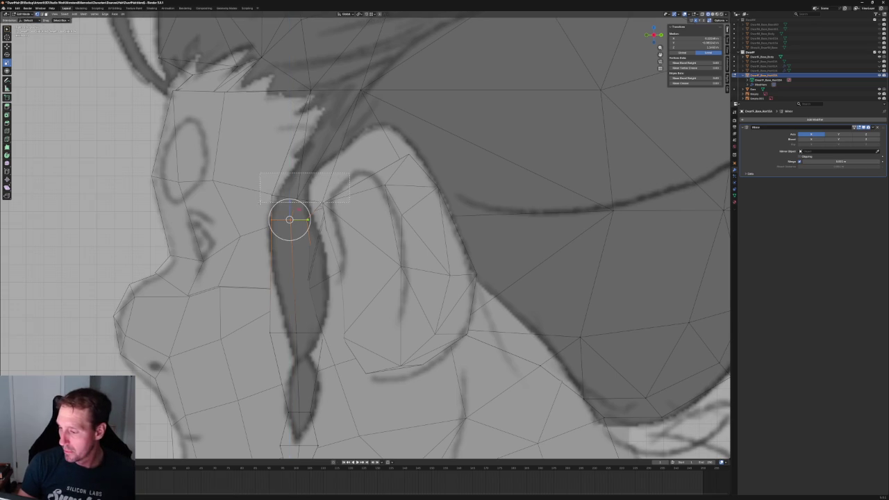
pyautogui.moveTo(296, 183); pyautogui.dragTo(297, 183)
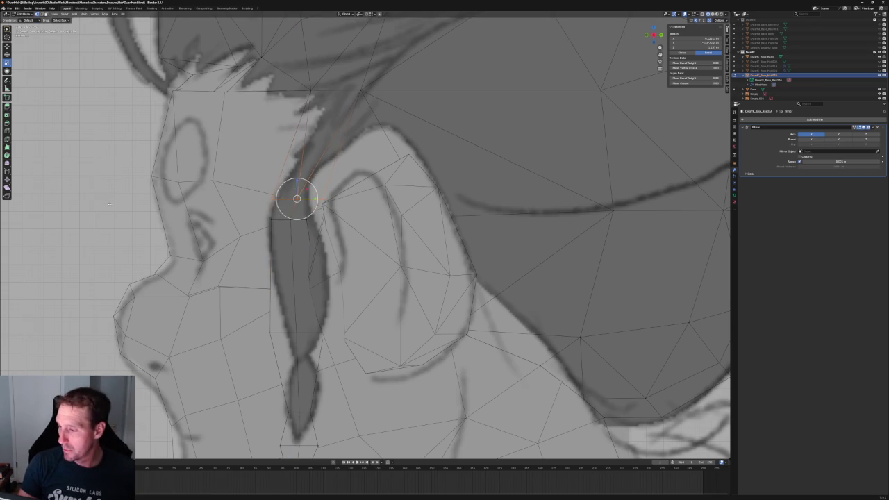
pyautogui.hotkey('alt', 'a')
pyautogui.scroll(2, 368, 186)
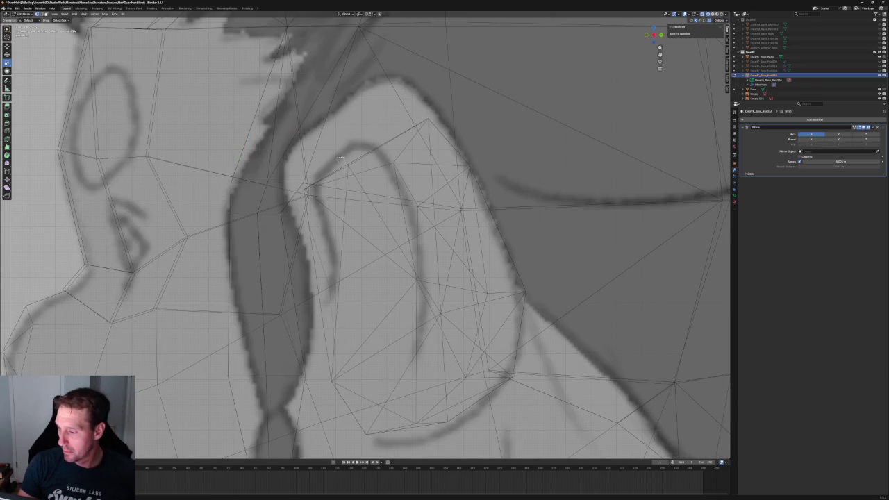
pyautogui.click(266, 182)
pyautogui.press('g')
pyautogui.press('z')
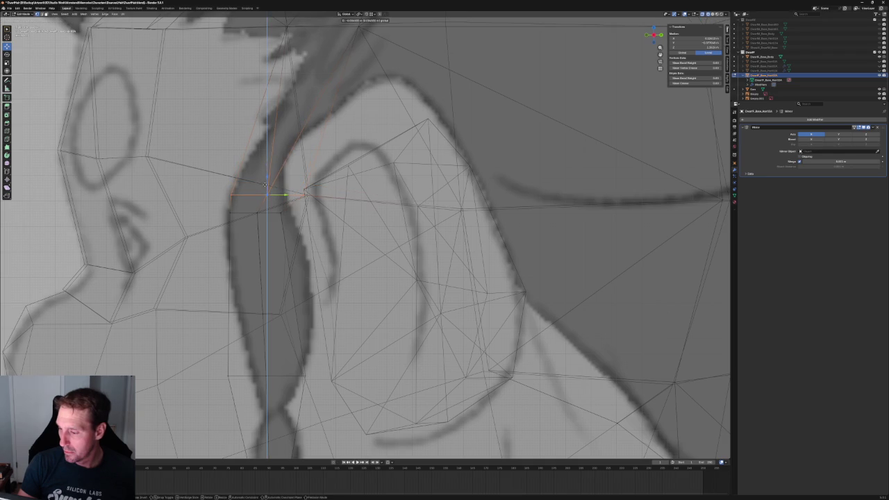
pyautogui.click(265, 184)
# Shift the neighbouring vertex beside the ear and another top sideburn vertex along Y.
pyautogui.click(307, 192)
pyautogui.press('g')
pyautogui.press('y')
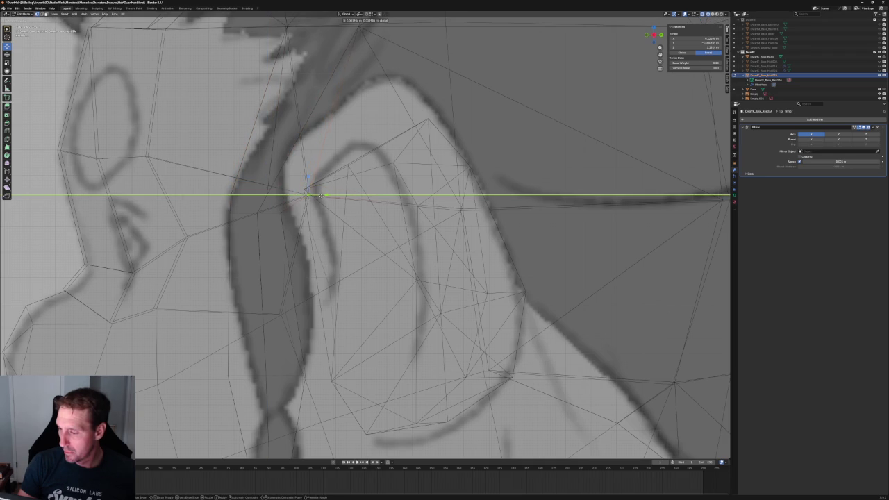
pyautogui.click(320, 195)
pyautogui.hotkey('alt', 'a')
pyautogui.scroll(-5, 333, 205)
pyautogui.scroll(4, 348, 215)
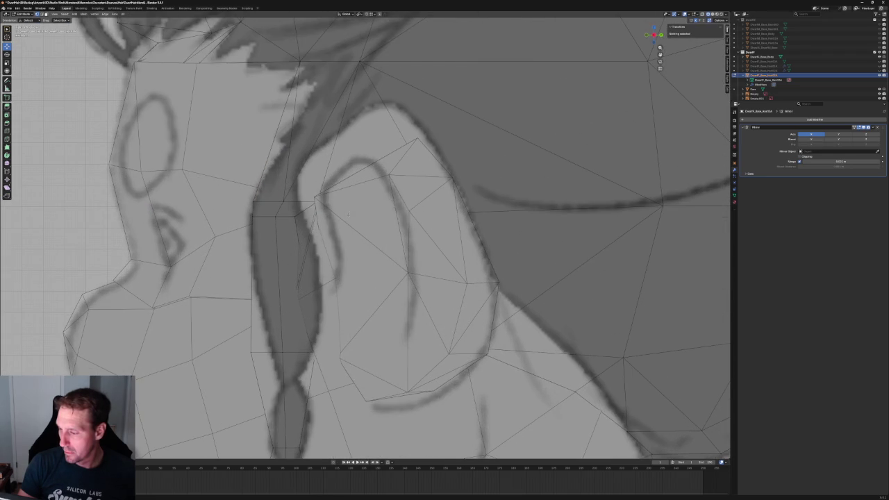
pyautogui.click(295, 223)
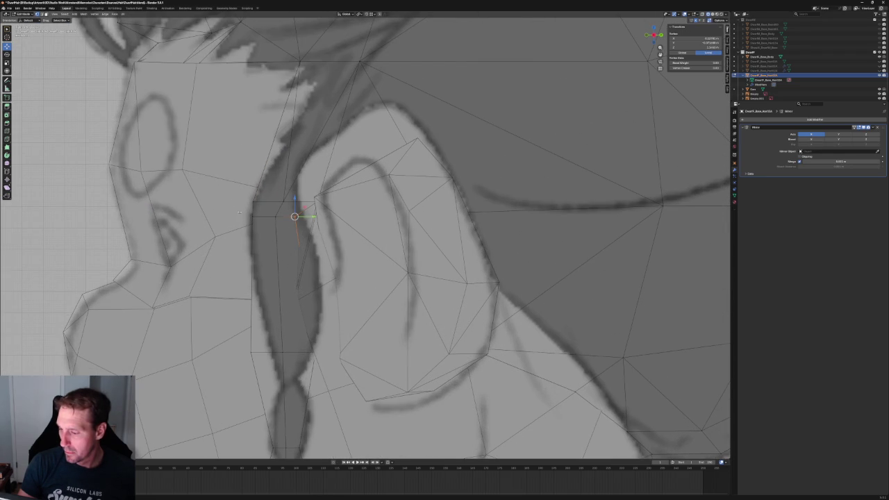
pyautogui.press('g')
pyautogui.press('y')
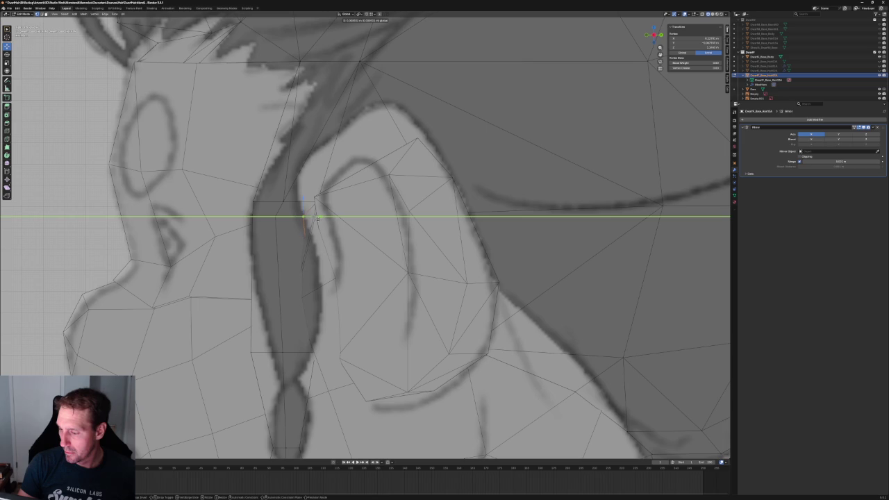
pyautogui.click(317, 219)
# Move a lower sideburn vertex up along Z, then adjust its depth along Y.
pyautogui.scroll(-3, 318, 219)
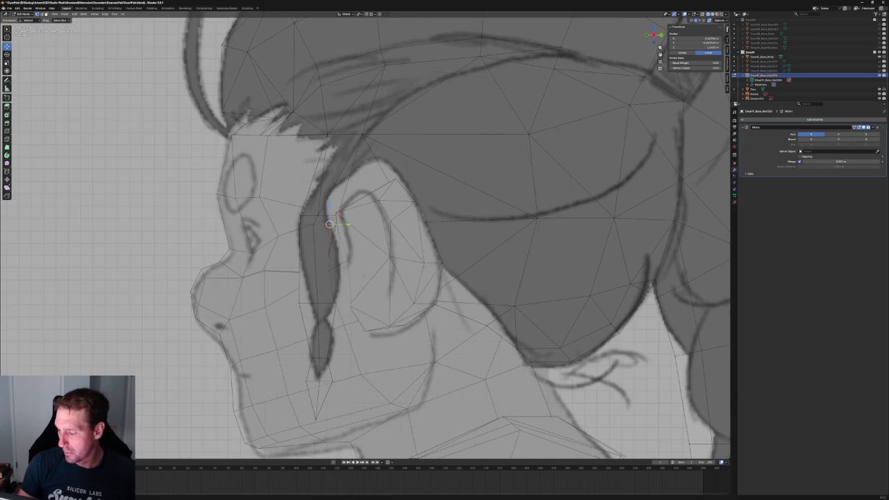
pyautogui.click(318, 276)
pyautogui.press('g')
pyautogui.press('z')
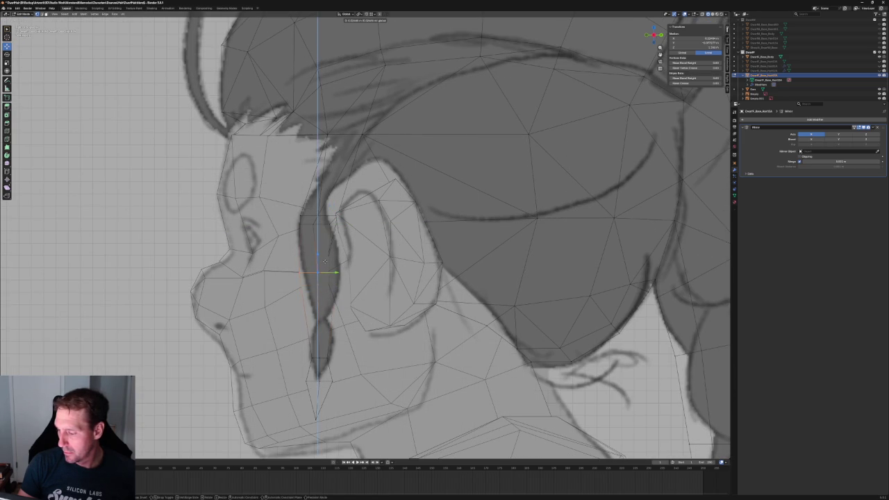
pyautogui.click(325, 261)
pyautogui.press('g')
pyautogui.press('y')
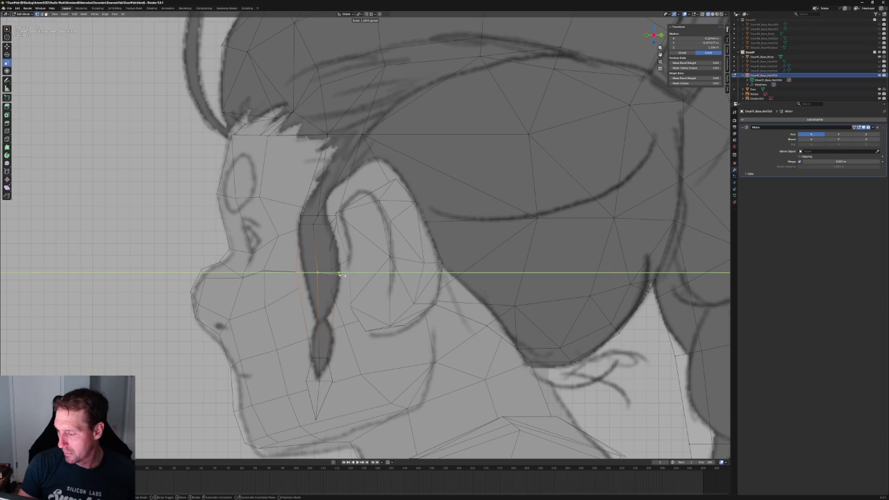
pyautogui.click(340, 274)
# Switch to front view with X-ray and orbit to inspect the hair from below.
pyautogui.press('KP_1')
pyautogui.hotkey('alt', 'z')
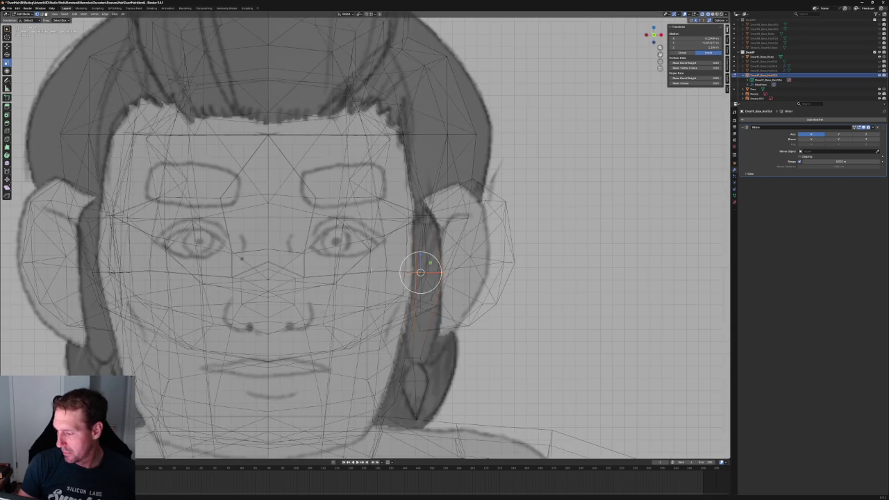
pyautogui.scroll(-2, 340, 274)
pyautogui.moveTo(404, 262)
pyautogui.mouseDown(button='middle')
pyautogui.moveTo(457, 279)
pyautogui.moveTo(445, 267)
pyautogui.mouseUp(button='middle')
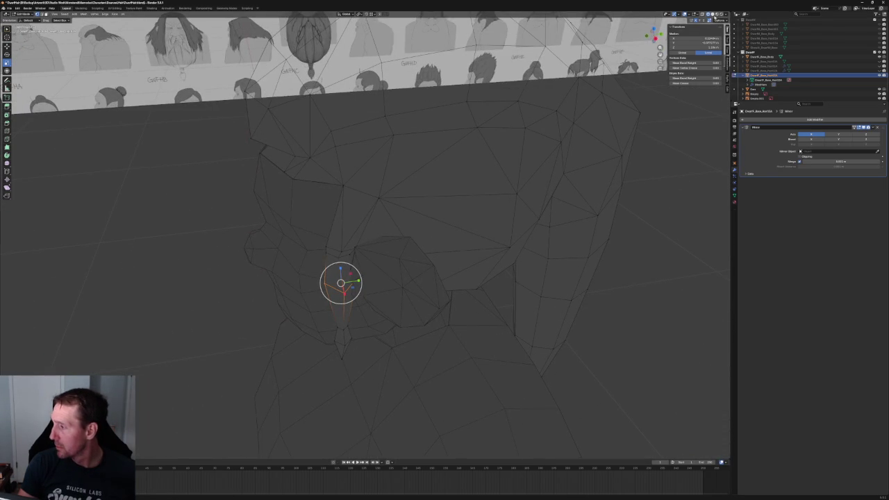
# Return to opaque solid shading and shift the chosen sideburn vertex along X.
pyautogui.click(712, 13)
pyautogui.hotkey('alt', 'z')
pyautogui.moveTo(354, 290)
pyautogui.mouseDown(button='middle')
pyautogui.moveTo(365, 300)
pyautogui.moveTo(377, 278)
pyautogui.mouseUp(button='middle')
pyautogui.press('g')
pyautogui.press('x')
pyautogui.click(364, 308)
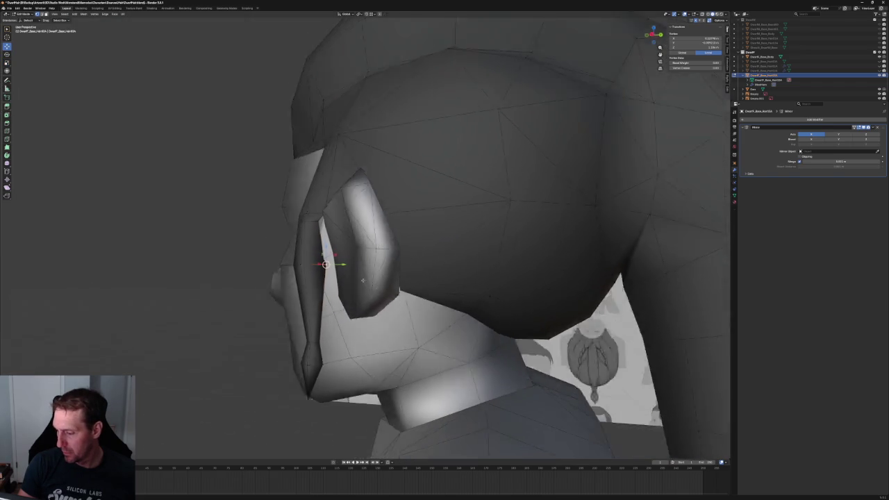
# In side view, join the selected sideburn and hairline vertices with Connect Vertex Path.
pyautogui.press('KP_3')
pyautogui.scroll(3, 336, 257)
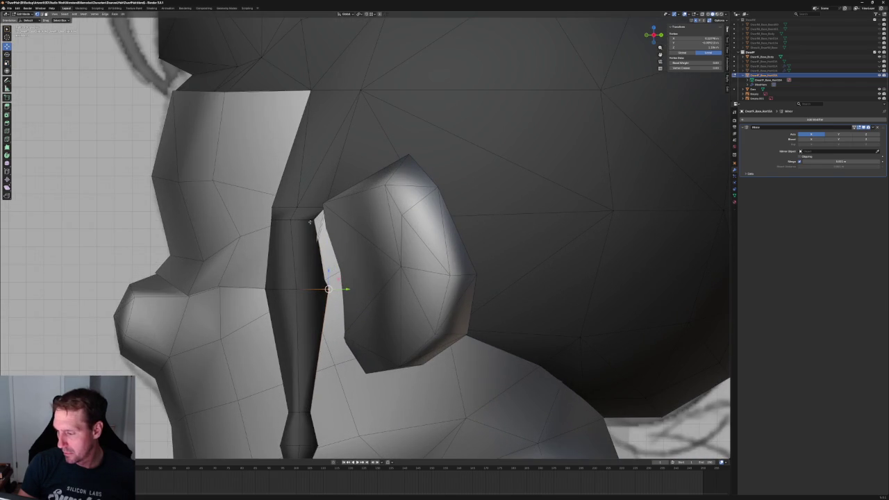
pyautogui.moveTo(266, 229); pyautogui.dragTo(387, 240, button='middle')
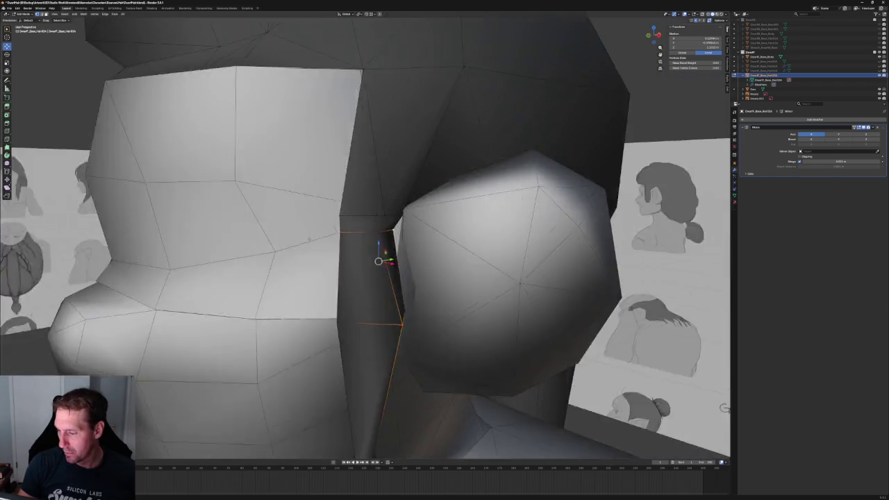
pyautogui.rightClick(387, 239)
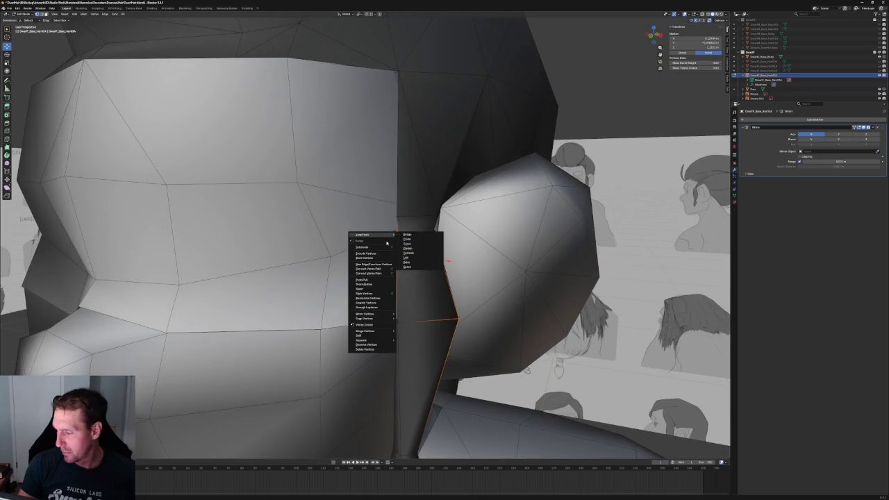
pyautogui.click(369, 273)
# Connect another pair of vertices at the sideburn junction with Connect Vertex Path.
pyautogui.moveTo(370, 274); pyautogui.dragTo(326, 271, button='middle')
pyautogui.moveTo(317, 218)
pyautogui.mouseDown(button='middle')
pyautogui.moveTo(307, 195)
pyautogui.moveTo(341, 192)
pyautogui.moveTo(382, 232)
pyautogui.moveTo(368, 237)
pyautogui.mouseUp(button='middle')
pyautogui.scroll(2, 391, 199)
pyautogui.click(363, 240)
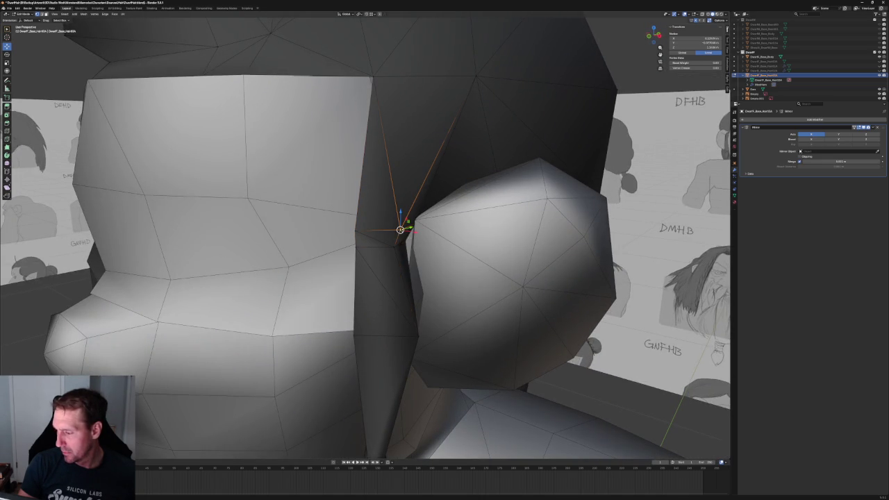
pyautogui.rightClick(401, 240)
pyautogui.click(401, 242)
pyautogui.scroll(-5, 401, 241)
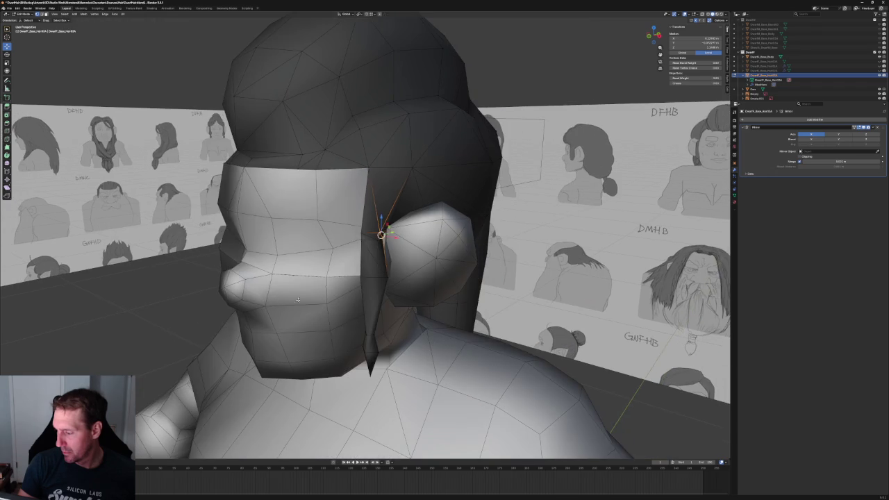
pyautogui.moveTo(401, 241)
pyautogui.mouseDown(button='middle')
pyautogui.moveTo(472, 244)
pyautogui.moveTo(381, 207)
pyautogui.moveTo(444, 212)
pyautogui.moveTo(393, 222)
pyautogui.mouseUp(button='middle')
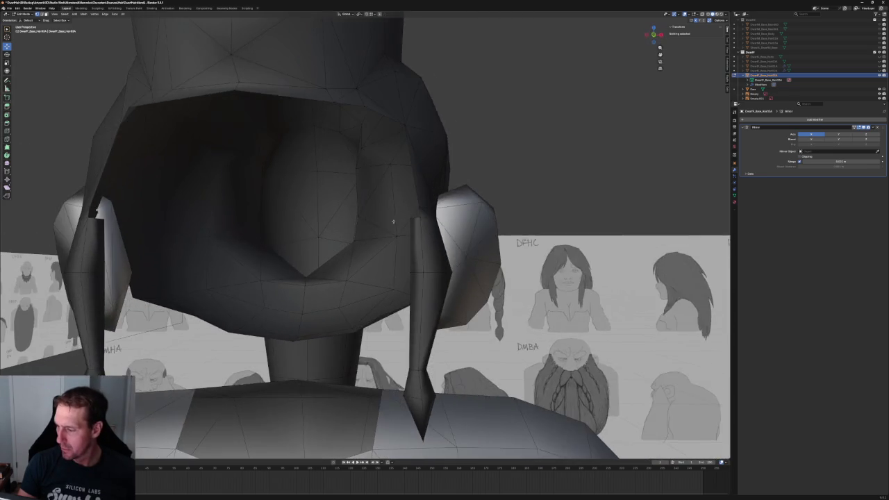
# In front view, shift the sideburn's top vertex along X, then select the edge beside the ear.
pyautogui.press('KP_1')
pyautogui.scroll(3, 389, 223)
pyautogui.scroll(5, 380, 225)
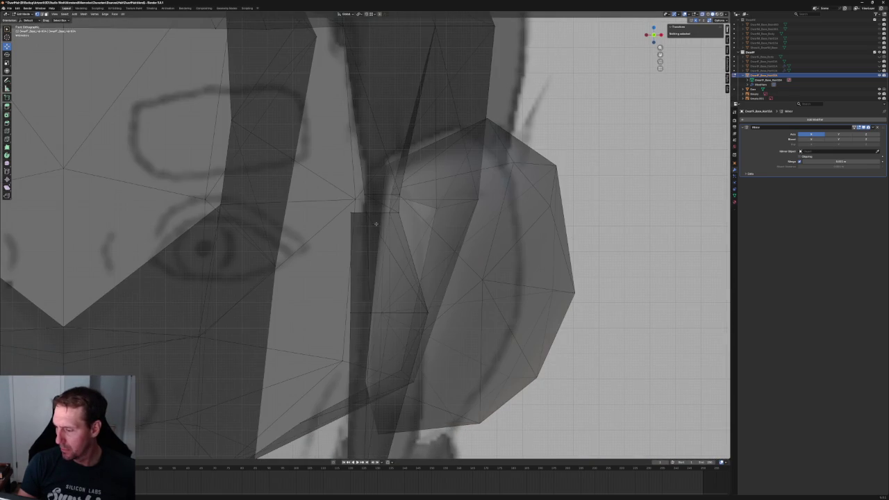
pyautogui.click(390, 195)
pyautogui.moveTo(390, 194)
pyautogui.mouseDown(button='middle')
pyautogui.moveTo(382, 204)
pyautogui.moveTo(322, 210)
pyautogui.moveTo(346, 196)
pyautogui.moveTo(440, 202)
pyautogui.moveTo(452, 195)
pyautogui.moveTo(423, 215)
pyautogui.moveTo(396, 259)
pyautogui.mouseUp(button='middle')
pyautogui.press('g')
pyautogui.press('x')
pyautogui.click(406, 228)
pyautogui.moveTo(406, 228)
pyautogui.mouseDown(button='middle')
pyautogui.moveTo(446, 227)
pyautogui.moveTo(400, 250)
pyautogui.moveTo(412, 218)
pyautogui.moveTo(415, 245)
pyautogui.moveTo(397, 244)
pyautogui.mouseUp(button='middle')
pyautogui.keyDown('shift'); pyautogui.click(334, 237); pyautogui.keyUp('shift')
pyautogui.moveTo(333, 277)
pyautogui.mouseDown(button='middle')
pyautogui.moveTo(338, 284)
pyautogui.moveTo(327, 270)
pyautogui.moveTo(337, 257)
pyautogui.moveTo(317, 302)
pyautogui.moveTo(312, 288)
pyautogui.moveTo(313, 313)
pyautogui.mouseUp(button='middle')
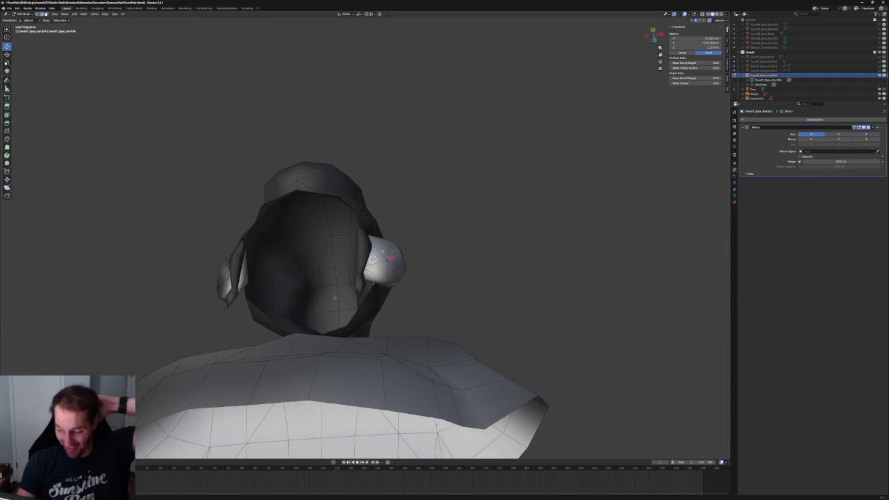
# Slide the inner flap faces along X and narrow them with an X-axis scale.
pyautogui.scroll(5, 399, 298)
pyautogui.scroll(-3, 392, 311)
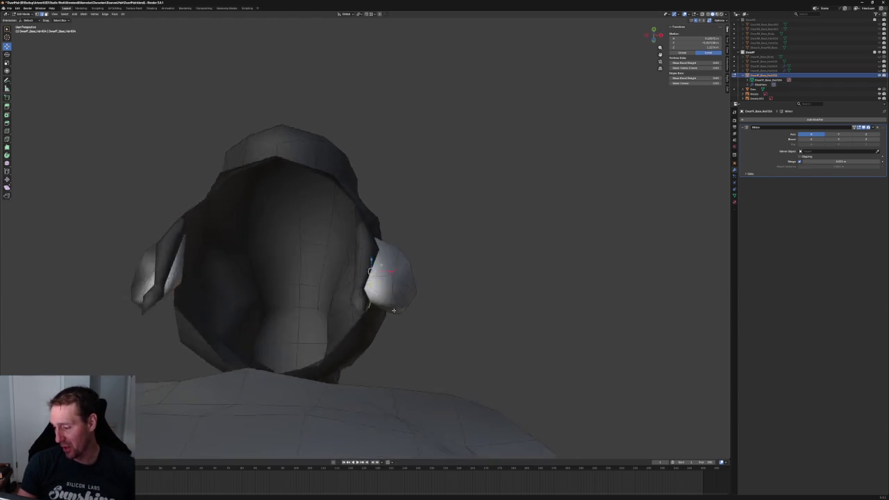
pyautogui.moveTo(389, 316)
pyautogui.mouseDown(button='middle')
pyautogui.moveTo(368, 259)
pyautogui.moveTo(347, 267)
pyautogui.mouseUp(button='middle')
pyautogui.press('g')
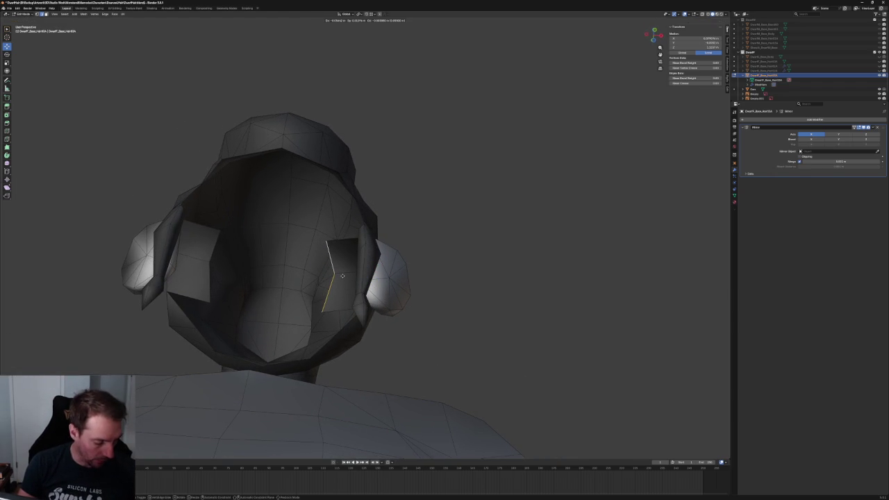
pyautogui.press('x')
pyautogui.click(313, 273)
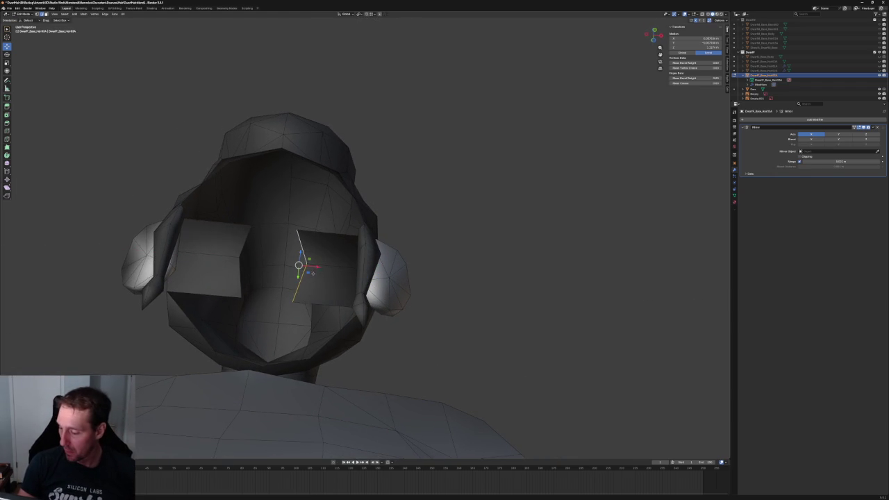
pyautogui.press('s')
pyautogui.press('x')
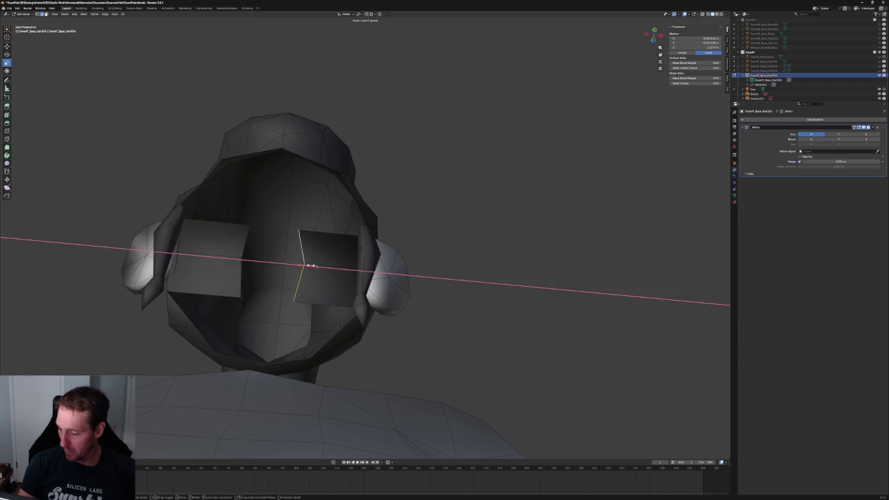
pyautogui.click(308, 265)
# Move the faces sideways again, reposition the vertex by the sideburn, and fill the triangular gap.
pyautogui.press('g')
pyautogui.press('x')
pyautogui.click(421, 225)
pyautogui.moveTo(420, 224)
pyautogui.mouseDown(button='middle')
pyautogui.moveTo(419, 250)
pyautogui.moveTo(388, 265)
pyautogui.moveTo(428, 234)
pyautogui.moveTo(392, 232)
pyautogui.moveTo(403, 245)
pyautogui.mouseUp(button='middle')
pyautogui.press('g')
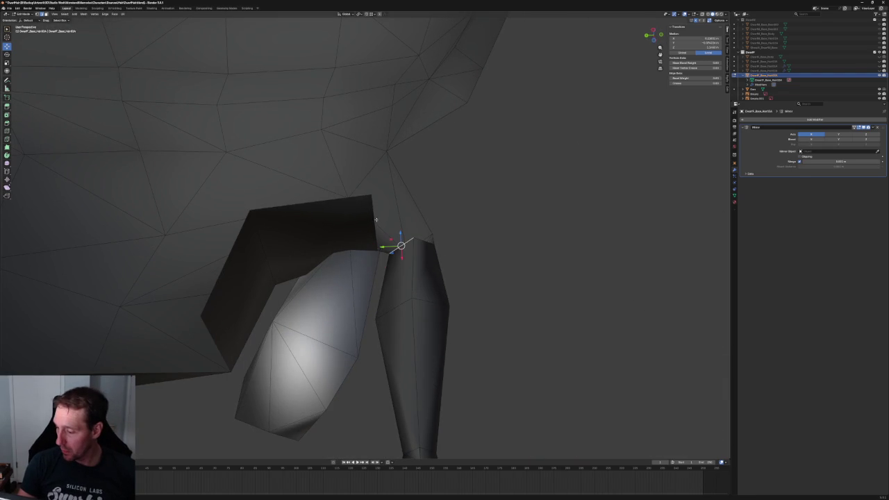
pyautogui.press('f')
pyautogui.moveTo(528, 232)
pyautogui.mouseDown(button='middle')
pyautogui.moveTo(456, 238)
pyautogui.moveTo(389, 274)
pyautogui.mouseUp(button='middle')
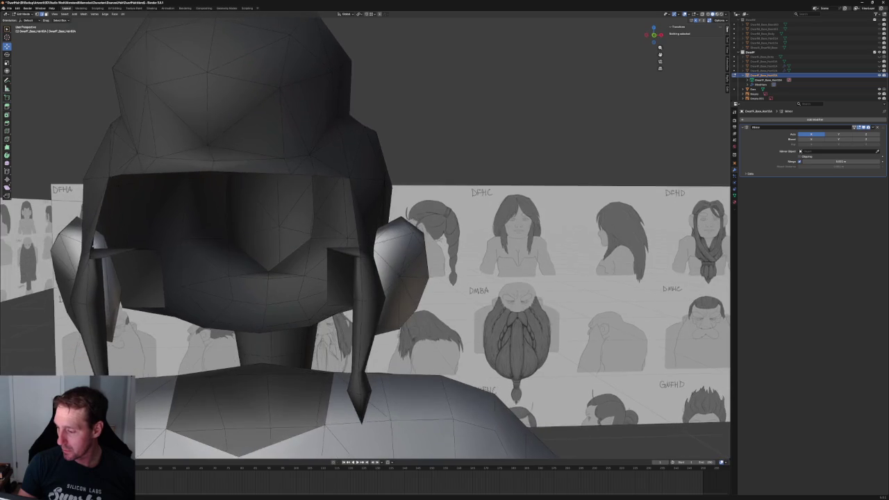
# Move the inner flap edge by the ear along X and extrude it along Y into a new face.
pyautogui.scroll(2, 386, 277)
pyautogui.click(383, 280)
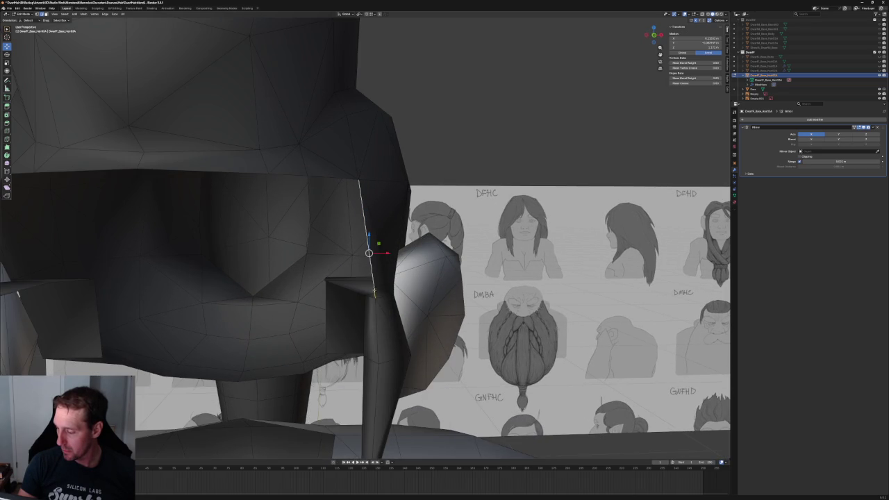
pyautogui.press('g')
pyautogui.press('x')
pyautogui.click(347, 249)
pyautogui.moveTo(347, 249); pyautogui.dragTo(387, 234, button='middle')
pyautogui.scroll(5, 387, 234)
pyautogui.scroll(-2, 395, 245)
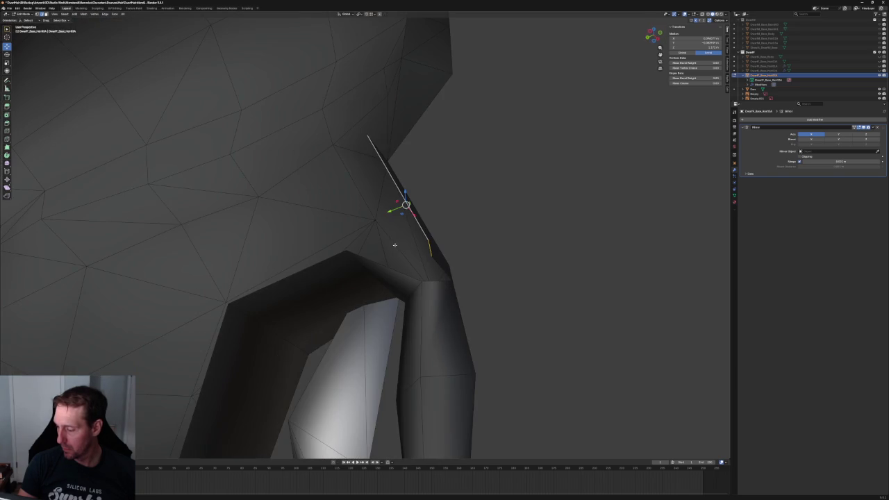
pyautogui.press('e')
pyautogui.press('y')
pyautogui.click(375, 229)
# In front view, slide the new edge toward the sideburn and check the corner vertex under the strand.
pyautogui.moveTo(375, 229); pyautogui.dragTo(406, 220, button='middle')
pyautogui.press('KP_1')
pyautogui.moveTo(341, 256); pyautogui.dragTo(368, 257)
pyautogui.moveTo(368, 257)
pyautogui.mouseDown(button='middle')
pyautogui.moveTo(376, 249)
pyautogui.moveTo(376, 291)
pyautogui.mouseUp(button='middle')
pyautogui.hotkey('alt', 'z')
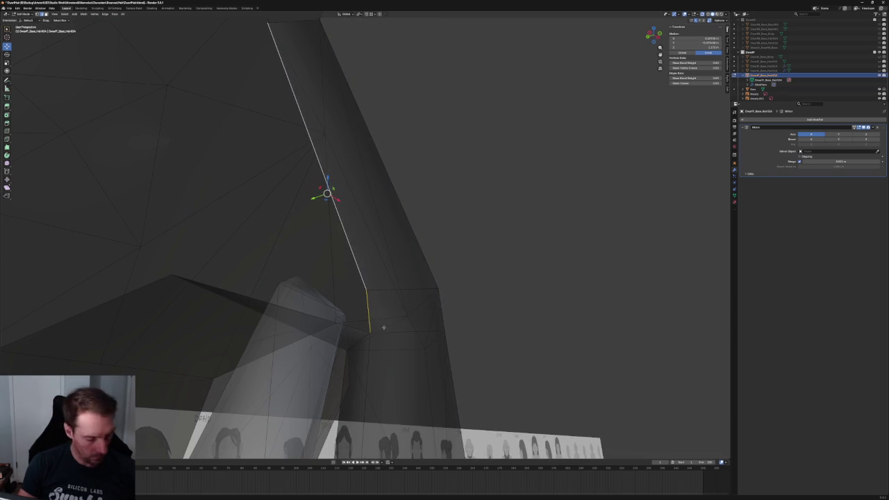
pyautogui.click(370, 333)
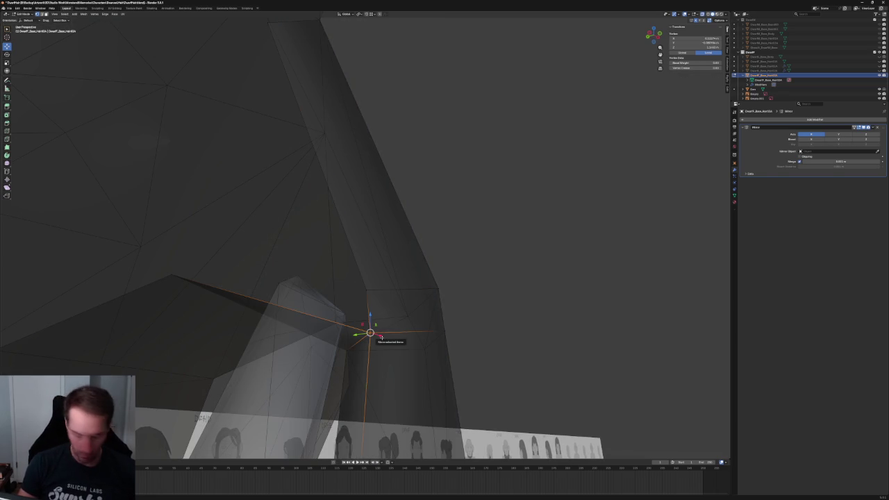
pyautogui.hotkey('alt', 'z')
pyautogui.hotkey('alt', 'a')
pyautogui.scroll(-5, 500, 271)
pyautogui.moveTo(472, 268)
pyautogui.mouseDown(button='middle')
pyautogui.moveTo(369, 254)
pyautogui.moveTo(367, 266)
pyautogui.mouseUp(button='middle')
pyautogui.scroll(2, 358, 271)
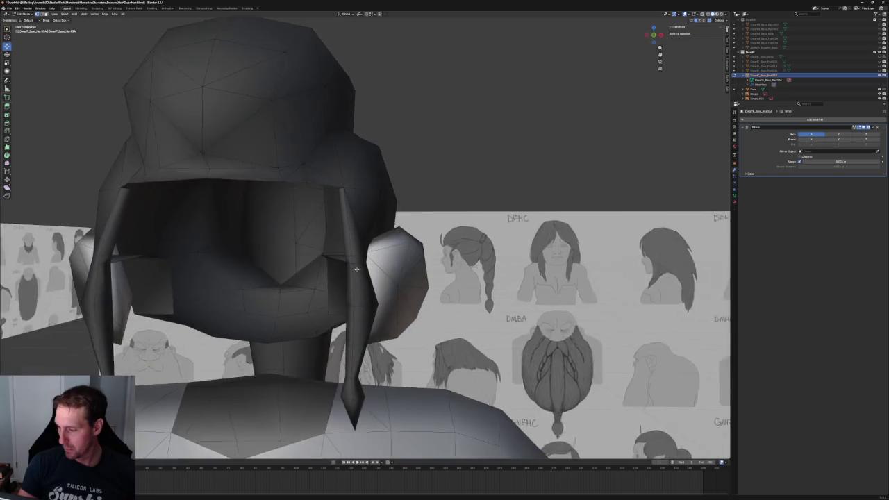
# In front orthographic view, lower the flap's top vertex by the ear along Z.
pyautogui.press('KP_1')
pyautogui.scroll(3, 368, 266)
pyautogui.hotkey('alt', 'z')
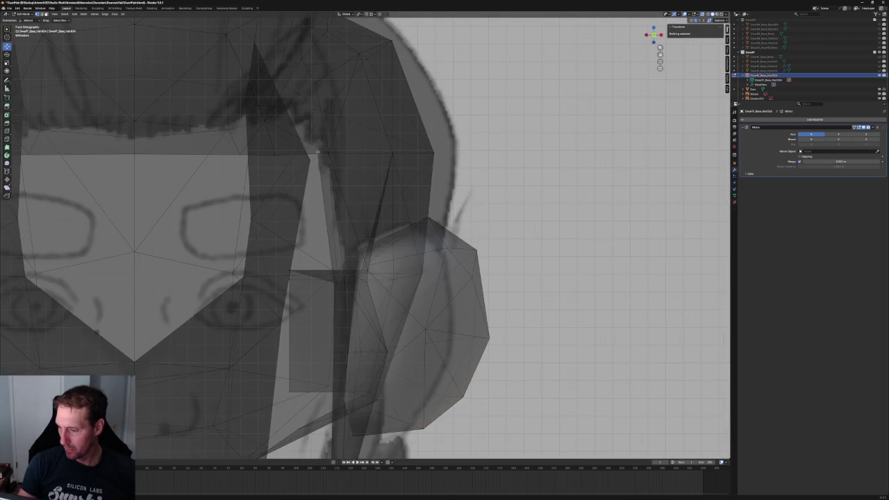
pyautogui.click(328, 155)
pyautogui.hotkey('alt', 'z')
pyautogui.press('g')
pyautogui.press('z')
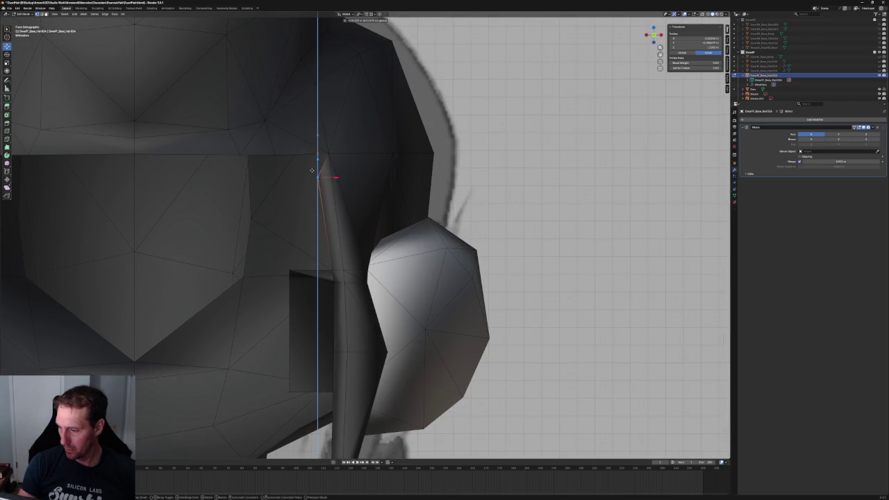
pyautogui.click(312, 168)
pyautogui.scroll(-5, 326, 195)
pyautogui.scroll(-2, 327, 194)
pyautogui.moveTo(327, 194)
pyautogui.mouseDown(button='middle')
pyautogui.moveTo(361, 166)
pyautogui.moveTo(420, 188)
pyautogui.mouseUp(button='middle')
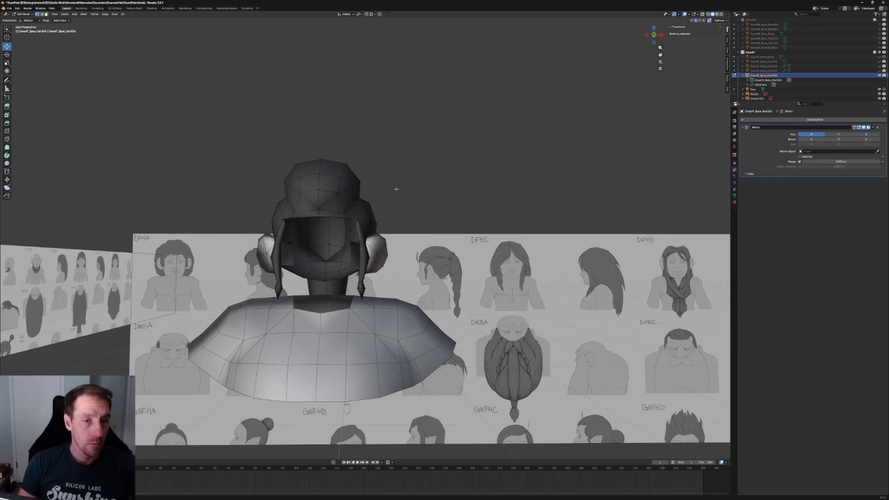
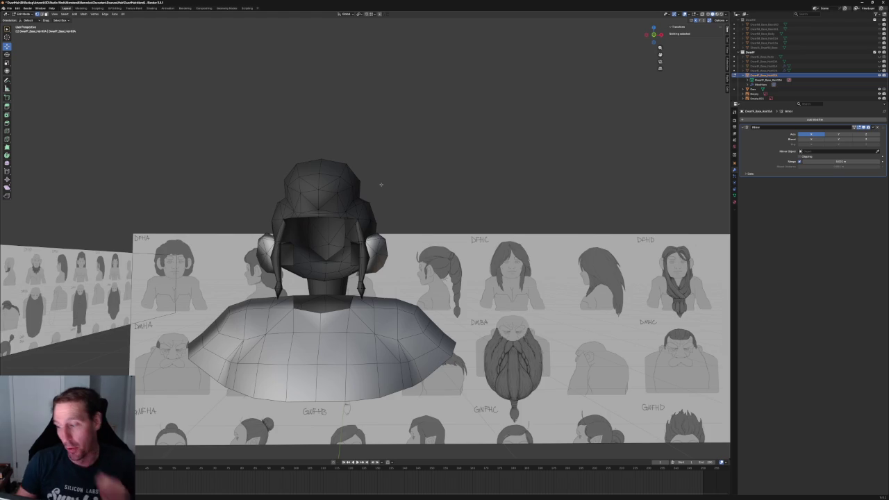
# Use X-ray against the sketch to select the vertex where the side lock meets the hair cap.
pyautogui.scroll(1, 380, 184)
pyautogui.scroll(4, 419, 193)
pyautogui.moveTo(423, 224)
pyautogui.mouseDown(button='middle')
pyautogui.moveTo(374, 250)
pyautogui.moveTo(383, 243)
pyautogui.mouseUp(button='middle')
pyautogui.scroll(2, 383, 243)
pyautogui.scroll(2, 386, 241)
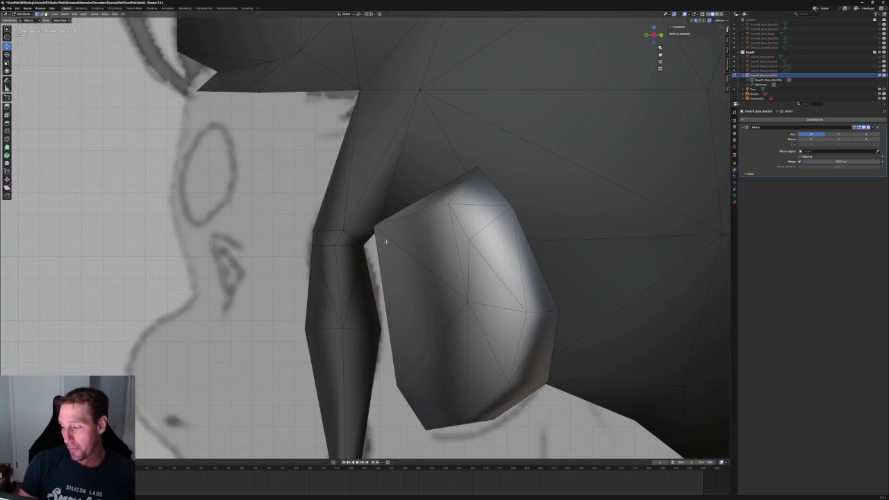
pyautogui.hotkey('alt', 'z')
pyautogui.click(337, 246)
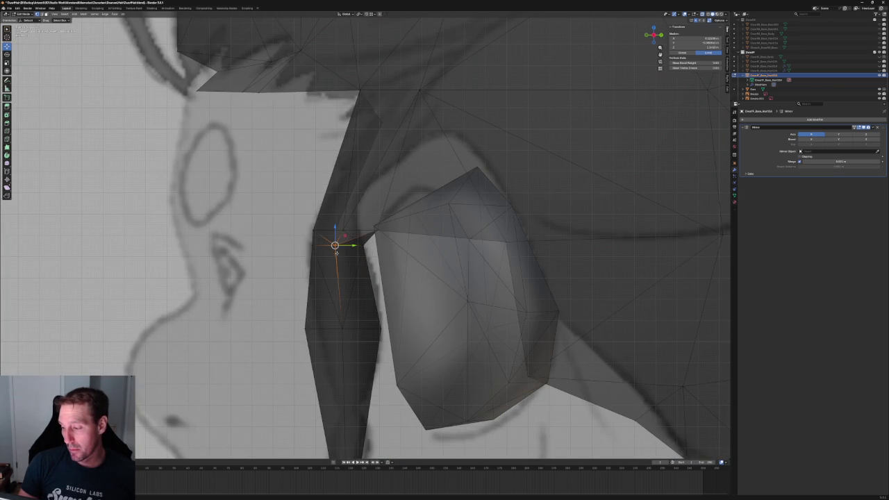
pyautogui.hotkey('alt', 'z')
# Slide that vertex slightly toward the face along the Y axis.
pyautogui.press('g')
pyautogui.press('y')
pyautogui.press('Escape')
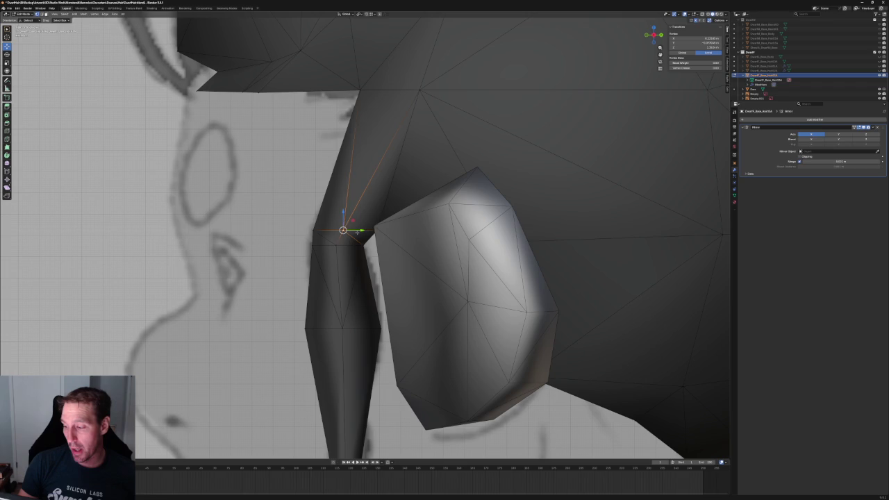
pyautogui.press('g')
pyautogui.press('y')
pyautogui.click(352, 231)
pyautogui.scroll(-10, 373, 128)
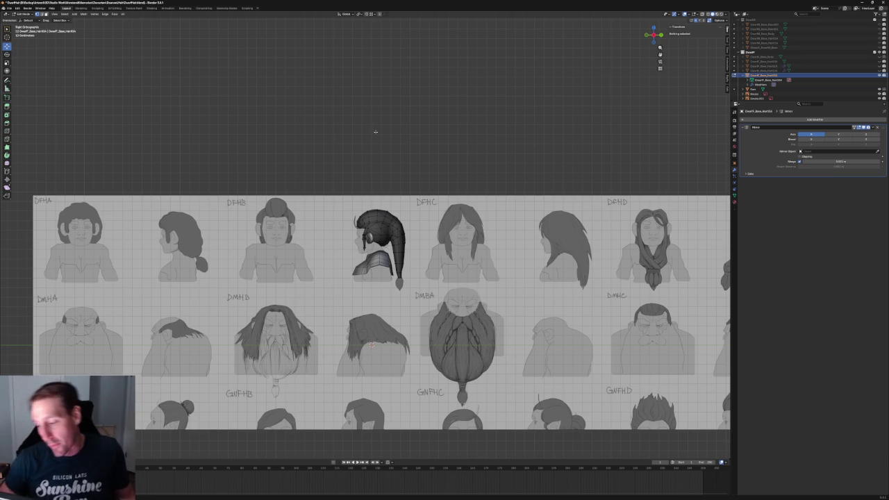
# From a rear view, shift the vertex beside the braid slightly along X.
pyautogui.scroll(5, 418, 198)
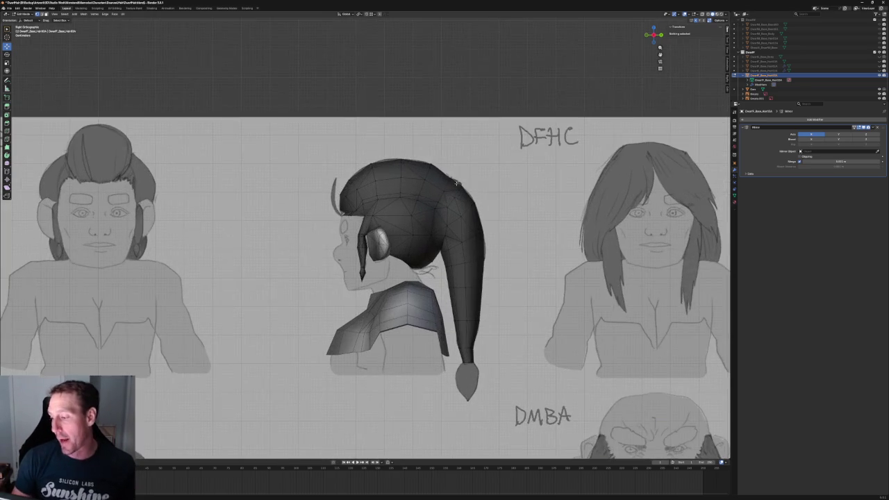
pyautogui.scroll(3, 390, 229)
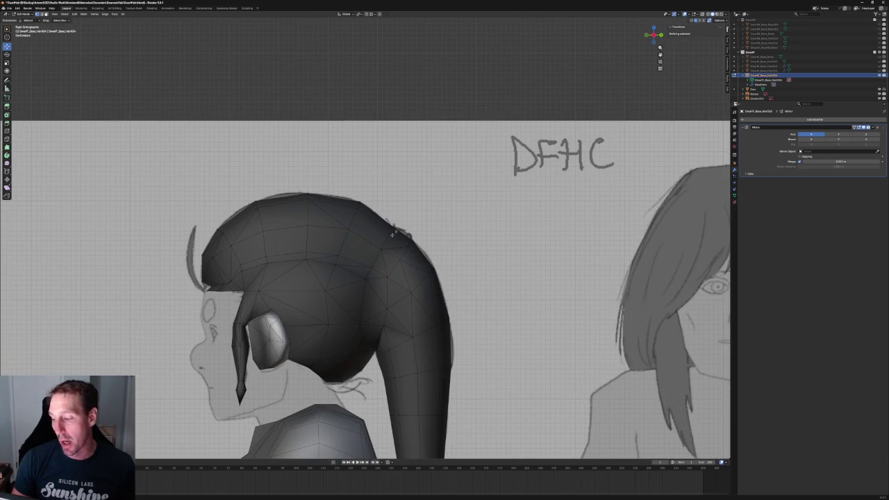
pyautogui.click(391, 234)
pyautogui.moveTo(348, 238); pyautogui.dragTo(345, 230, button='middle')
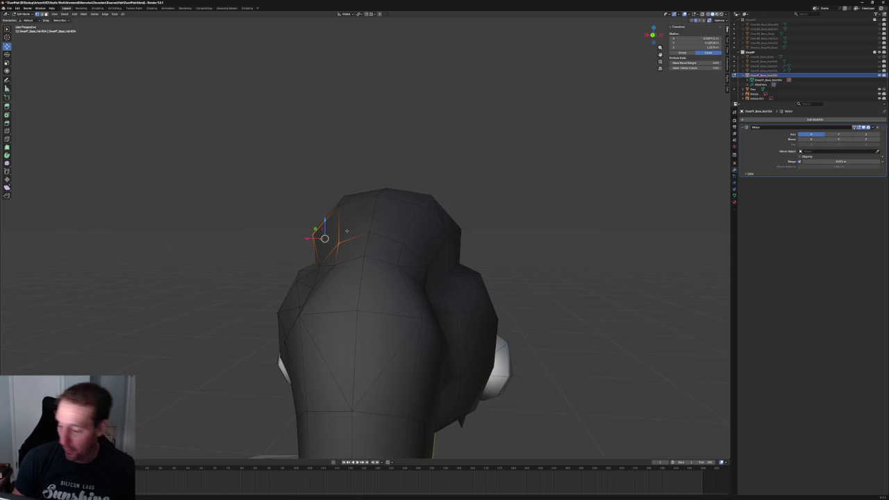
pyautogui.scroll(-5, 300, 243)
pyautogui.click(300, 243)
pyautogui.moveTo(300, 243); pyautogui.dragTo(362, 230, button='middle')
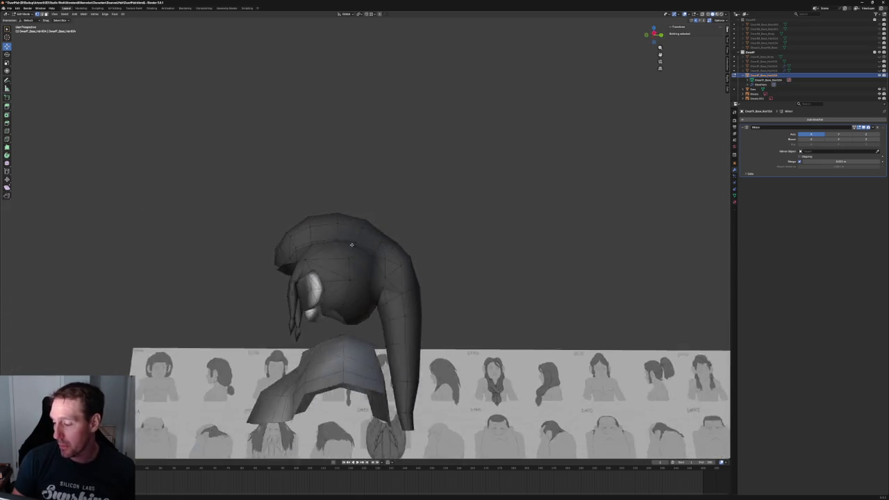
pyautogui.moveTo(344, 308); pyautogui.dragTo(342, 269, button='middle')
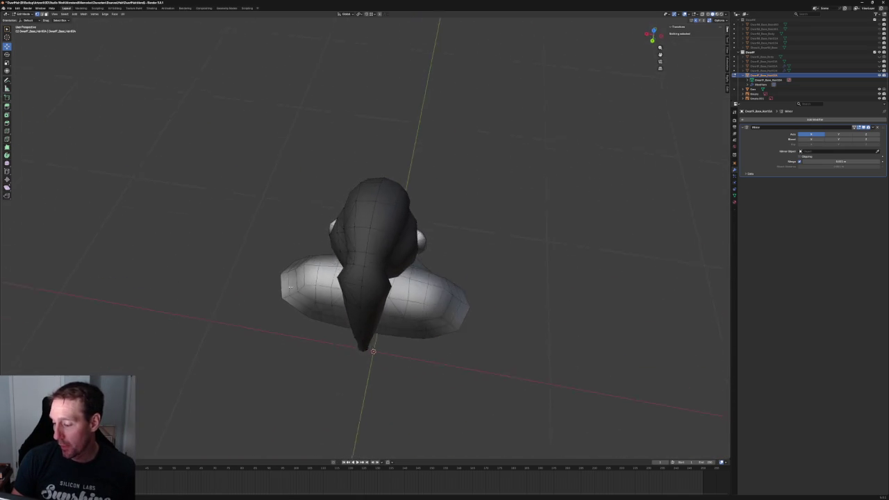
pyautogui.click(338, 266)
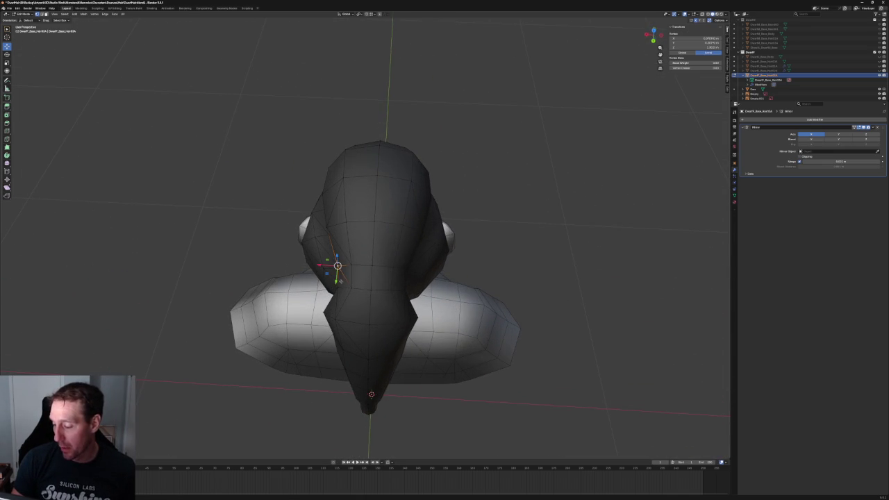
pyautogui.press('g')
pyautogui.press('x')
pyautogui.click(351, 265)
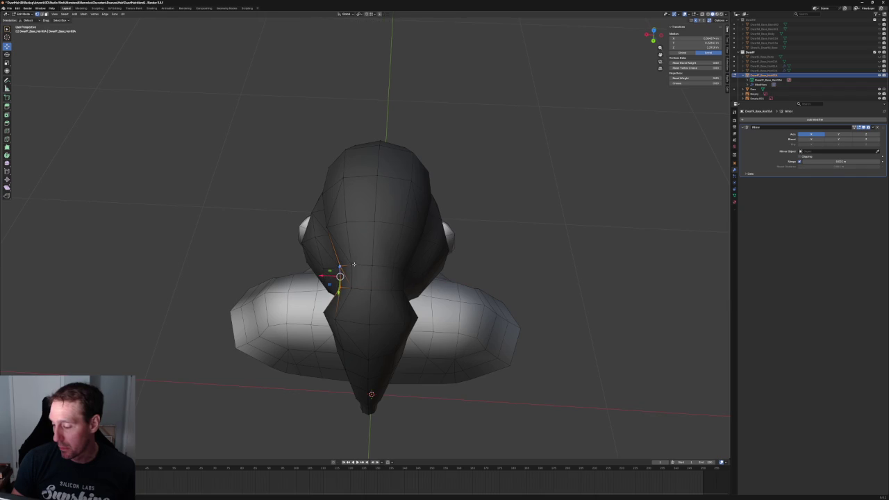
# From a low side angle, select a vertex on the back of the hair.
pyautogui.moveTo(352, 275); pyautogui.dragTo(334, 264, button='middle')
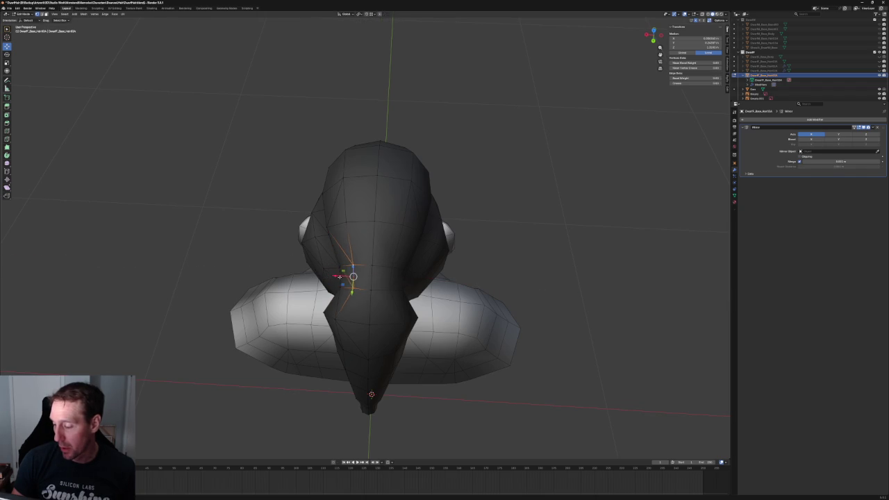
pyautogui.scroll(-4, 279, 243)
pyautogui.moveTo(280, 243)
pyautogui.mouseDown(button='middle')
pyautogui.moveTo(303, 213)
pyautogui.moveTo(334, 240)
pyautogui.moveTo(416, 229)
pyautogui.moveTo(343, 209)
pyautogui.moveTo(331, 217)
pyautogui.mouseUp(button='middle')
pyautogui.scroll(3, 332, 219)
pyautogui.scroll(2, 386, 228)
pyautogui.scroll(5, 386, 227)
pyautogui.scroll(-5, 386, 227)
pyautogui.scroll(3, 331, 217)
pyautogui.click(331, 211)
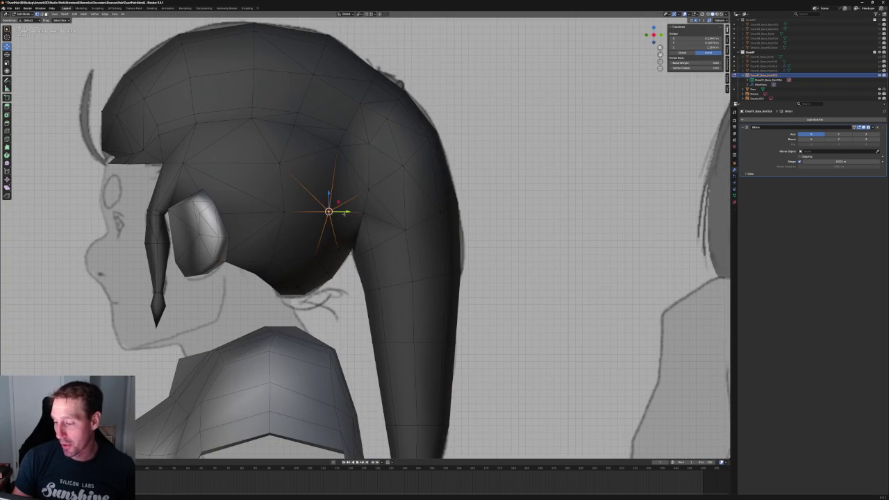
# Move the selected back-of-hair vertex along the Y axis.
pyautogui.press('g')
pyautogui.press('y')
pyautogui.click(348, 213)
pyautogui.scroll(-3, 349, 214)
pyautogui.scroll(-4, 349, 214)
pyautogui.moveTo(349, 213); pyautogui.dragTo(358, 257, button='middle')
pyautogui.scroll(4, 357, 259)
pyautogui.scroll(4, 357, 261)
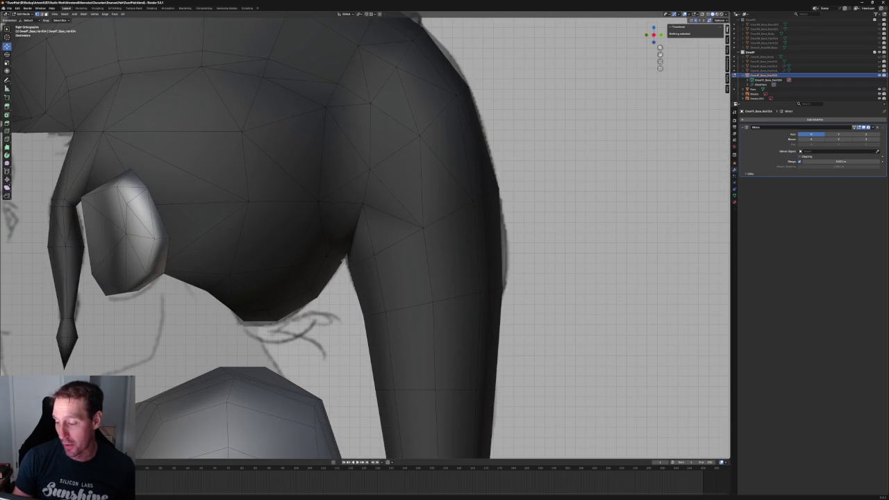
# Pull the vertex where the braid meets the hair into the braid's corner, excluding X movement.
pyautogui.click(342, 262)
pyautogui.press('g')
pyautogui.hotkey('shift', 'x')
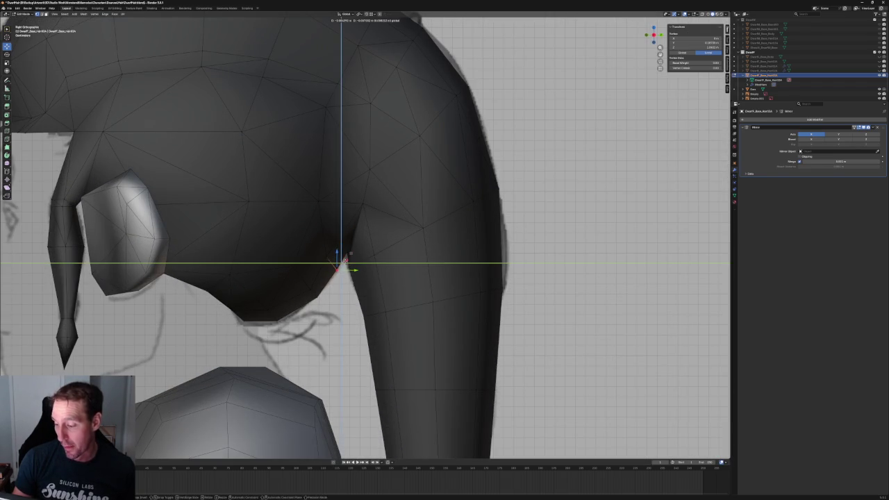
pyautogui.click(342, 264)
pyautogui.hotkey('alt', 'a')
pyautogui.click(336, 270)
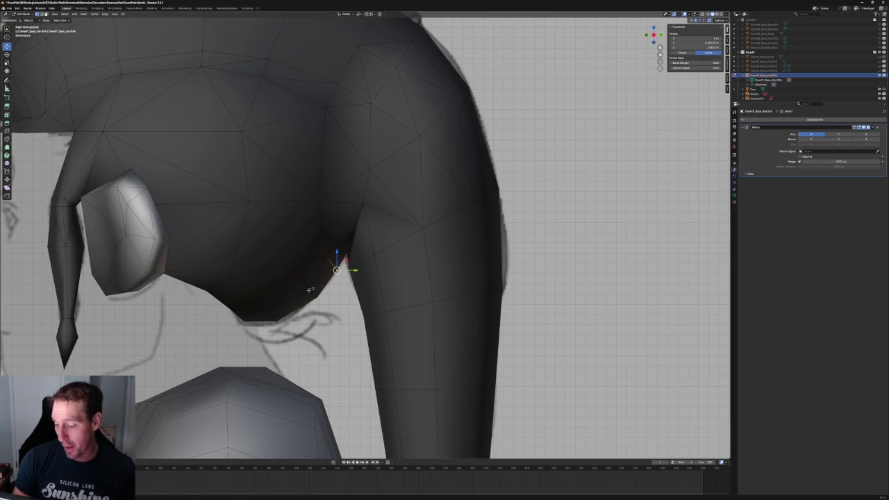
pyautogui.scroll(-3, 323, 279)
pyautogui.scroll(-3, 323, 278)
pyautogui.moveTo(324, 277)
pyautogui.mouseDown(button='middle')
pyautogui.moveTo(348, 284)
pyautogui.moveTo(338, 262)
pyautogui.moveTo(434, 256)
pyautogui.moveTo(417, 229)
pyautogui.moveTo(424, 250)
pyautogui.moveTo(452, 250)
pyautogui.moveTo(427, 264)
pyautogui.moveTo(461, 252)
pyautogui.mouseUp(button='middle')
pyautogui.hotkey('alt', 'a')
# Try several small X-axis nudges on a braid vertex, cancelling each one.
pyautogui.click(348, 283)
pyautogui.press('g')
pyautogui.press('x')
pyautogui.press('Escape')
pyautogui.scroll(-3, 347, 261)
pyautogui.scroll(2, 423, 250)
pyautogui.press('g')
pyautogui.press('x')
pyautogui.press('Escape')
pyautogui.scroll(-2, 468, 240)
pyautogui.scroll(3, 461, 252)
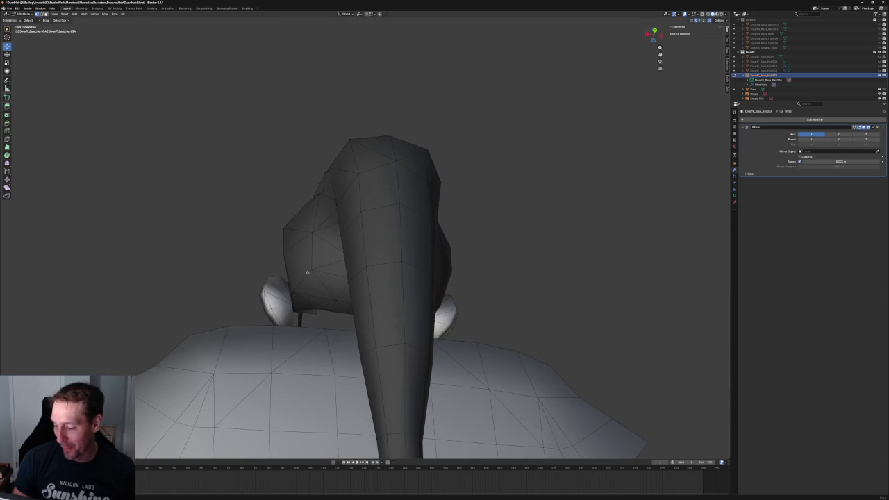
pyautogui.press('g')
pyautogui.press('x')
pyautogui.press('Escape')
pyautogui.scroll(-5, 303, 269)
# Switch to the Right Orthographic view to compare the braid profile with the reference.
pyautogui.moveTo(302, 268); pyautogui.dragTo(361, 281, button='middle')
pyautogui.press('KP_3')
pyautogui.scroll(4, 387, 287)
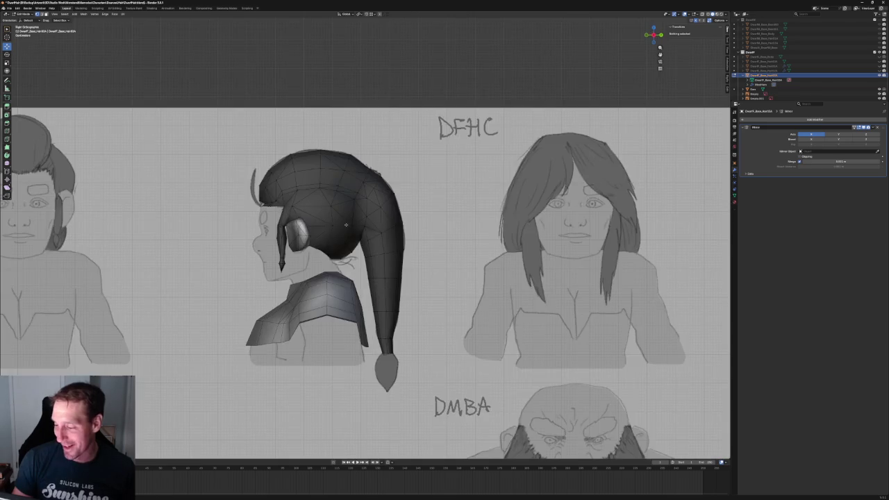
pyautogui.scroll(4, 344, 219)
pyautogui.scroll(-4, 344, 219)
# In perspective, test-select vertices on the back of the hair, then clear the selection.
pyautogui.moveTo(344, 218)
pyautogui.mouseDown(button='middle')
pyautogui.moveTo(311, 207)
pyautogui.moveTo(256, 229)
pyautogui.moveTo(278, 239)
pyautogui.moveTo(367, 234)
pyautogui.moveTo(346, 259)
pyautogui.moveTo(366, 281)
pyautogui.moveTo(342, 297)
pyautogui.moveTo(330, 257)
pyautogui.moveTo(344, 231)
pyautogui.moveTo(271, 216)
pyautogui.moveTo(451, 212)
pyautogui.mouseUp(button='middle')
pyautogui.click(323, 254)
pyautogui.keyDown('shift'); pyautogui.click(292, 228); pyautogui.keyUp('shift')
pyautogui.scroll(3, 357, 232)
pyautogui.hotkey('alt', 'a')
pyautogui.scroll(-3, 367, 281)
pyautogui.scroll(3, 327, 248)
pyautogui.click(321, 257)
pyautogui.hotkey('alt', 'a')
pyautogui.scroll(-5, 319, 257)
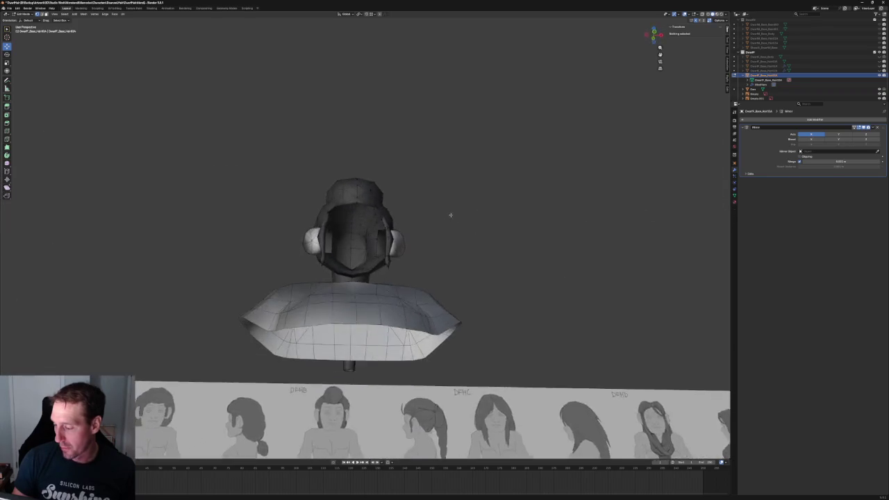
# Shift an inner-rim edge of the hair sideways along X, undoing the first free move.
pyautogui.scroll(5, 431, 221)
pyautogui.moveTo(372, 277); pyautogui.dragTo(410, 287, button='middle')
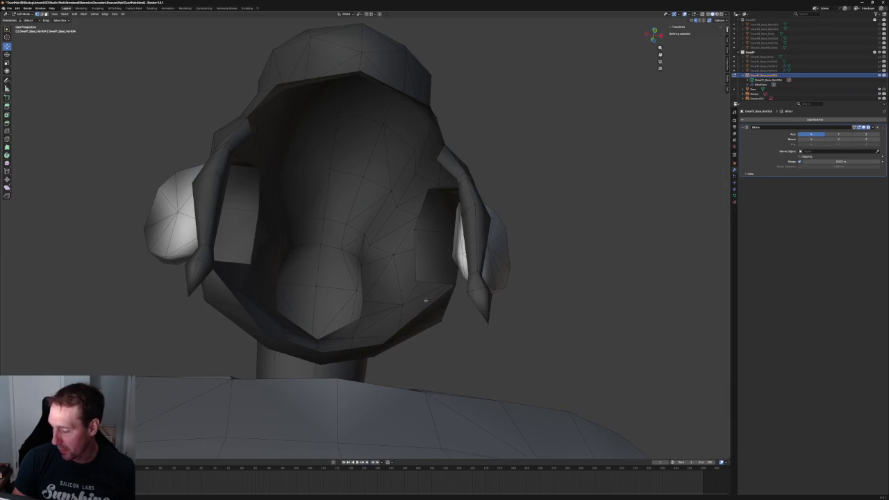
pyautogui.click(425, 300)
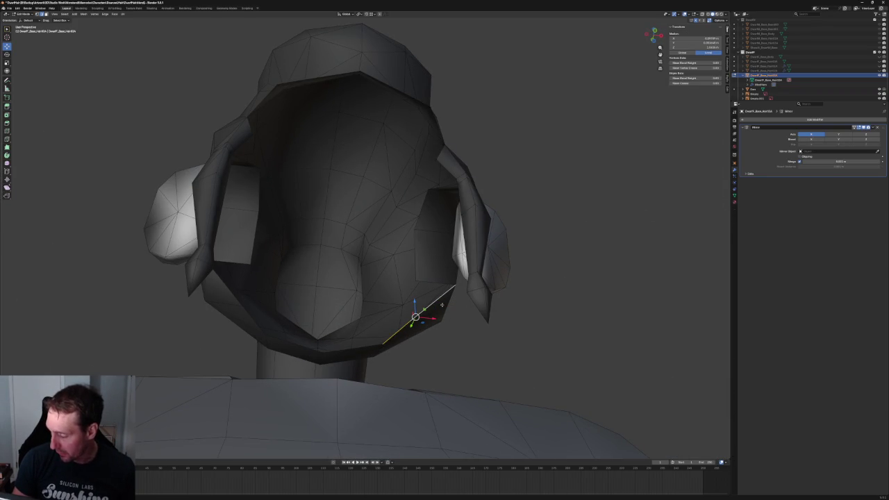
pyautogui.press('g')
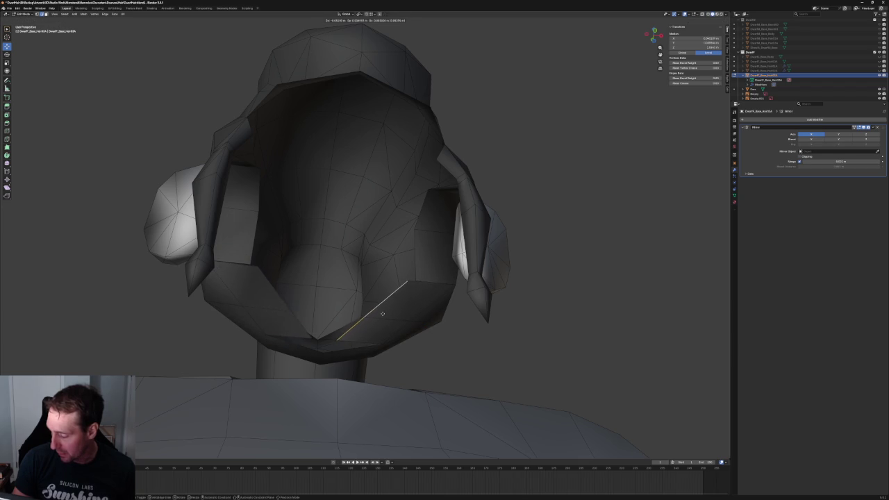
pyautogui.click(380, 314)
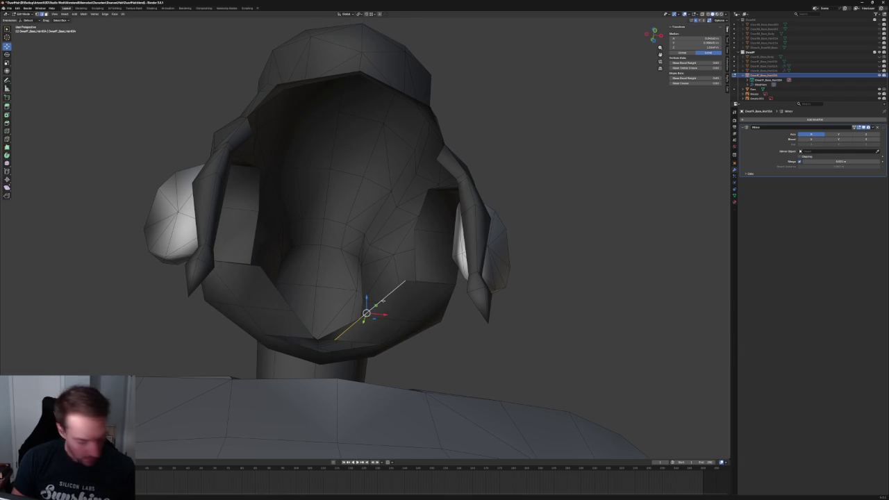
pyautogui.hotkey('ctrl', 'z')
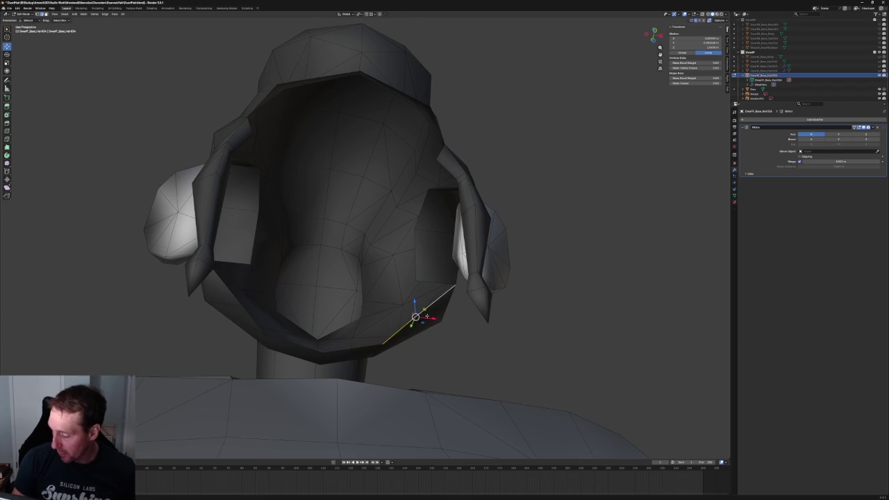
pyautogui.press('g')
pyautogui.press('x')
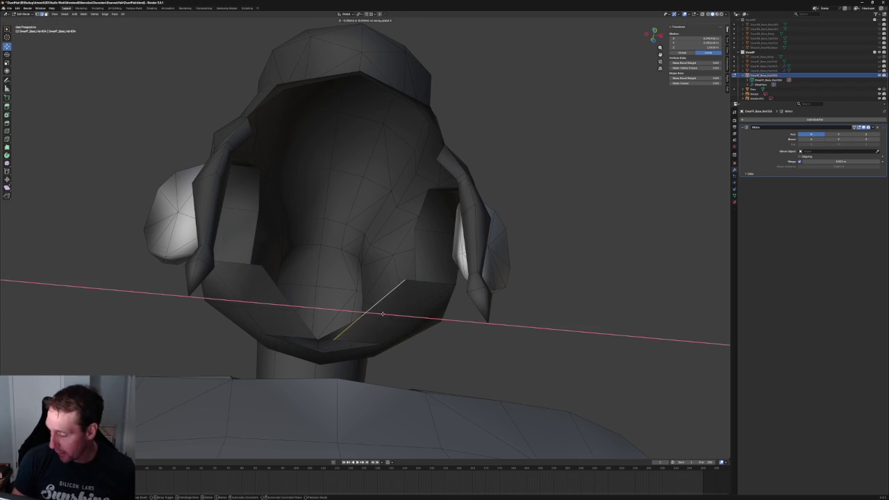
pyautogui.click(391, 313)
# Inspect the inner rim from low angles, test-selecting faces and a vertex beside the moved edge.
pyautogui.moveTo(391, 314)
pyautogui.mouseDown(button='middle')
pyautogui.moveTo(417, 326)
pyautogui.moveTo(414, 293)
pyautogui.moveTo(362, 298)
pyautogui.moveTo(383, 293)
pyautogui.mouseUp(button='middle')
pyautogui.scroll(4, 414, 292)
pyautogui.click(362, 298)
pyautogui.click(350, 282)
pyautogui.scroll(-3, 383, 294)
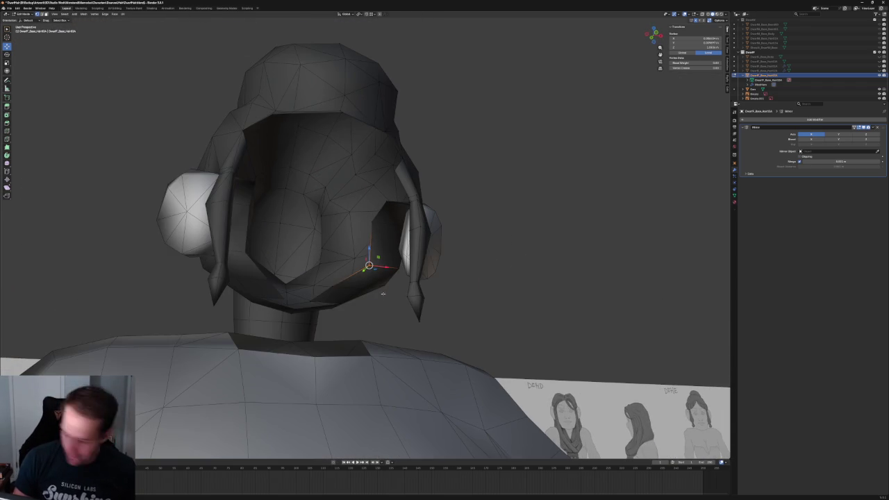
pyautogui.click(477, 270)
pyautogui.scroll(-4, 477, 271)
pyautogui.moveTo(476, 270); pyautogui.dragTo(411, 278, button='middle')
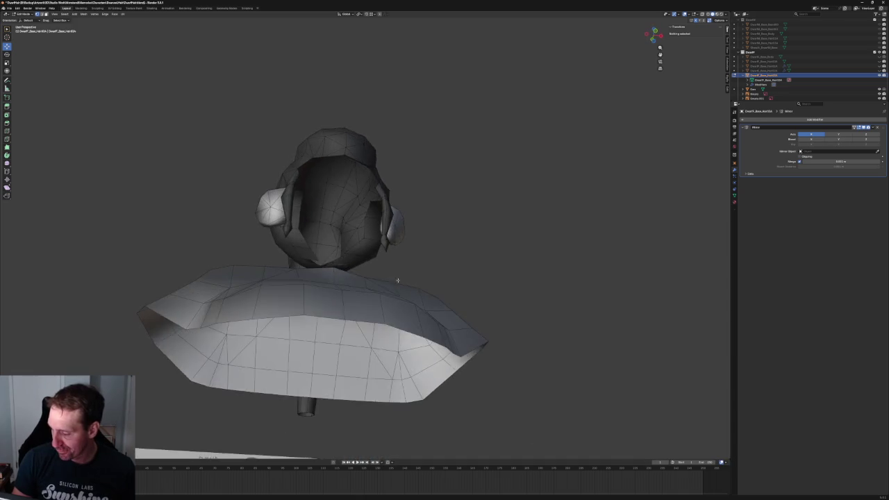
pyautogui.scroll(5, 370, 280)
pyautogui.click(358, 279)
pyautogui.scroll(-2, 492, 294)
pyautogui.click(492, 293)
# View the bust straight on from the front and select the chin-point vertex.
pyautogui.scroll(-3, 452, 283)
pyautogui.moveTo(452, 284); pyautogui.dragTo(423, 296, button='middle')
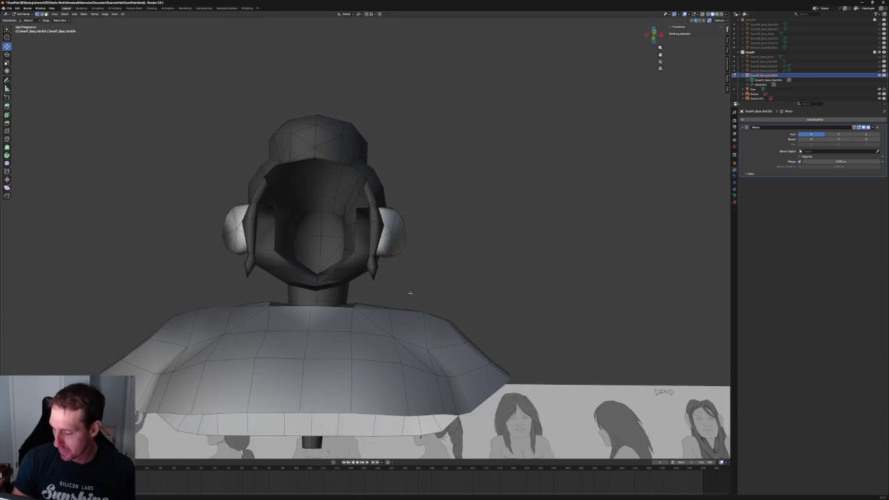
pyautogui.scroll(5, 406, 294)
pyautogui.click(362, 303)
pyautogui.moveTo(363, 303)
pyautogui.mouseDown(button='middle')
pyautogui.moveTo(358, 298)
pyautogui.moveTo(366, 297)
pyautogui.mouseUp(button='middle')
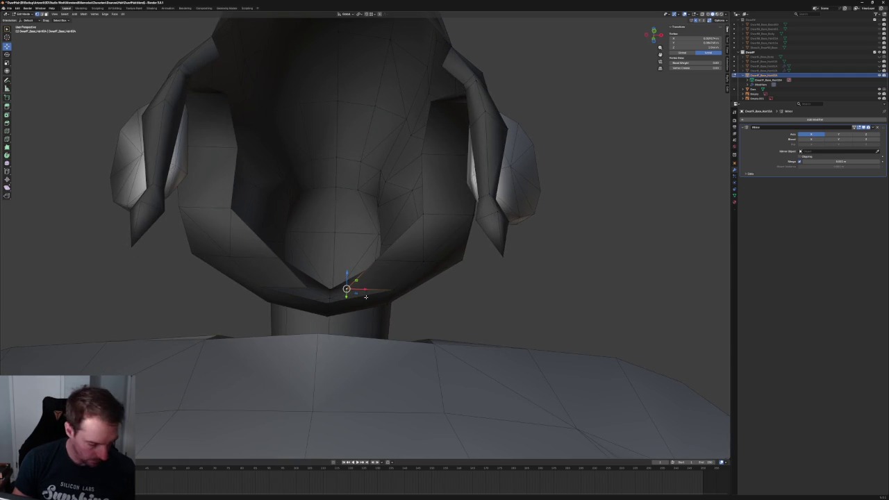
# Select the chin's edge run and slide it sideways along the X axis.
pyautogui.scroll(-5, 366, 297)
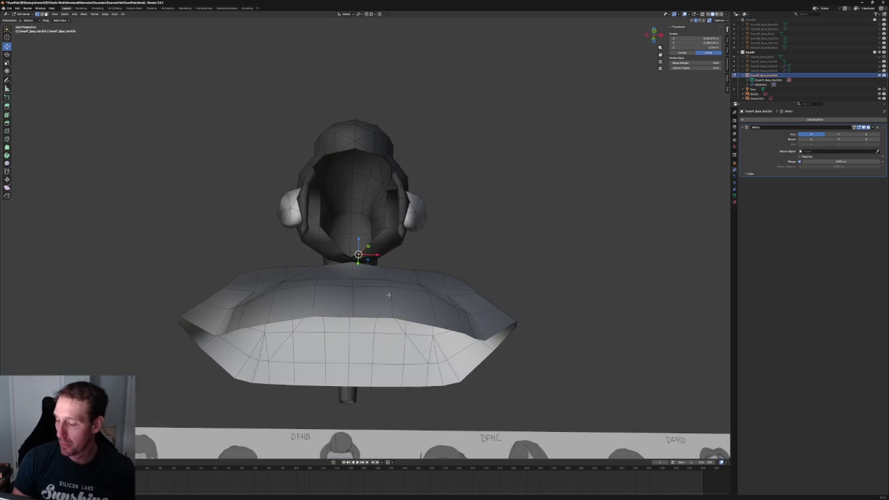
pyautogui.scroll(4, 365, 291)
pyautogui.scroll(-1, 364, 289)
pyautogui.scroll(1, 364, 287)
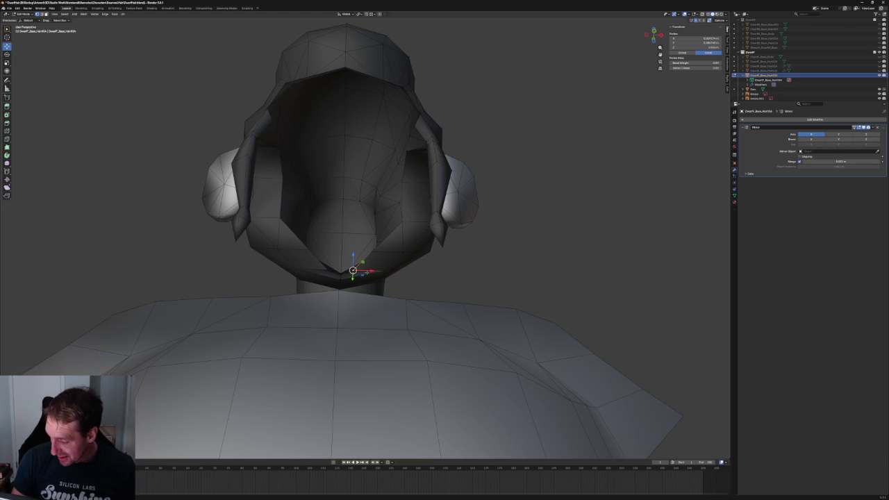
pyautogui.scroll(3, 354, 270)
pyautogui.scroll(1, 354, 281)
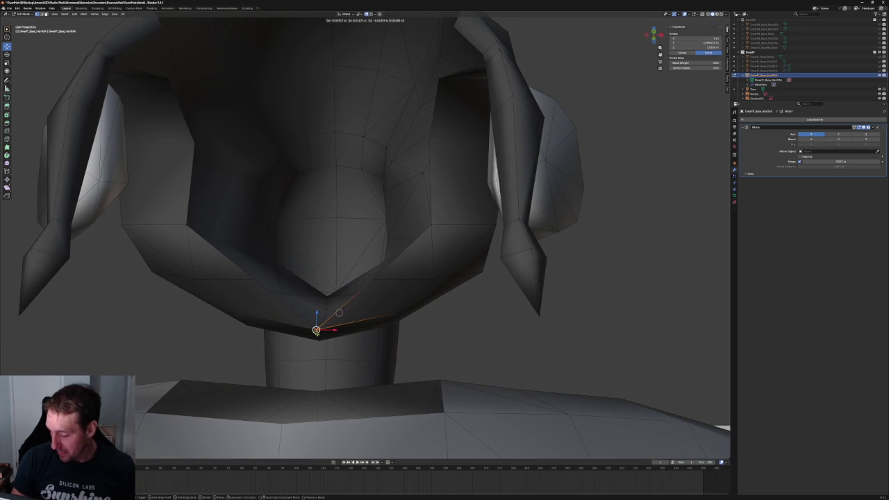
pyautogui.hotkey('alt', 'a')
pyautogui.moveTo(389, 306); pyautogui.dragTo(408, 310, button='middle')
pyautogui.click(391, 296)
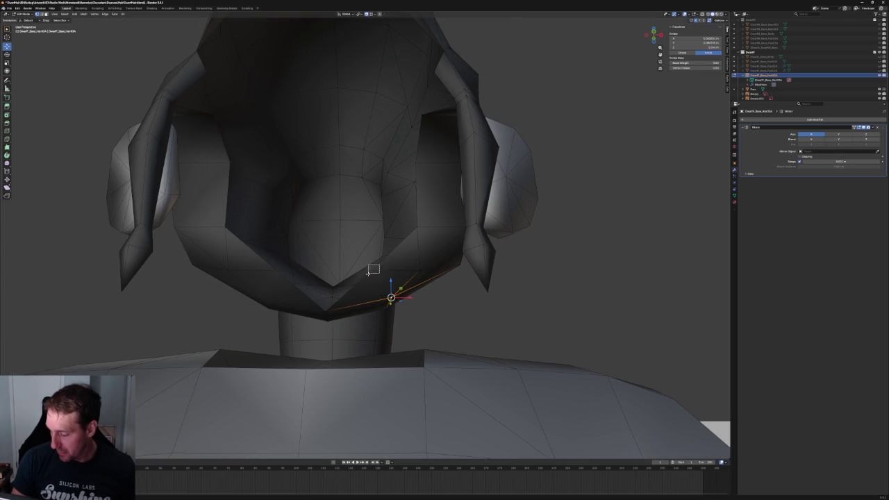
pyautogui.click(379, 278)
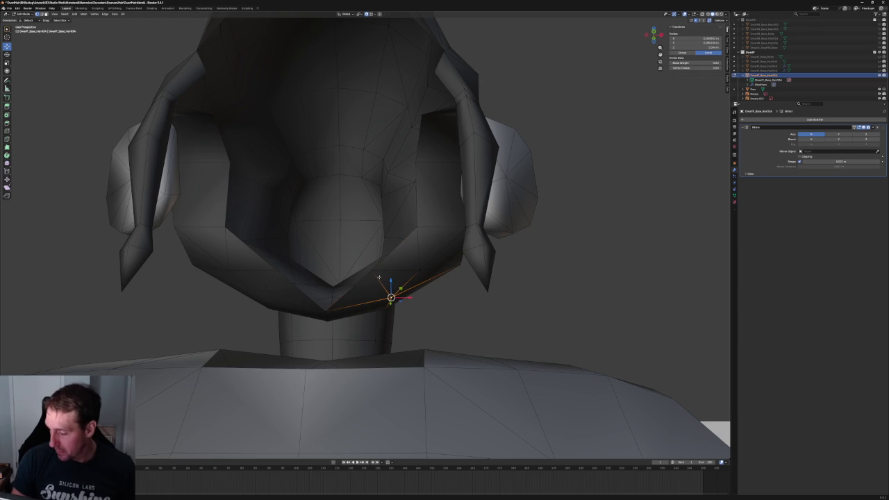
pyautogui.press('g')
pyautogui.press('x')
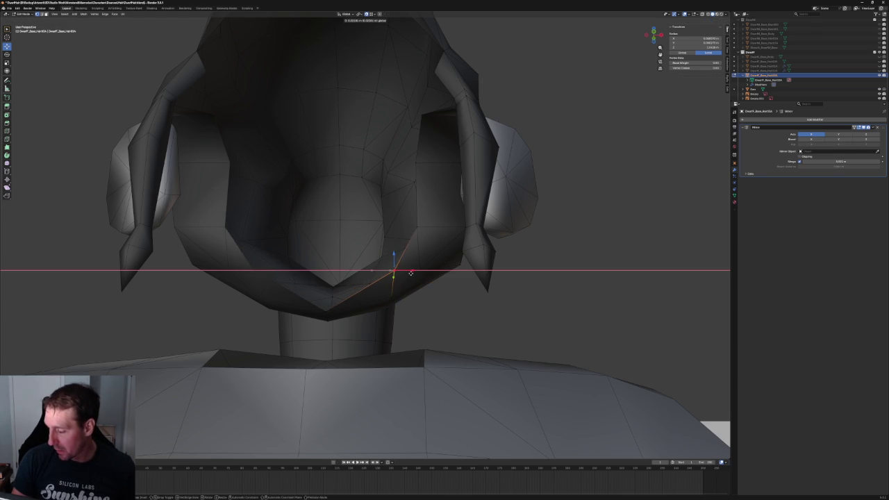
pyautogui.click(407, 273)
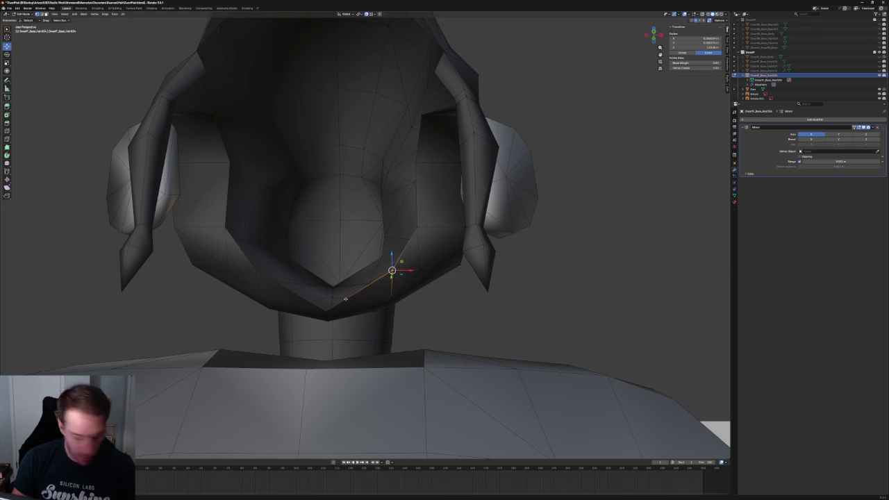
# Shift the selected chin edge up and left, then raise it straight along Z.
pyautogui.hotkey('alt', 'a')
pyautogui.click(366, 290)
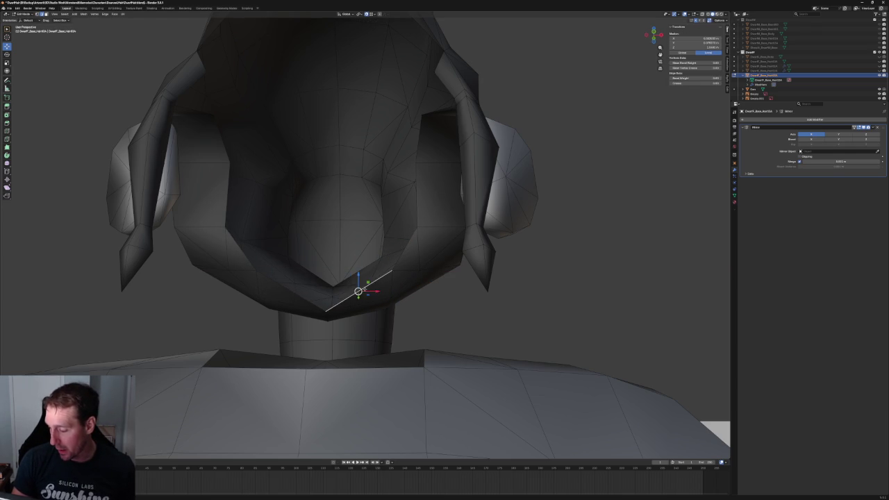
pyautogui.moveTo(362, 289); pyautogui.dragTo(335, 291, button='middle')
pyautogui.moveTo(316, 305); pyautogui.dragTo(323, 300, button='middle')
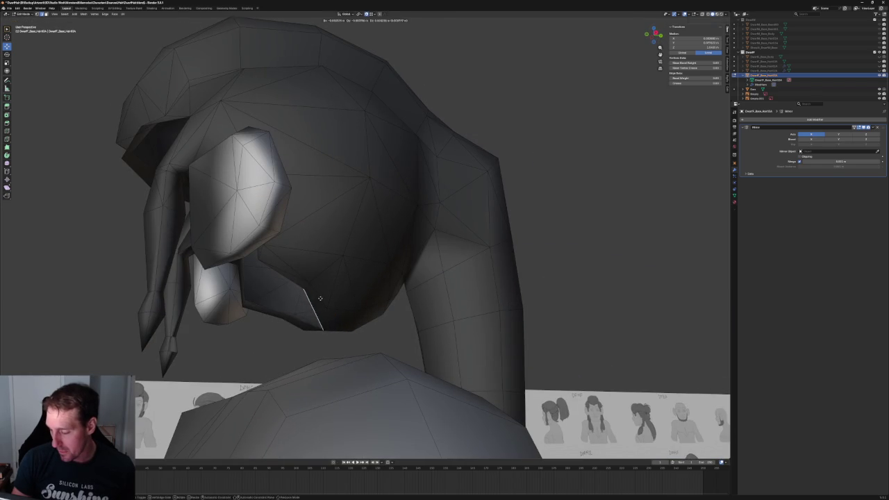
pyautogui.moveTo(303, 287)
pyautogui.mouseDown()
pyautogui.moveTo(296, 282)
pyautogui.moveTo(297, 316)
pyautogui.mouseUp()
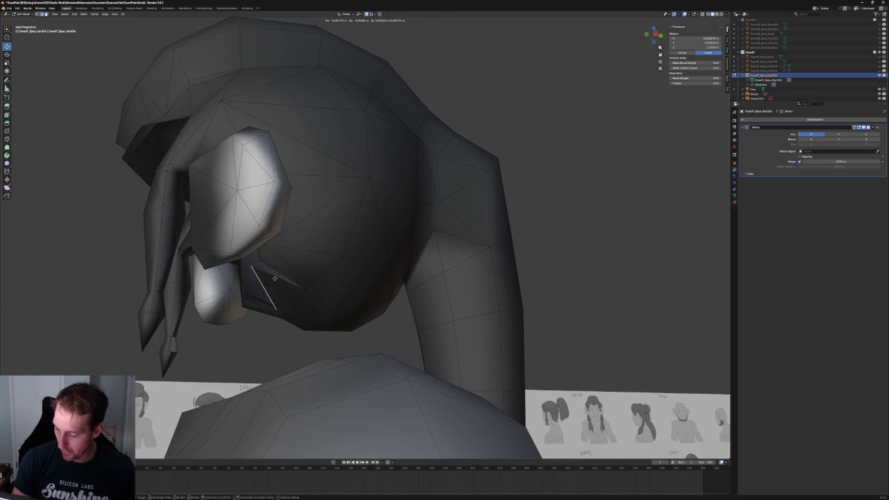
pyautogui.moveTo(298, 317); pyautogui.dragTo(355, 283, button='middle')
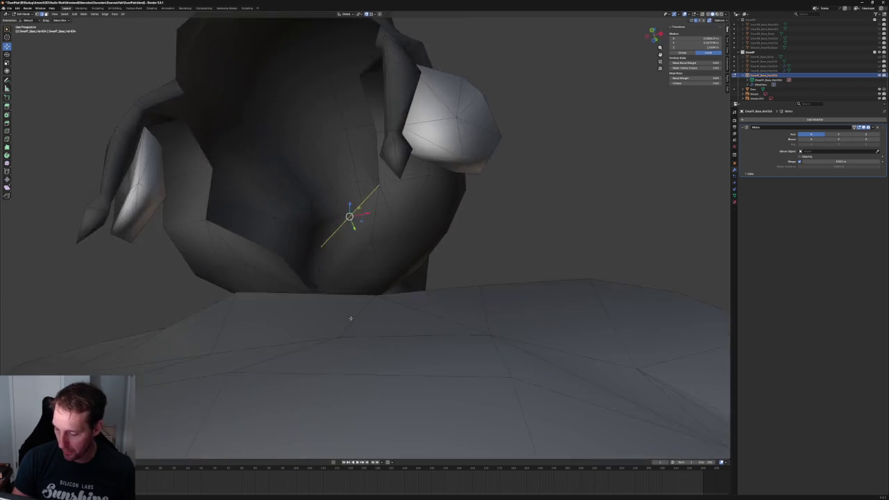
pyautogui.scroll(2, 356, 283)
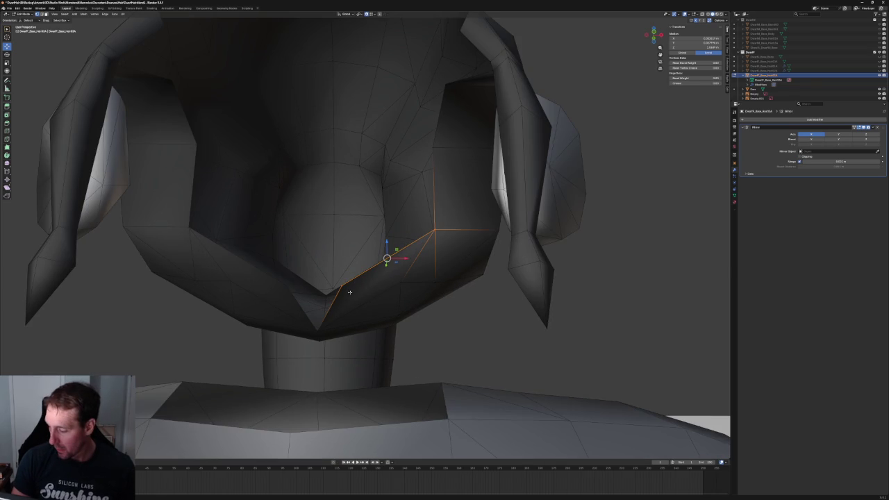
pyautogui.moveTo(394, 277)
pyautogui.mouseDown(button='middle')
pyautogui.moveTo(368, 312)
pyautogui.moveTo(347, 301)
pyautogui.mouseUp(button='middle')
pyautogui.moveTo(306, 312)
pyautogui.mouseDown()
pyautogui.moveTo(269, 292)
pyautogui.moveTo(255, 312)
pyautogui.moveTo(254, 289)
pyautogui.mouseUp()
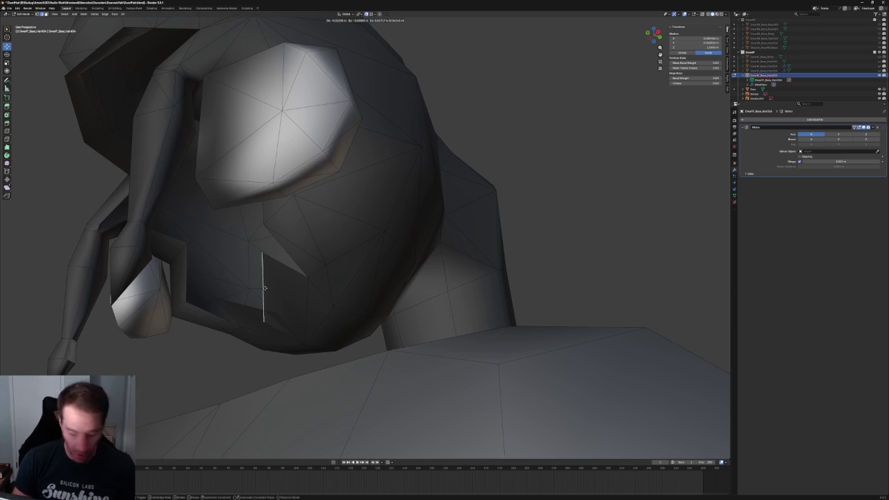
pyautogui.press('y')
pyautogui.moveTo(264, 287)
pyautogui.mouseDown()
pyautogui.moveTo(257, 293)
pyautogui.moveTo(260, 248)
pyautogui.mouseUp()
pyautogui.click(260, 248)
pyautogui.moveTo(260, 248); pyautogui.dragTo(318, 290, button='middle')
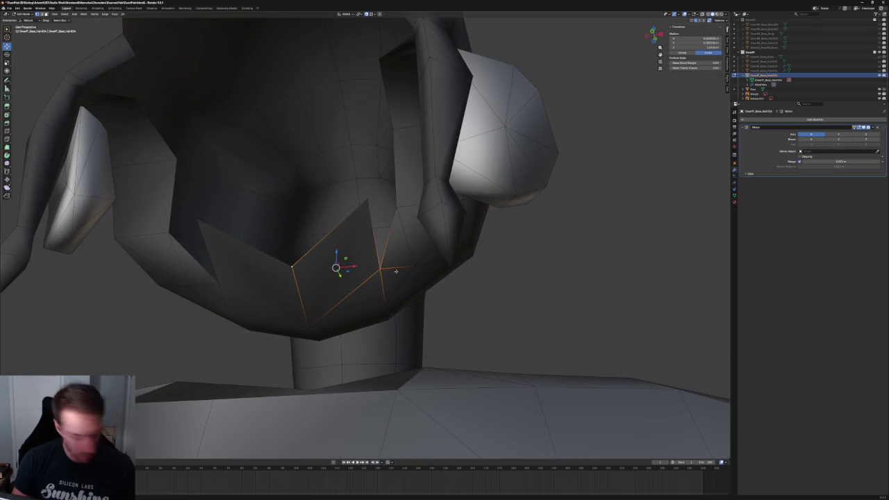
# Try deleting a chin vertex, undo it, and reposition that vertex instead.
pyautogui.hotkey('alt', 'a')
pyautogui.click(366, 199)
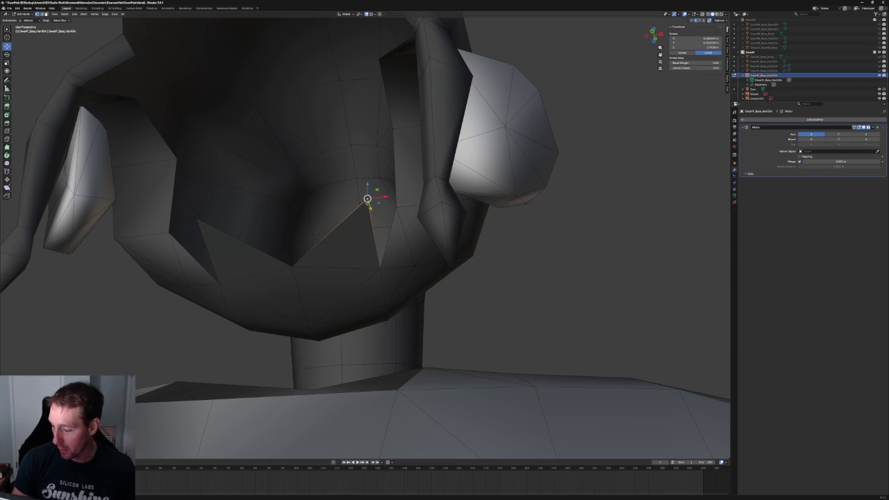
pyautogui.press('x')
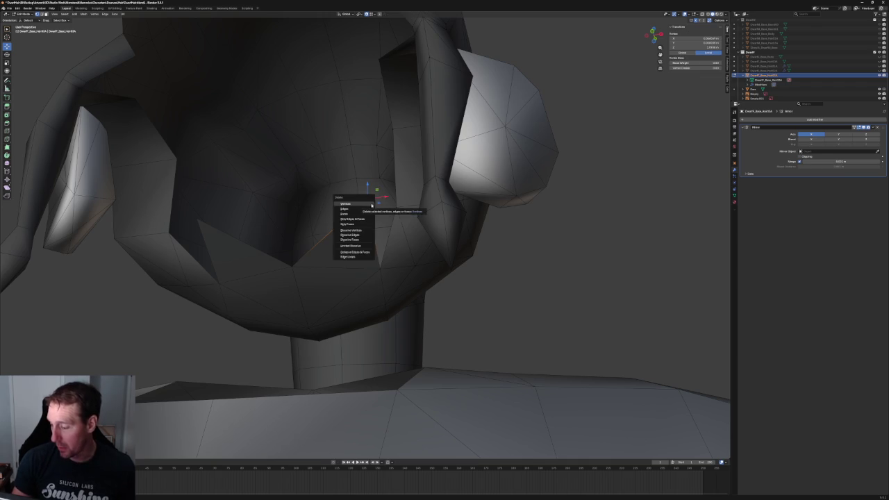
pyautogui.click(372, 204)
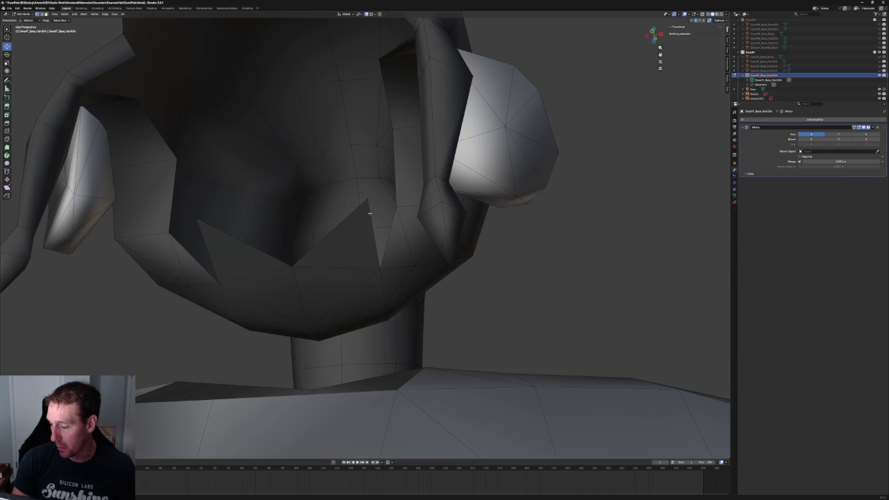
pyautogui.hotkey('ctrl', 'z')
pyautogui.press('g')
pyautogui.press('g')
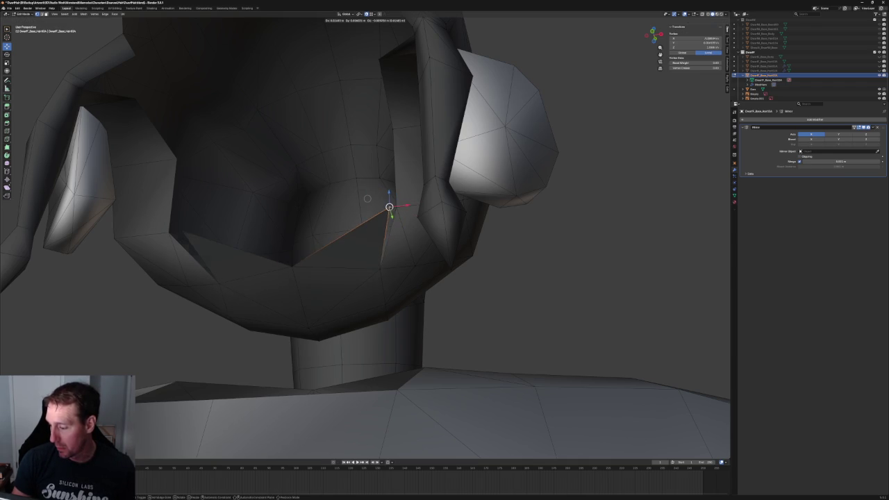
pyautogui.click(479, 280)
# Select the chin vertex from a front angle, then cancel an attempted Z move.
pyautogui.hotkey('alt', 'a')
pyautogui.scroll(-5, 479, 280)
pyautogui.moveTo(417, 258); pyautogui.dragTo(399, 241, button='middle')
pyautogui.scroll(2, 406, 252)
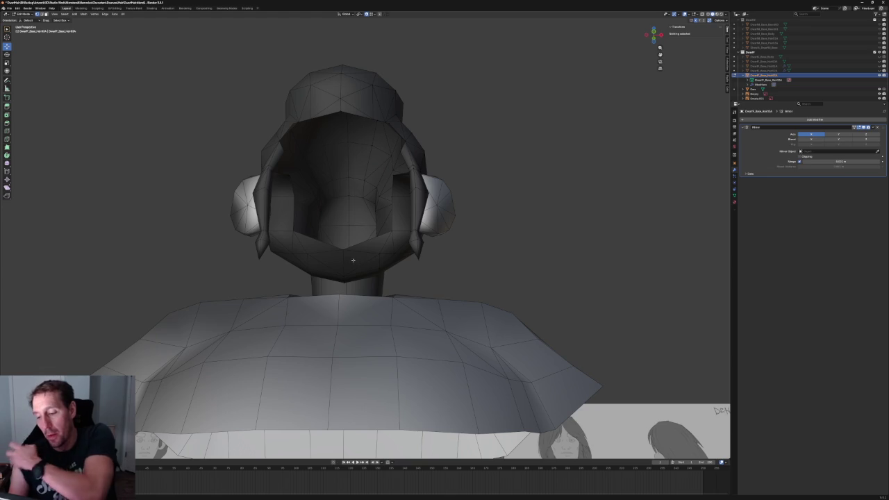
pyautogui.click(344, 252)
pyautogui.scroll(2, 345, 253)
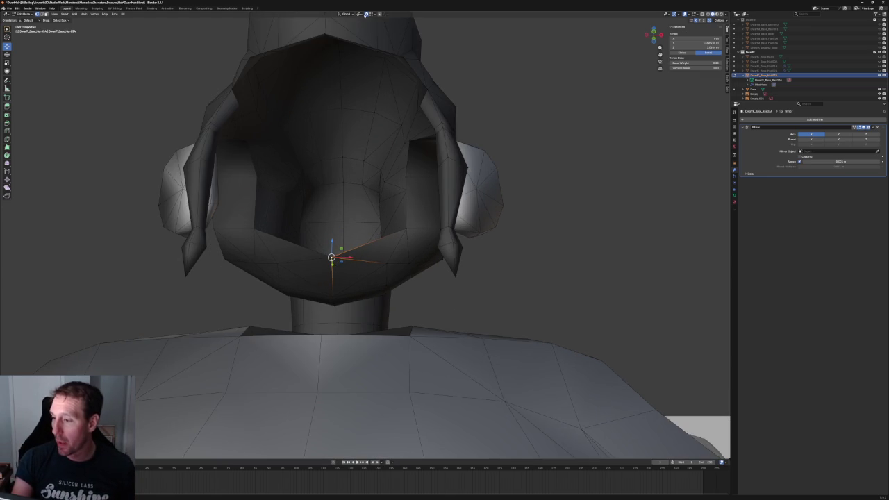
pyautogui.press('g')
pyautogui.press('z')
pyautogui.press('Escape')
pyautogui.hotkey('alt', 'a')
pyautogui.scroll(-5, 472, 243)
pyautogui.scroll(2, 453, 235)
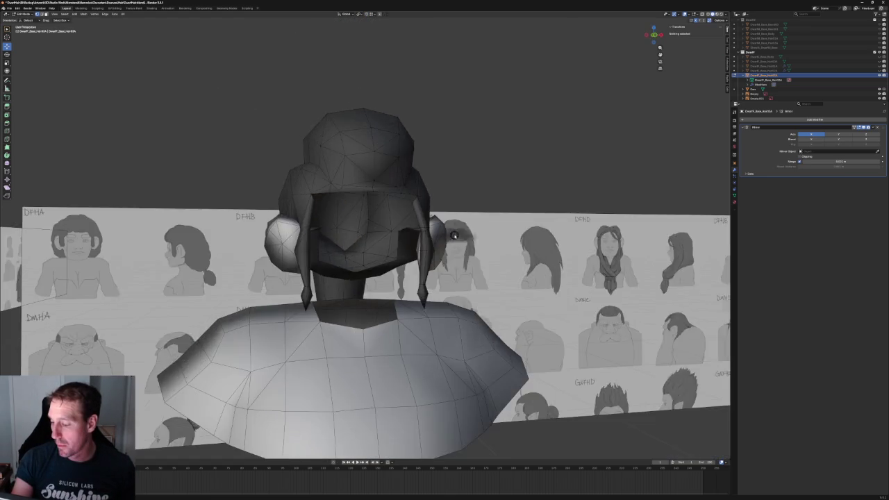
# In front orthographic view, lower the chin vertex slightly along Z against the reference.
pyautogui.press('KP_1')
pyautogui.scroll(3, 348, 295)
pyautogui.click(331, 299)
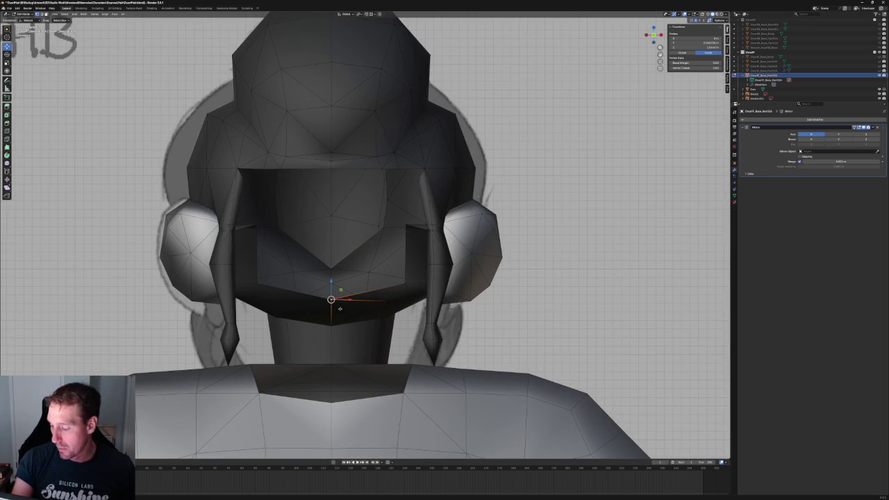
pyautogui.press('g')
pyautogui.press('z')
pyautogui.click(394, 304)
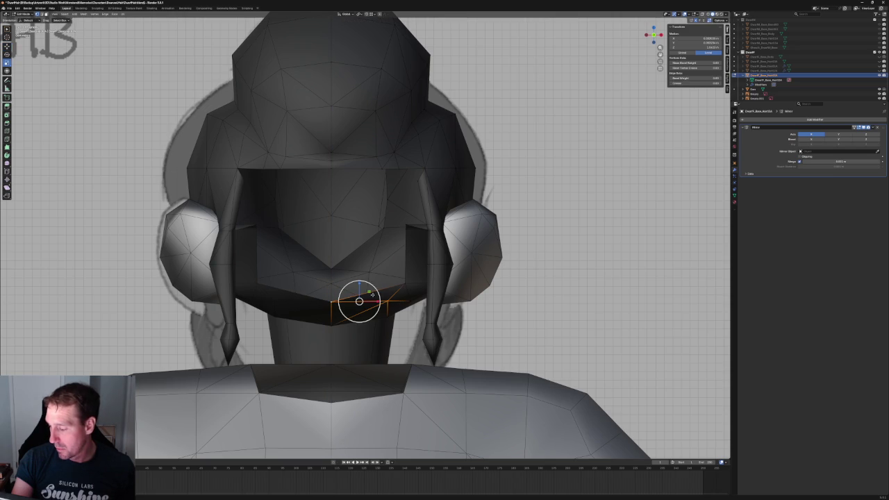
pyautogui.press('g')
pyautogui.press('z')
pyautogui.press('Escape')
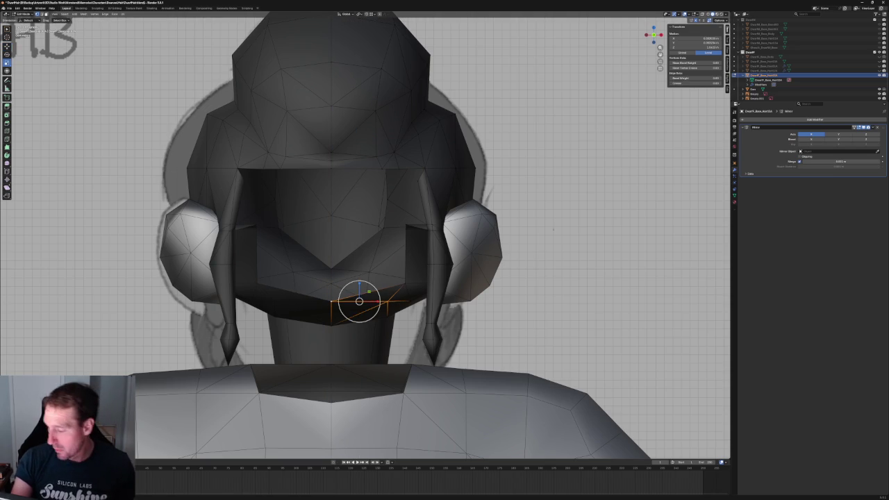
pyautogui.hotkey('alt', 'a')
pyautogui.scroll(2, 407, 226)
pyautogui.scroll(-4, 431, 232)
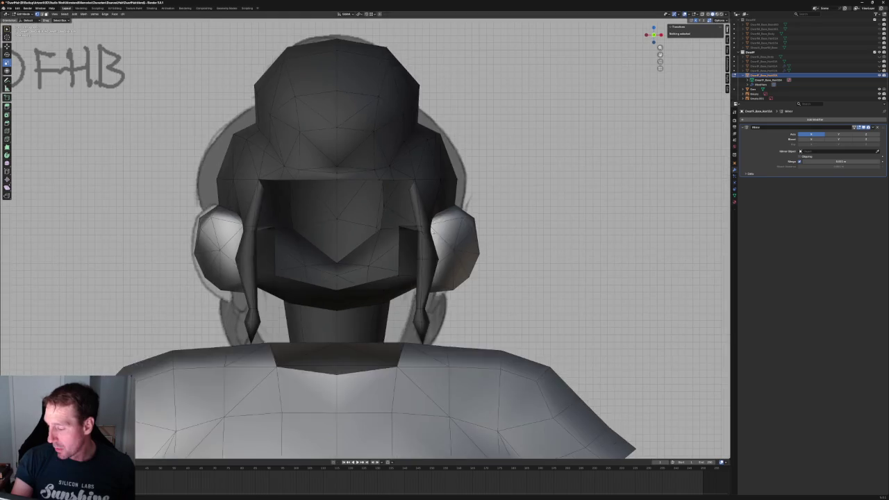
pyautogui.scroll(-2, 431, 232)
pyautogui.moveTo(430, 232)
pyautogui.mouseDown(button='middle')
pyautogui.moveTo(497, 228)
pyautogui.moveTo(431, 254)
pyautogui.mouseUp(button='middle')
# In front view, extrude the side-lock edge outward along the X axis.
pyautogui.scroll(4, 431, 254)
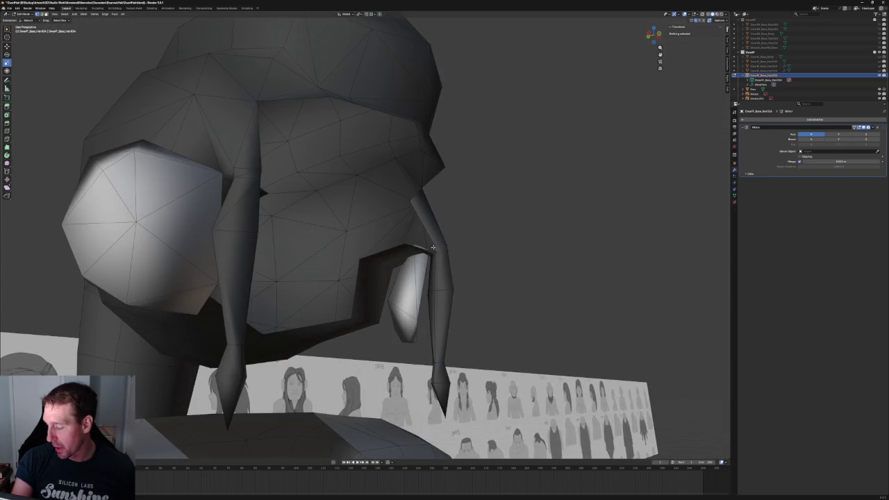
pyautogui.scroll(2, 409, 236)
pyautogui.scroll(2, 397, 225)
pyautogui.moveTo(397, 225)
pyautogui.mouseDown(button='middle')
pyautogui.moveTo(385, 188)
pyautogui.moveTo(385, 198)
pyautogui.moveTo(419, 192)
pyautogui.mouseUp(button='middle')
pyautogui.scroll(2, 379, 213)
pyautogui.scroll(2, 383, 196)
pyautogui.scroll(2, 384, 194)
pyautogui.click(421, 194)
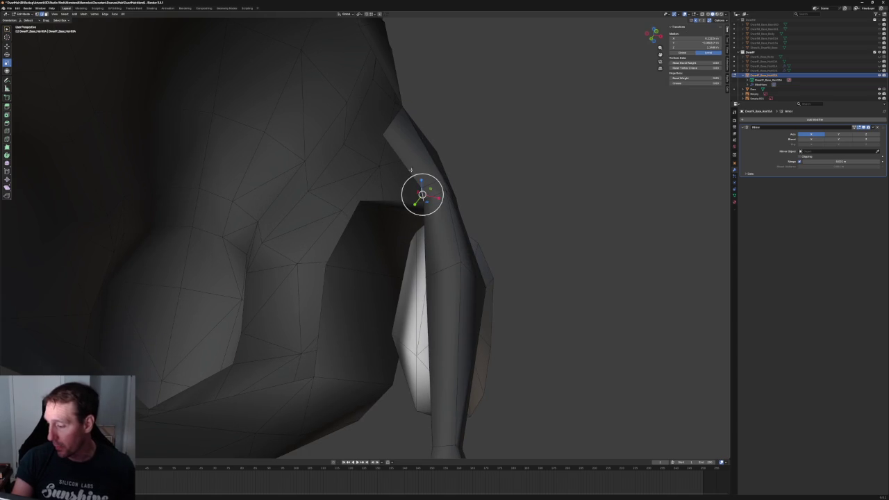
pyautogui.press('KP_1')
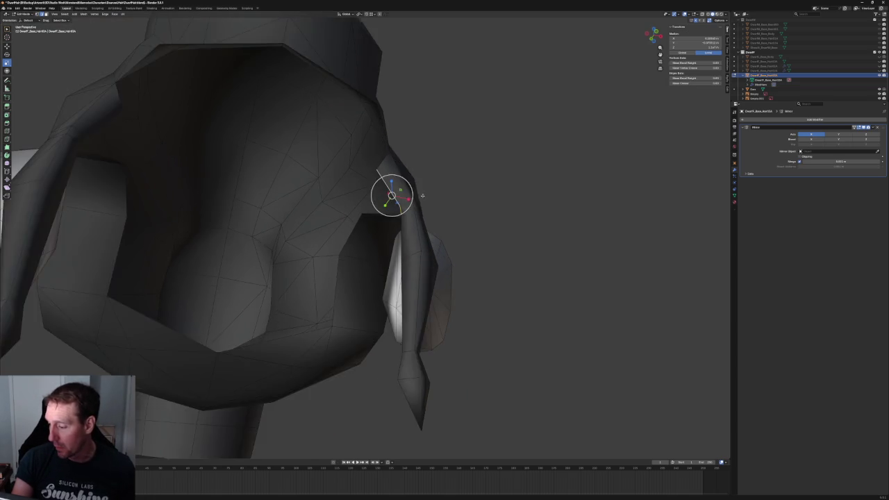
pyautogui.press('e')
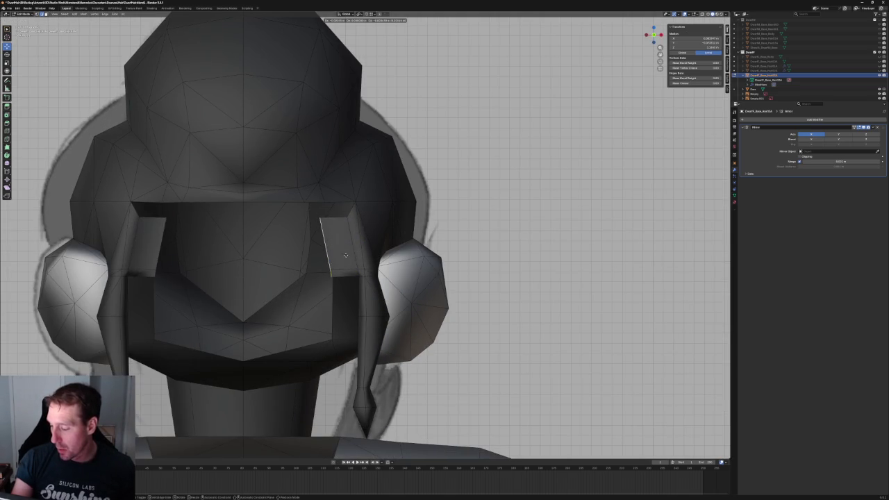
pyautogui.press('x')
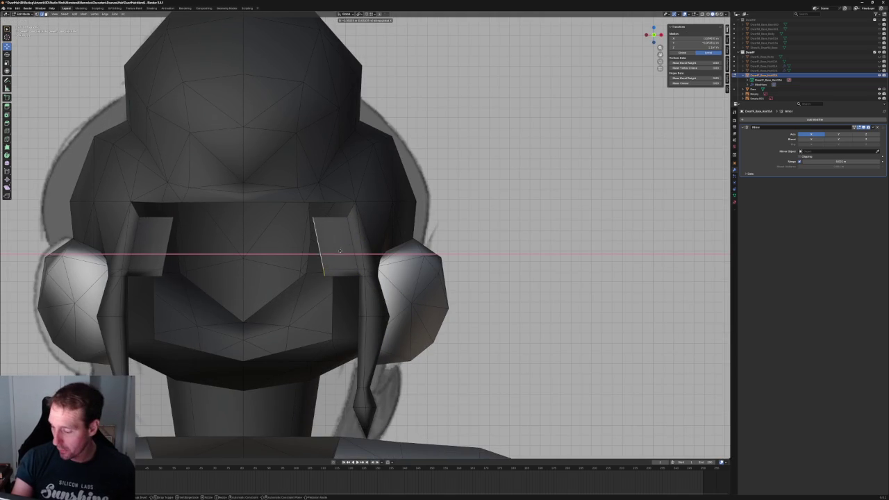
pyautogui.click(348, 252)
# Extrude the side-lock edge again along Y to give the lock depth.
pyautogui.moveTo(348, 252); pyautogui.dragTo(393, 237, button='middle')
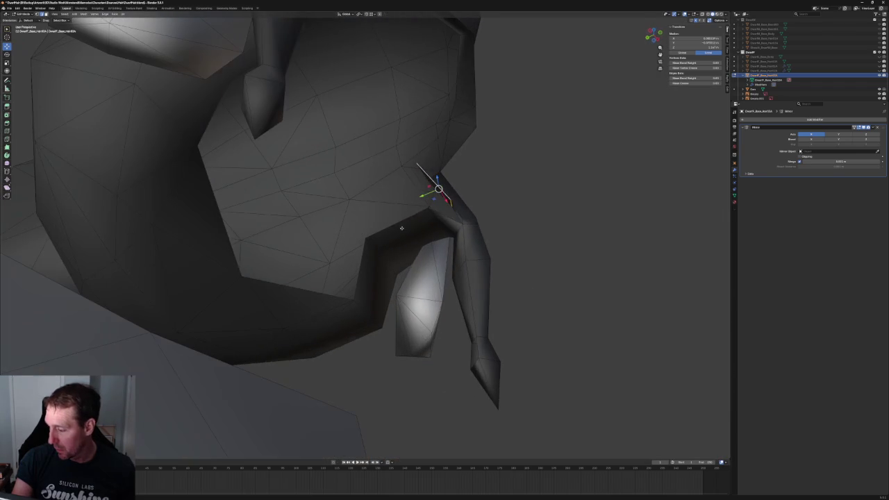
pyautogui.press('e')
pyautogui.press('y')
pyautogui.click(408, 199)
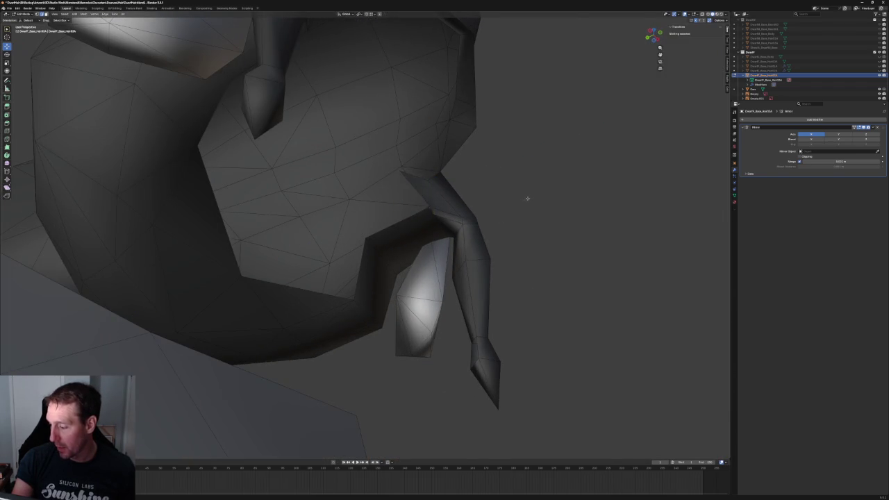
pyautogui.scroll(3, 475, 208)
pyautogui.click(486, 186)
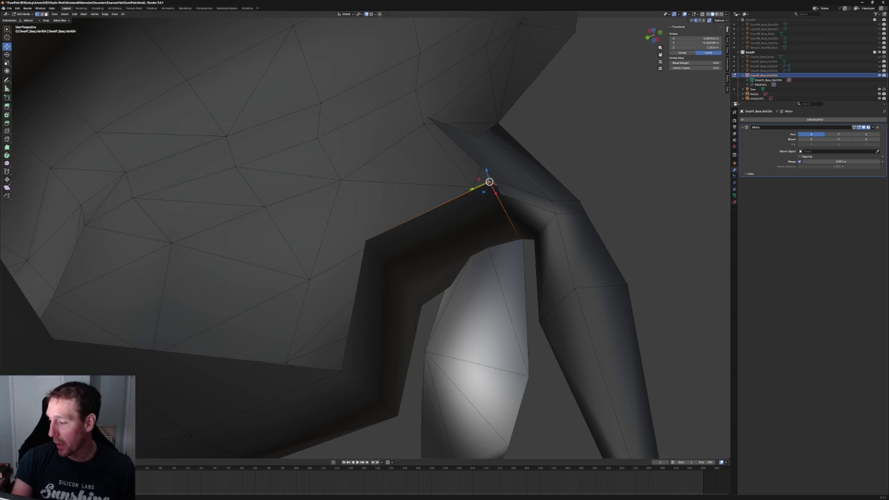
# Inspect the side lock's inner flap from several angles, checking its top vertex.
pyautogui.hotkey('alt', 'a')
pyautogui.scroll(-6, 522, 192)
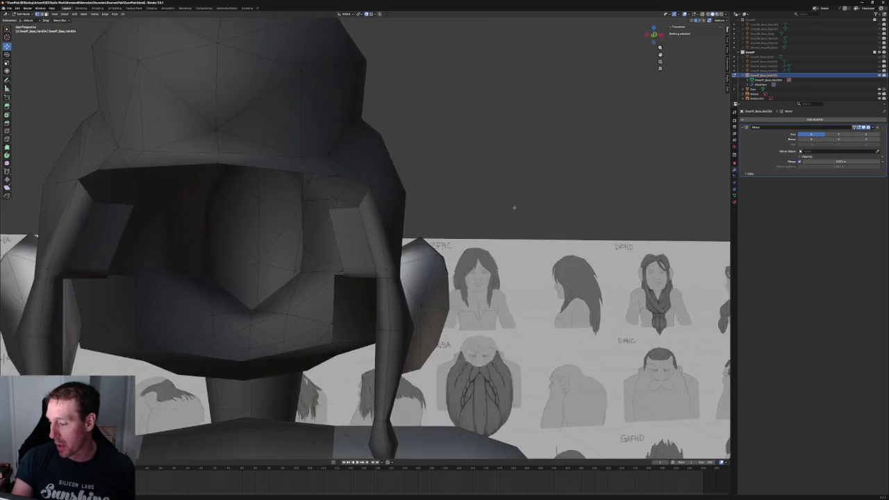
pyautogui.scroll(4, 514, 207)
pyautogui.scroll(3, 436, 221)
pyautogui.moveTo(307, 132); pyautogui.dragTo(374, 190, button='middle')
pyautogui.scroll(3, 373, 190)
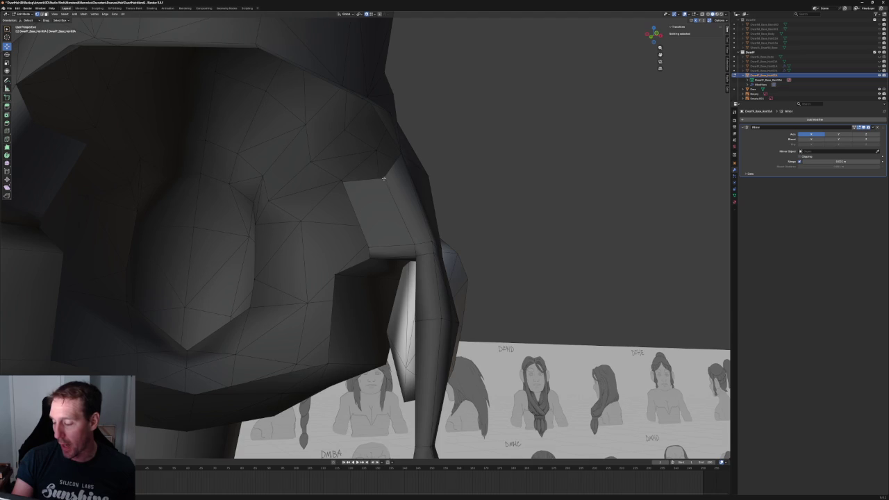
pyautogui.click(387, 177)
pyautogui.moveTo(387, 177); pyautogui.dragTo(371, 222, button='middle')
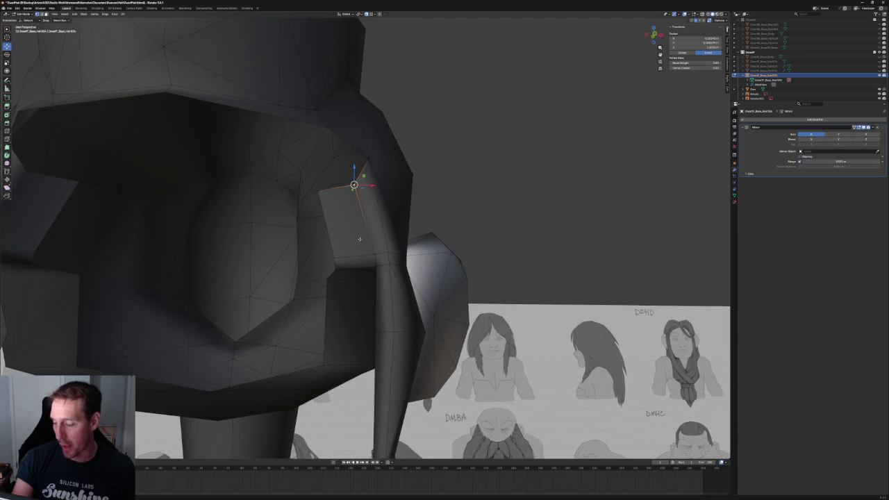
pyautogui.scroll(-3, 358, 240)
pyautogui.moveTo(357, 174); pyautogui.dragTo(341, 190, button='middle')
pyautogui.click(447, 173)
pyautogui.scroll(-2, 431, 194)
pyautogui.moveTo(431, 195)
pyautogui.mouseDown(button='middle')
pyautogui.moveTo(407, 199)
pyautogui.moveTo(432, 183)
pyautogui.moveTo(438, 193)
pyautogui.mouseUp(button='middle')
# Delete the stray inner-flap vertex in front view, then show the dwarf body again.
pyautogui.press('KP_1')
pyautogui.scroll(4, 376, 227)
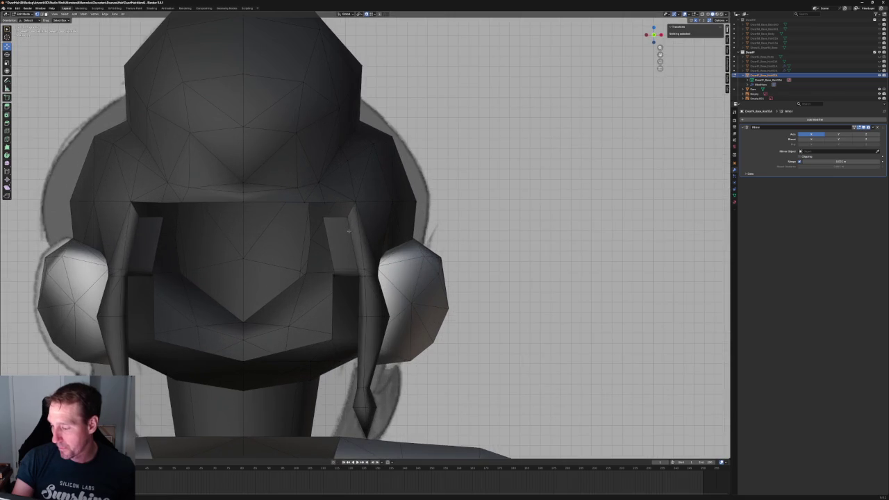
pyautogui.click(347, 218)
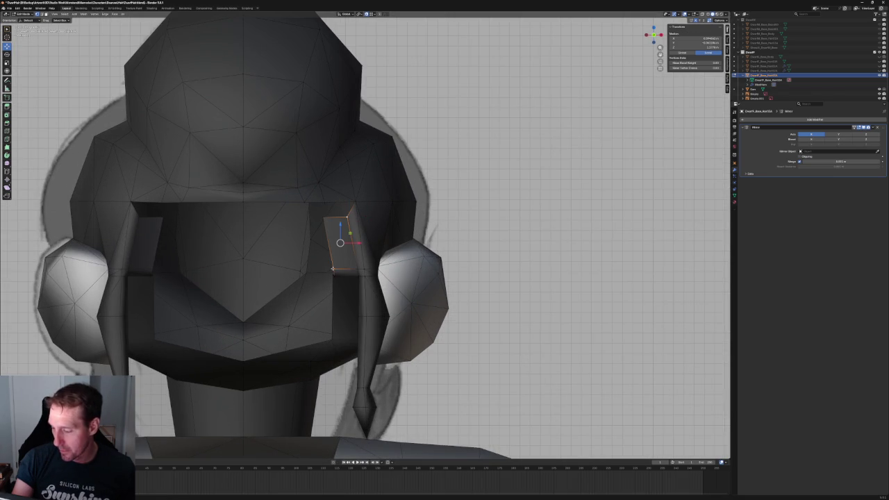
pyautogui.click(323, 217)
pyautogui.press('x')
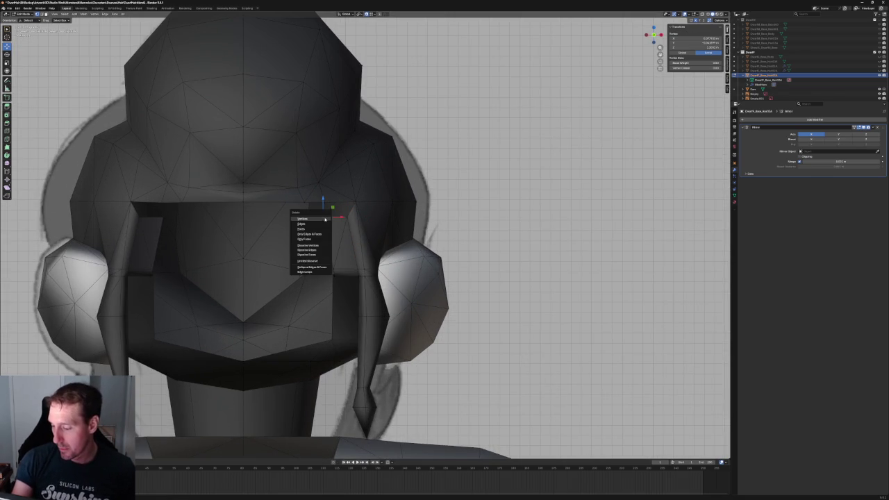
pyautogui.click(325, 219)
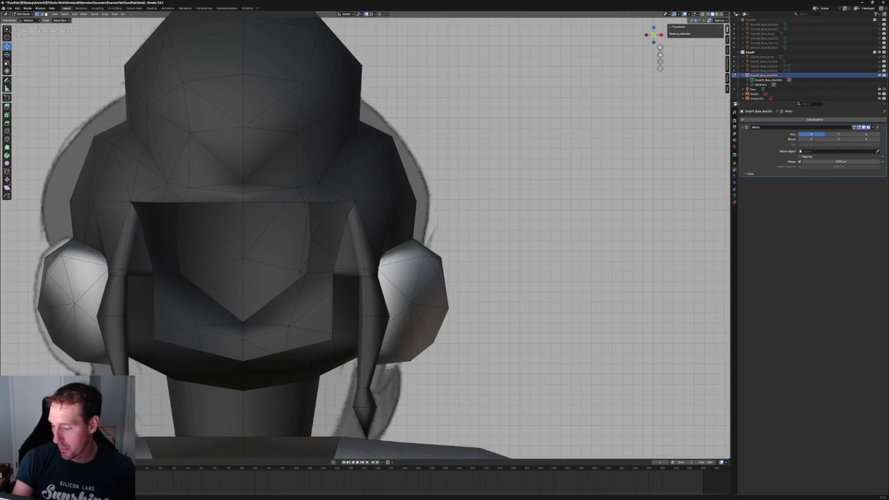
pyautogui.scroll(-5, 397, 209)
pyautogui.moveTo(397, 209); pyautogui.dragTo(432, 199, button='middle')
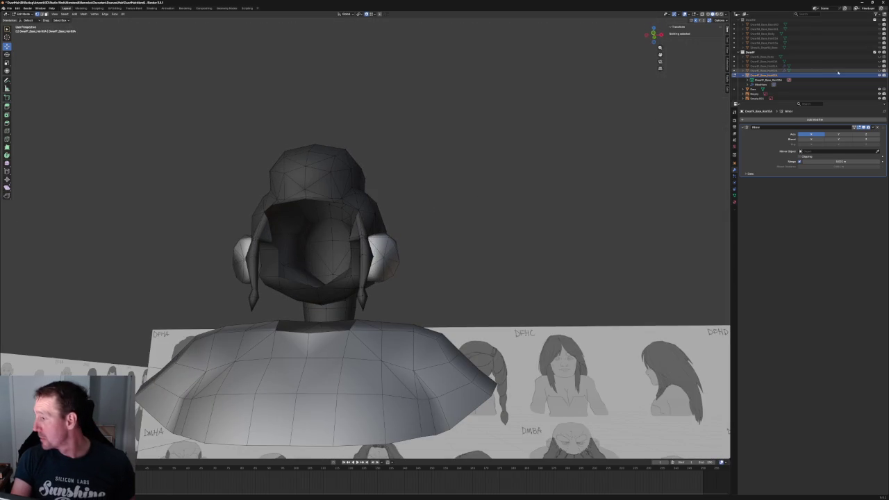
pyautogui.click(880, 57)
# Slide a vertex near the ear along X from beneath the head, then clear the selection.
pyautogui.moveTo(499, 177); pyautogui.dragTo(390, 195, button='middle')
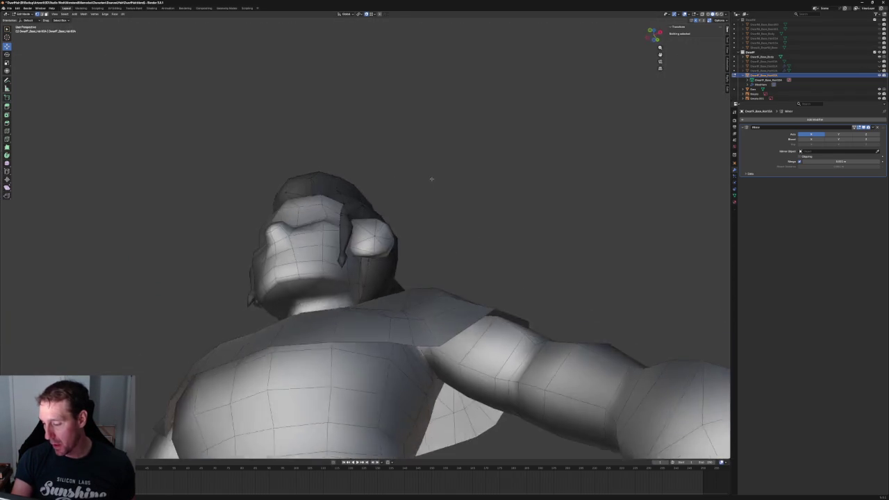
pyautogui.moveTo(390, 195)
pyautogui.mouseDown(button='middle')
pyautogui.moveTo(390, 283)
pyautogui.moveTo(389, 259)
pyautogui.moveTo(438, 281)
pyautogui.moveTo(353, 258)
pyautogui.moveTo(378, 270)
pyautogui.mouseUp(button='middle')
pyautogui.click(390, 283)
pyautogui.press('g')
pyautogui.press('x')
pyautogui.click(376, 281)
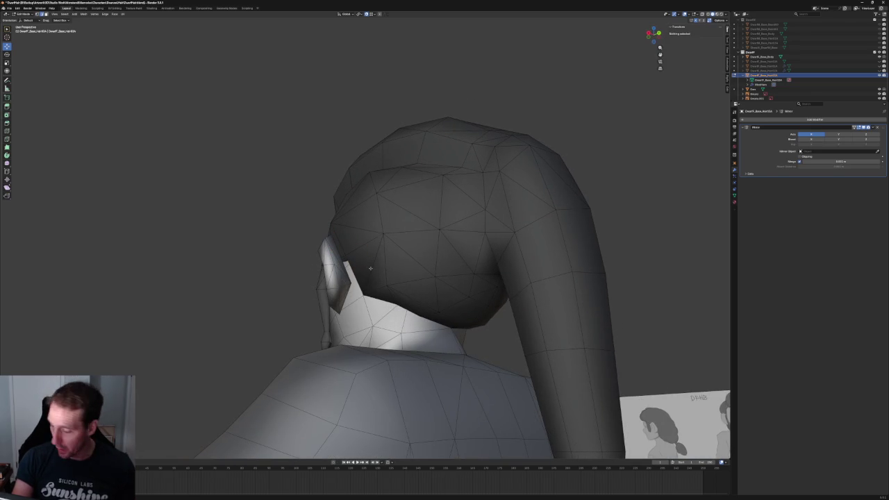
pyautogui.click(372, 267)
pyautogui.keyDown('shift'); pyautogui.click(354, 264); pyautogui.keyUp('shift')
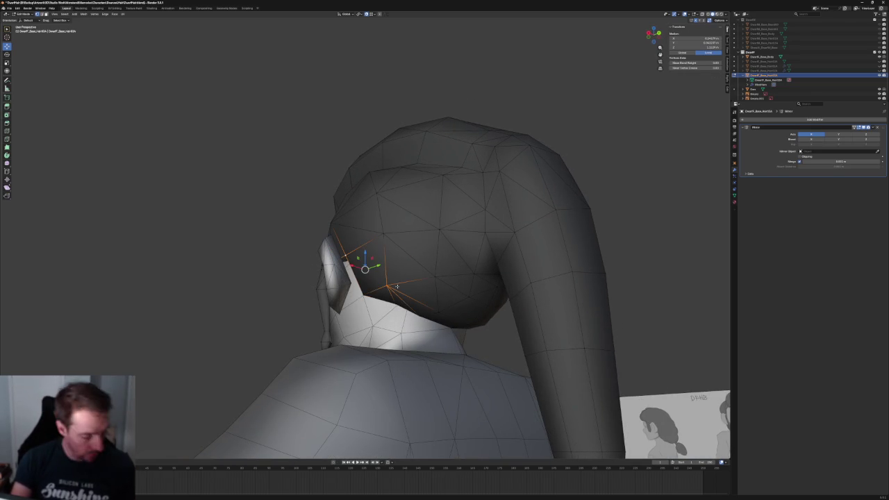
pyautogui.hotkey('alt', 'a')
# From a back view, move the side lock's vertex near the ear along X.
pyautogui.moveTo(321, 234)
pyautogui.mouseDown(button='middle')
pyautogui.moveTo(323, 243)
pyautogui.moveTo(308, 242)
pyautogui.moveTo(311, 251)
pyautogui.moveTo(355, 250)
pyautogui.mouseUp(button='middle')
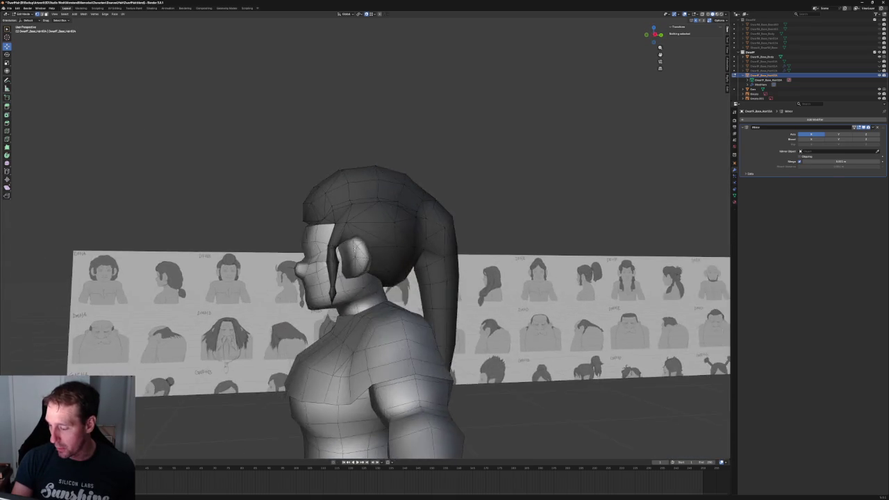
pyautogui.scroll(4, 355, 248)
pyautogui.click(307, 258)
pyautogui.scroll(2, 299, 260)
pyautogui.scroll(3, 293, 286)
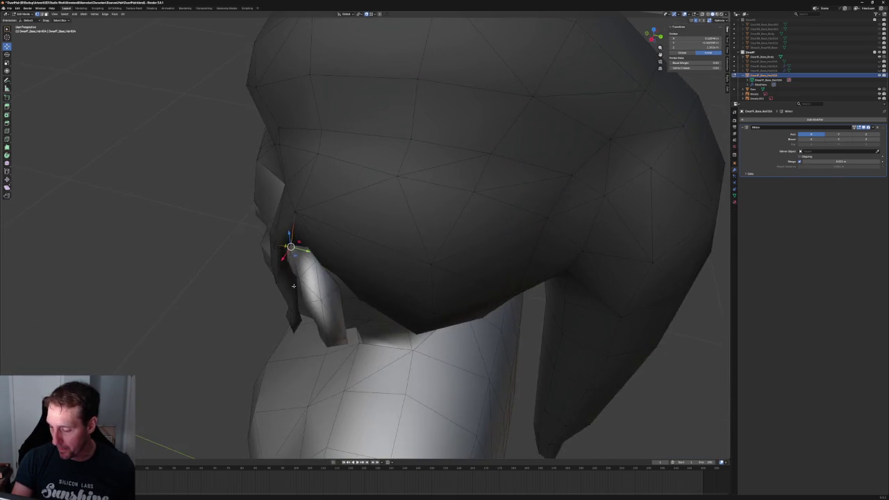
pyautogui.moveTo(293, 286); pyautogui.dragTo(297, 232, button='middle')
pyautogui.press('g')
pyautogui.press('x')
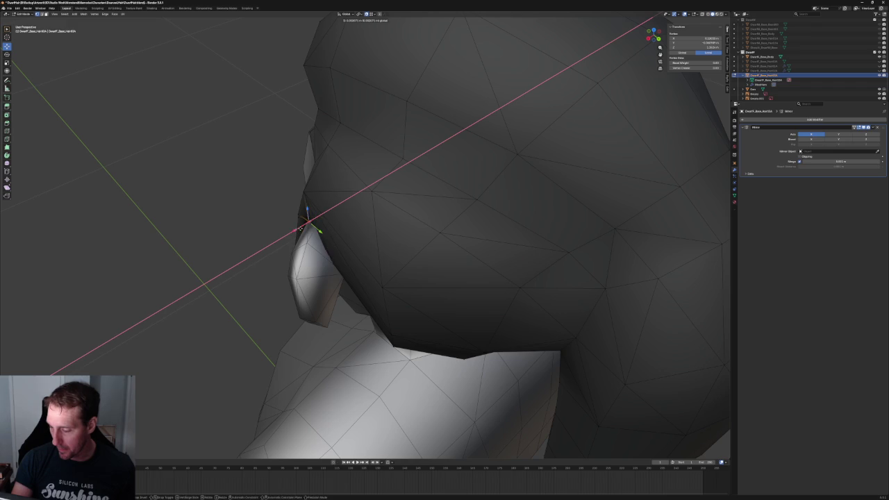
pyautogui.click(301, 228)
# Check the vertex placement with X-ray, framing it in front orthographic view.
pyautogui.moveTo(367, 192); pyautogui.dragTo(369, 183, button='middle')
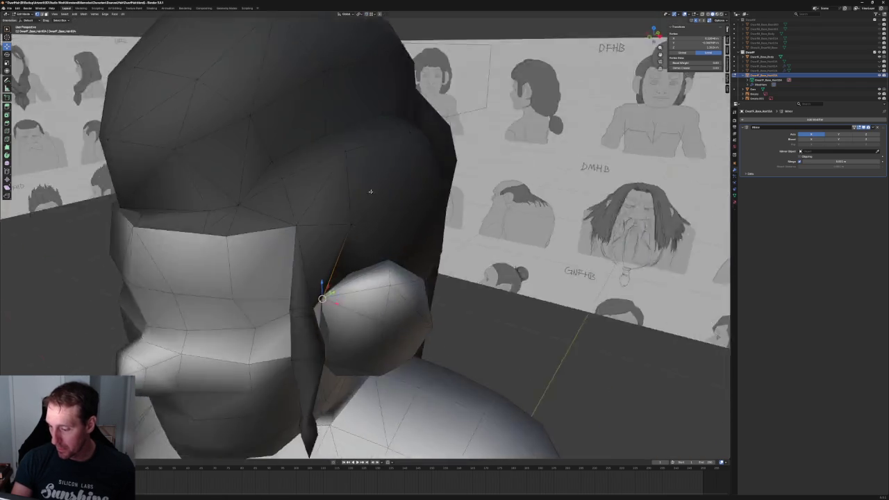
pyautogui.hotkey('alt', 'z')
pyautogui.scroll(-2, 378, 280)
pyautogui.moveTo(378, 280); pyautogui.dragTo(278, 285, button='middle')
pyautogui.hotkey('alt', 'z')
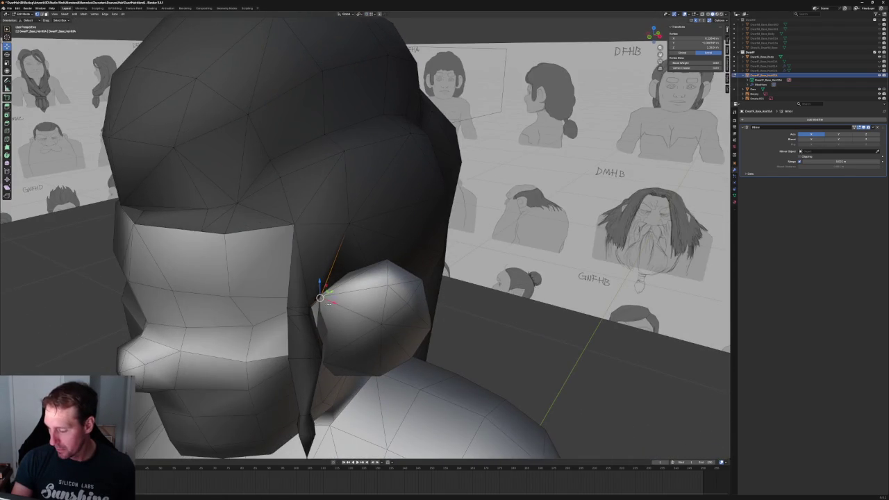
pyautogui.moveTo(332, 302); pyautogui.dragTo(354, 292, button='middle')
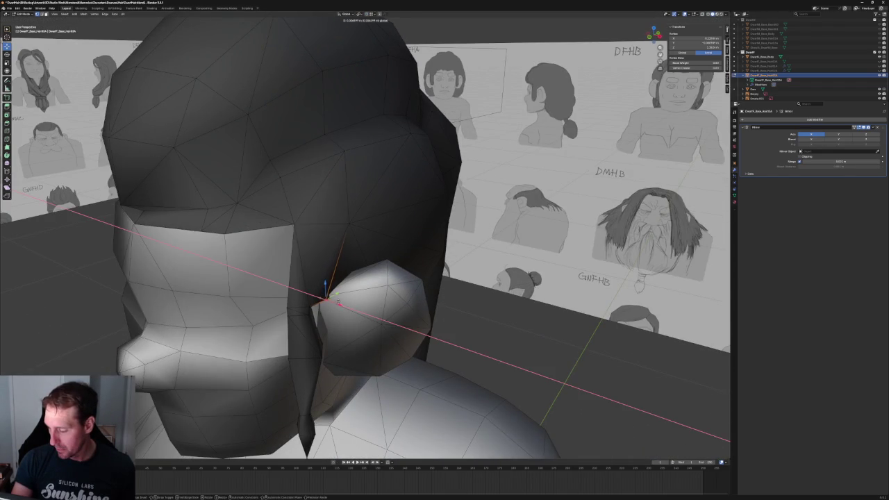
pyautogui.press('KP_Decimal')
pyautogui.press('KP_1')
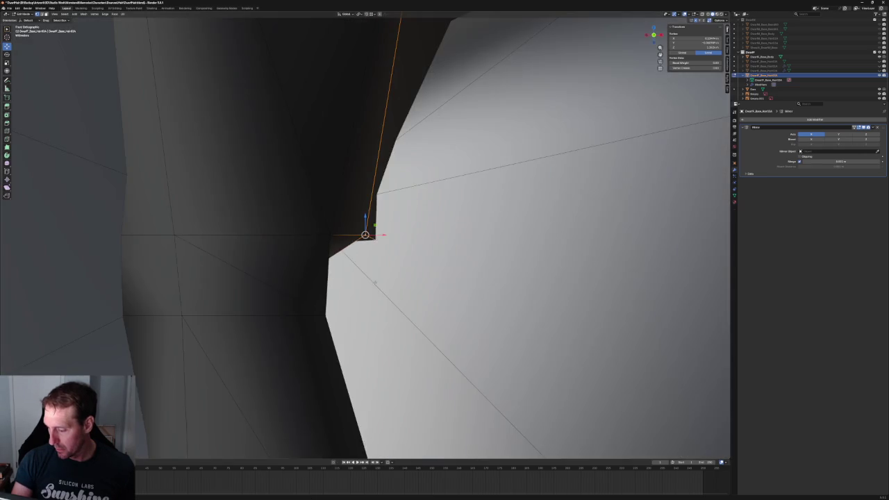
pyautogui.scroll(-2, 374, 285)
pyautogui.scroll(-2, 374, 285)
pyautogui.scroll(-2, 374, 285)
pyautogui.scroll(-3, 383, 235)
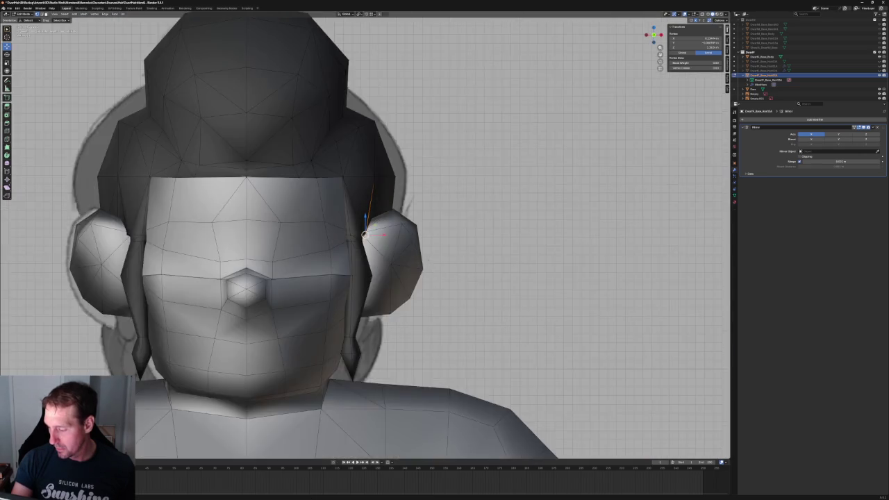
# In side orthographic view with X-ray, slide the vertex along Y.
pyautogui.moveTo(383, 235); pyautogui.dragTo(399, 263, button='middle')
pyautogui.press('KP_3')
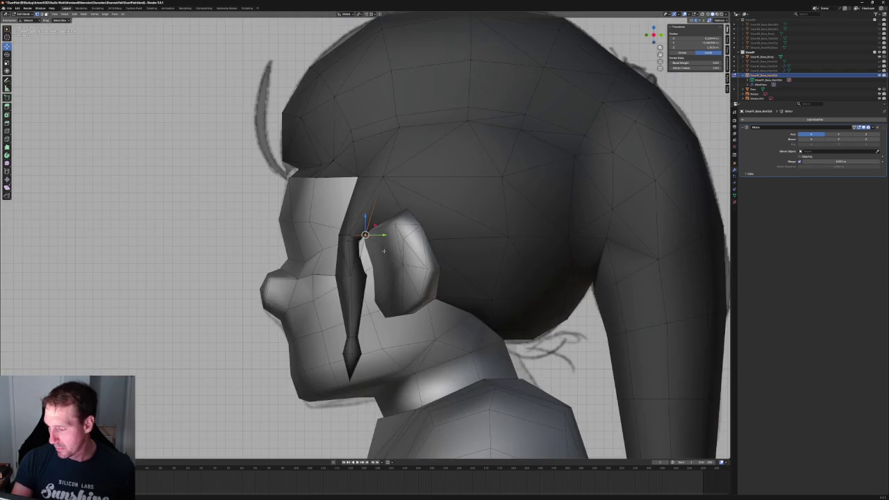
pyautogui.hotkey('alt', 'z')
pyautogui.press('g')
pyautogui.press('y')
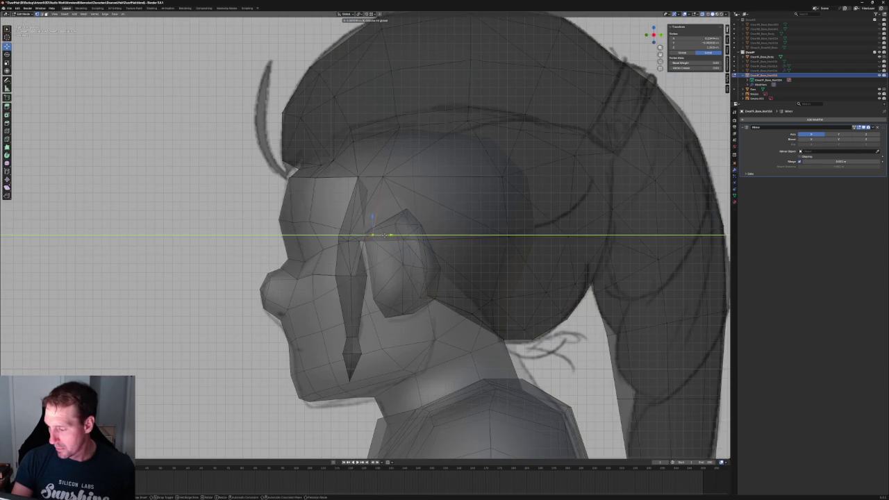
pyautogui.click(386, 236)
# Hide the ear mesh and nudge the vertex front-to-back along Y in X-ray.
pyautogui.hotkey('alt', 'z')
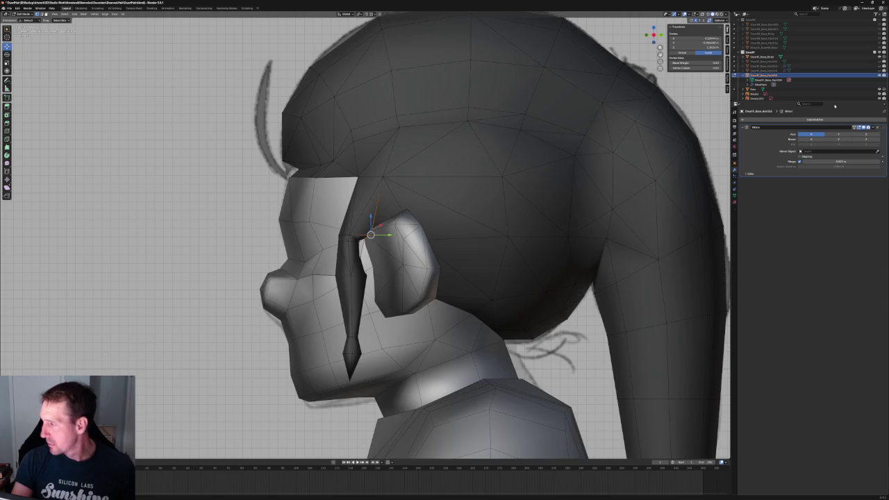
pyautogui.click(880, 91)
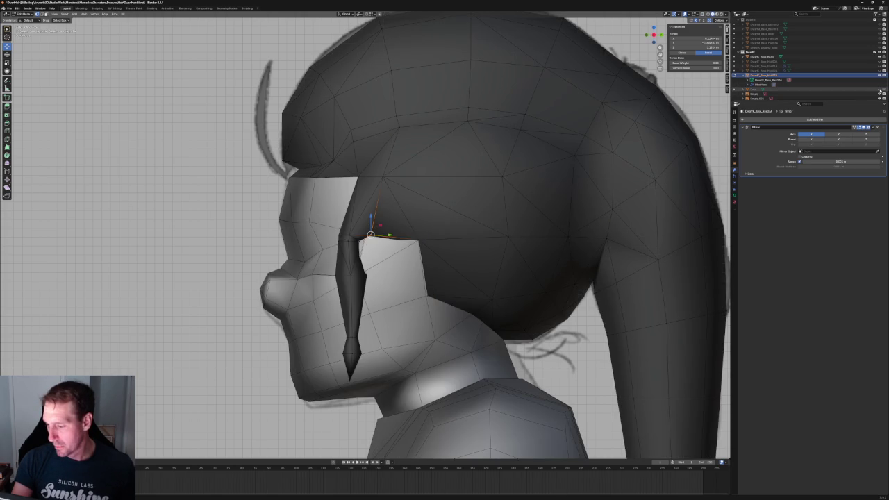
pyautogui.hotkey('alt', 'z')
pyautogui.scroll(2, 375, 236)
pyautogui.scroll(1, 375, 236)
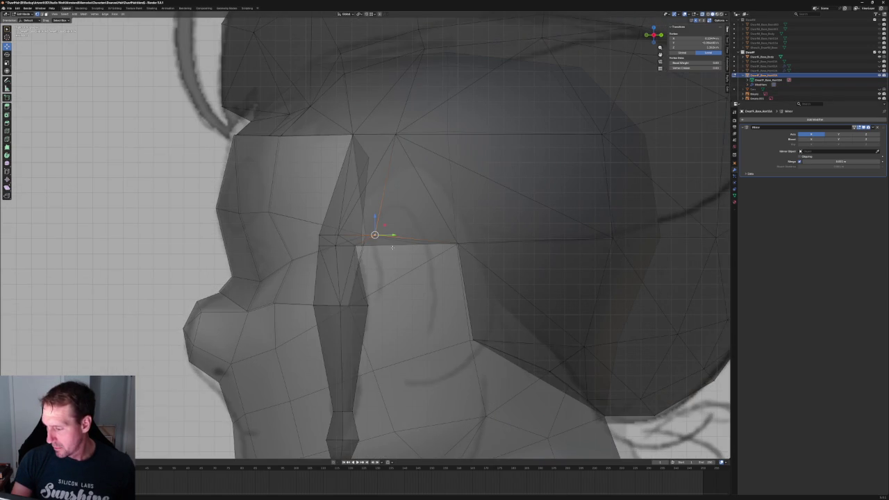
pyautogui.press('g')
pyautogui.press('y')
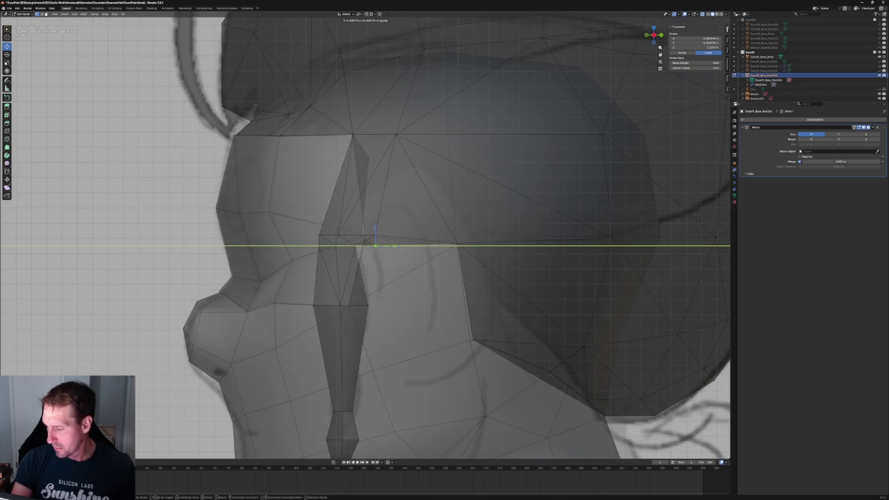
pyautogui.click(387, 246)
pyautogui.hotkey('alt', 'z')
# Raise the vertex along Z, then reposition it freely against the reference.
pyautogui.hotkey('alt', 'z')
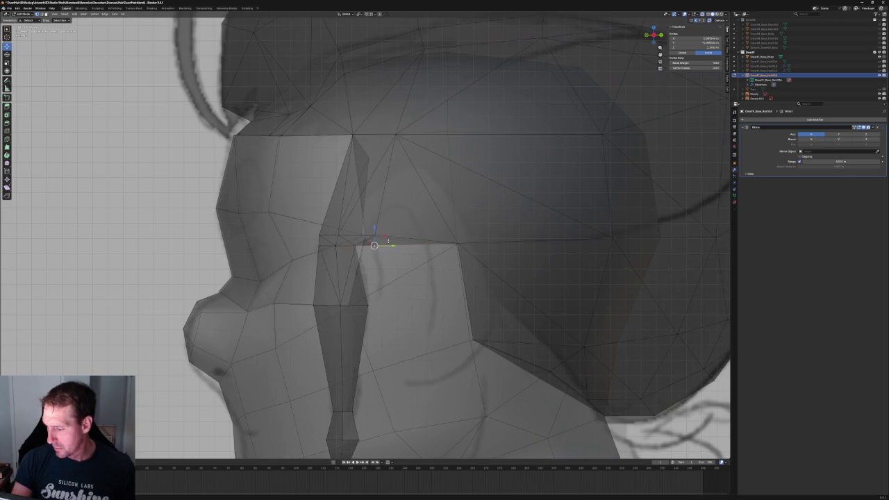
pyautogui.hotkey('alt', 'z')
pyautogui.press('g')
pyautogui.press('z')
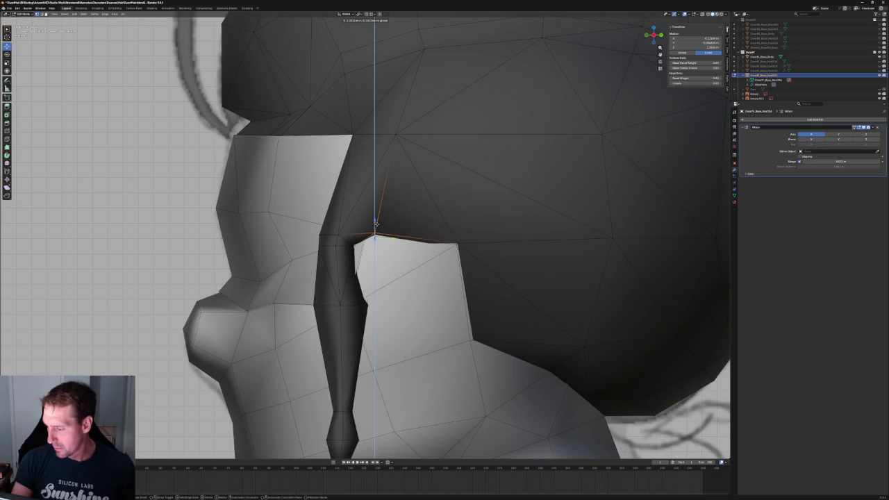
pyautogui.click(378, 219)
pyautogui.hotkey('alt', 'z')
pyautogui.press('g')
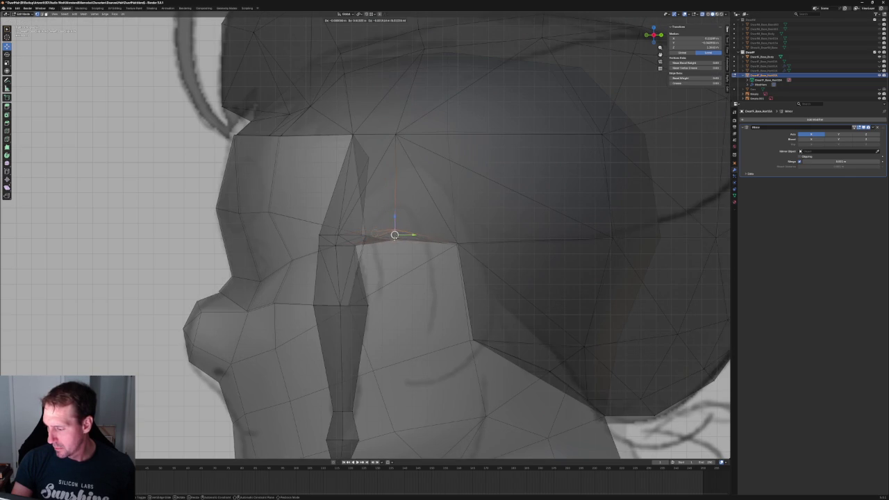
pyautogui.click(393, 233)
pyautogui.hotkey('alt', 'z')
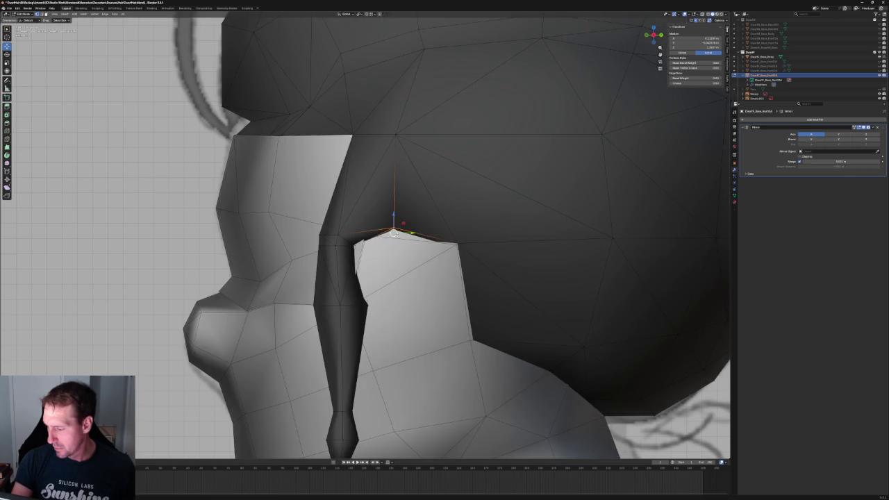
# From behind and below the head, shift the vertex sideways along X and check it in X-ray.
pyautogui.moveTo(393, 233)
pyautogui.mouseDown(button='middle')
pyautogui.moveTo(413, 214)
pyautogui.moveTo(361, 247)
pyautogui.moveTo(380, 237)
pyautogui.moveTo(443, 240)
pyautogui.mouseUp(button='middle')
pyautogui.press('g')
pyautogui.press('x')
pyautogui.click(359, 246)
pyautogui.hotkey('alt', 'z')
pyautogui.scroll(-3, 389, 240)
pyautogui.scroll(3, 361, 248)
pyautogui.hotkey('alt', 'z')
pyautogui.scroll(2, 354, 248)
pyautogui.moveTo(355, 248)
pyautogui.mouseDown(button='middle')
pyautogui.moveTo(368, 251)
pyautogui.moveTo(361, 244)
pyautogui.mouseUp(button='middle')
# Make a final X-axis adjustment to the vertex, then deselect and view the whole head.
pyautogui.press('g')
pyautogui.press('y')
pyautogui.hotkey('alt', 'z')
pyautogui.press('x')
pyautogui.click(360, 246)
pyautogui.scroll(-2, 312, 240)
pyautogui.click(304, 238)
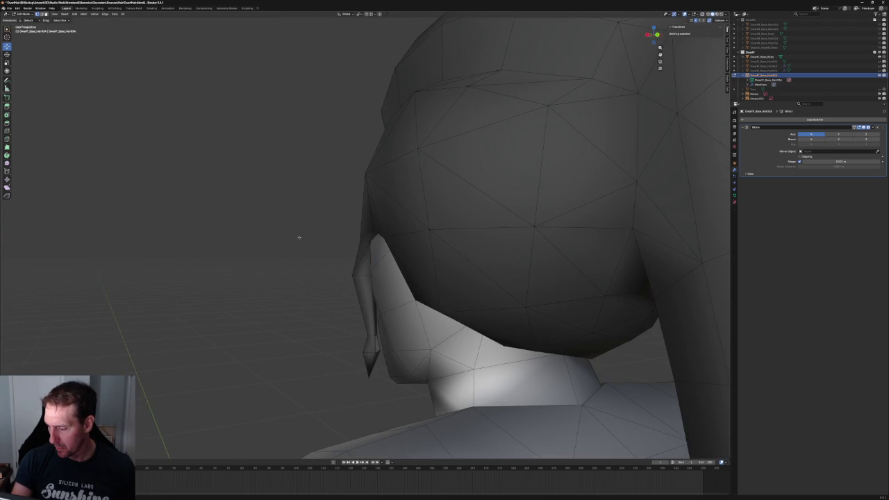
pyautogui.scroll(-3, 303, 238)
pyautogui.moveTo(303, 238); pyautogui.dragTo(346, 234, button='middle')
pyautogui.scroll(2, 345, 234)
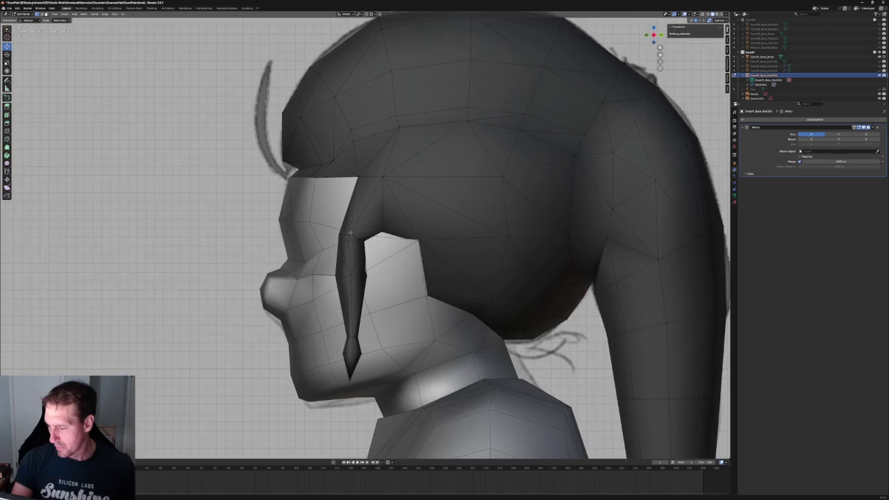
pyautogui.scroll(2, 406, 240)
# Raise the vertex at the side lock's top along Z to meet the hair cap.
pyautogui.hotkey('alt', 'z')
pyautogui.click(394, 233)
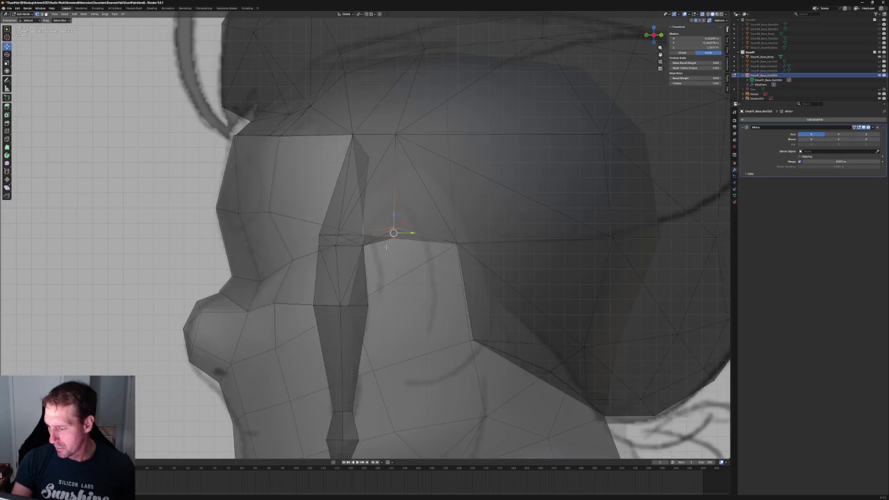
pyautogui.hotkey('alt', 'z')
pyautogui.press('g')
pyautogui.press('z')
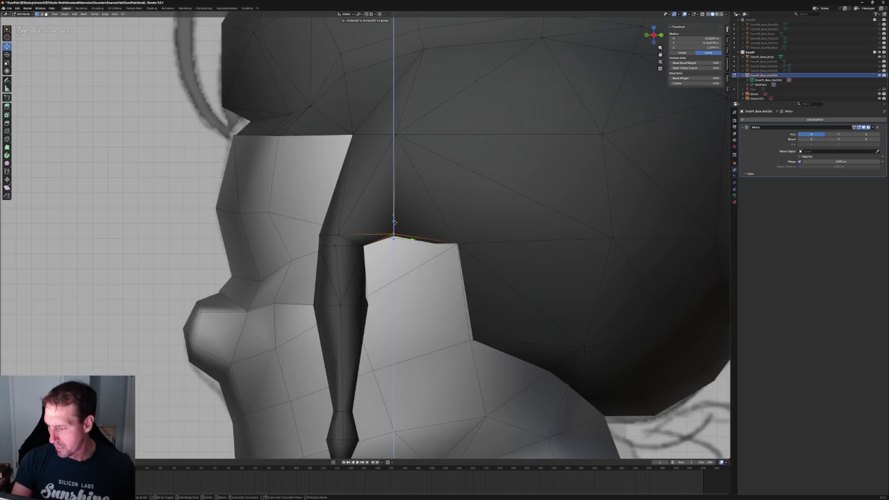
pyautogui.click(394, 222)
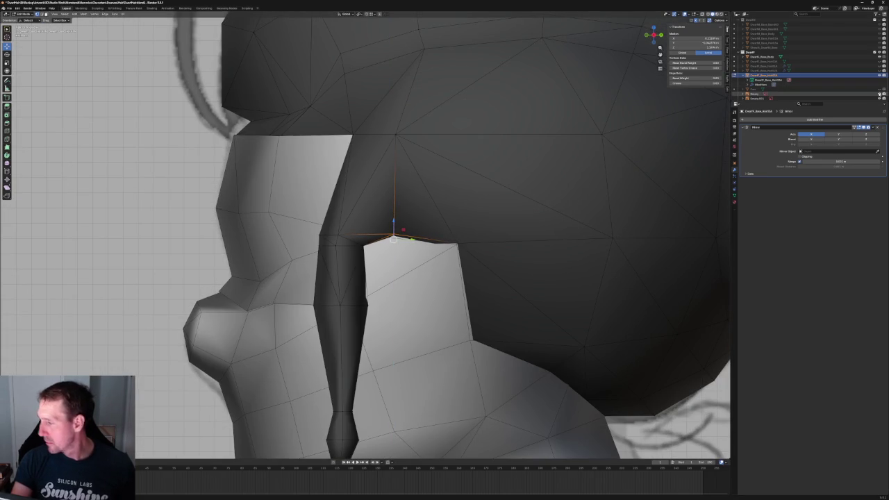
# Hide the Mirror object, toggle another object's visibility, and collapse the hair's child entries.
pyautogui.click(879, 93)
pyautogui.click(880, 69)
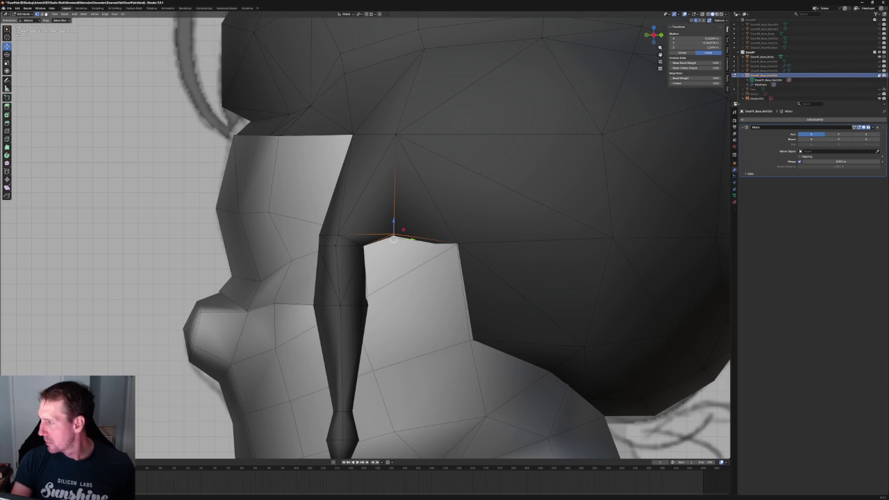
pyautogui.click(755, 76)
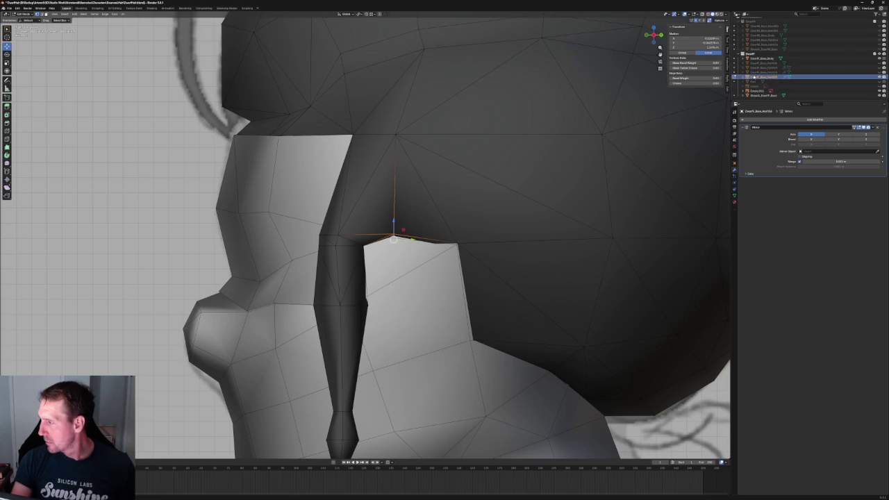
# Unhide the ear mesh and confirm the side lock vertex's raised position above it.
pyautogui.click(880, 82)
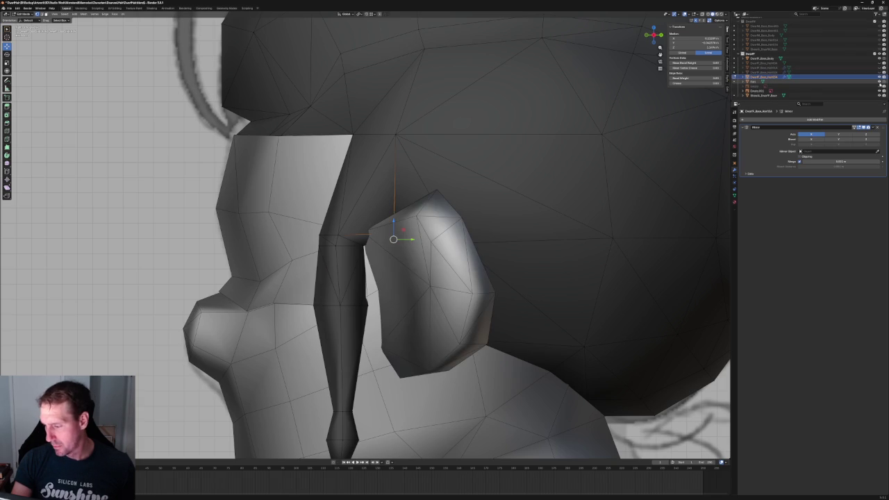
pyautogui.click(880, 82)
pyautogui.click(879, 81)
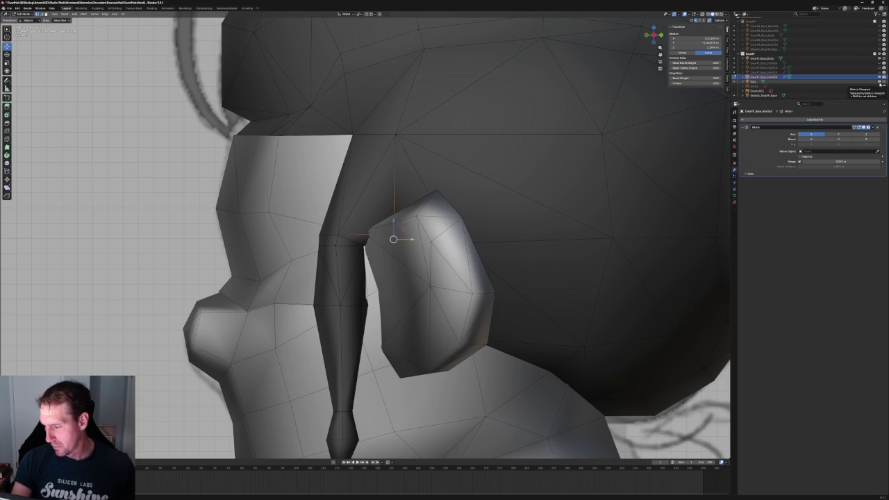
pyautogui.hotkey('alt', 'z')
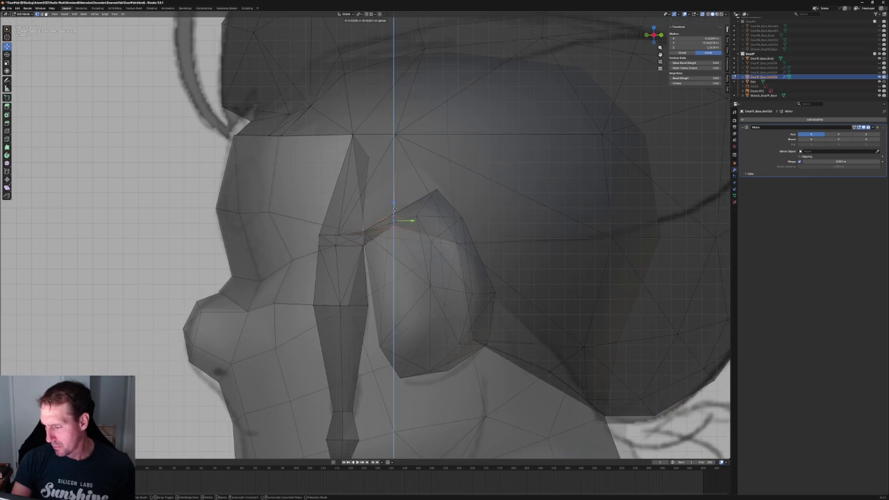
pyautogui.click(394, 208)
pyautogui.hotkey('alt', 'z')
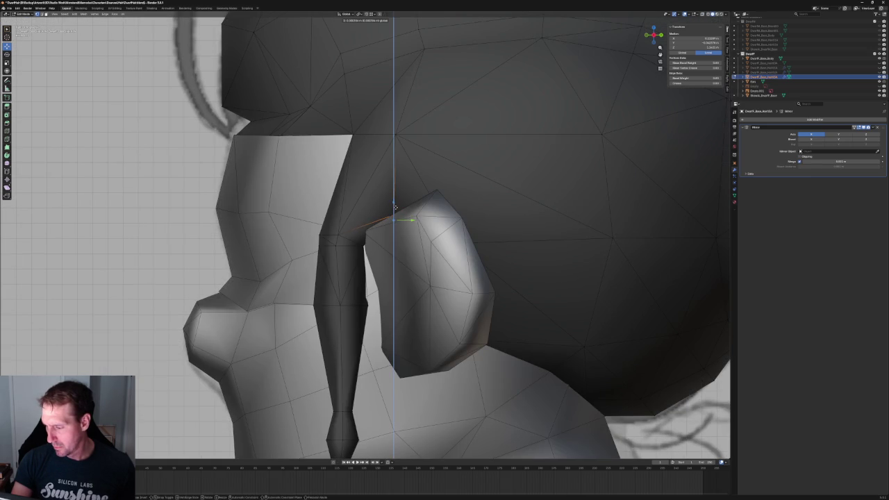
pyautogui.click(394, 208)
pyautogui.hotkey('alt', 'z')
# Orbit and zoom around the head to inspect the lock's junction from below.
pyautogui.scroll(1, 396, 216)
pyautogui.scroll(-5, 386, 238)
pyautogui.moveTo(386, 238)
pyautogui.mouseDown(button='middle')
pyautogui.moveTo(361, 201)
pyautogui.moveTo(389, 229)
pyautogui.moveTo(495, 221)
pyautogui.mouseUp(button='middle')
pyautogui.scroll(-3, 424, 234)
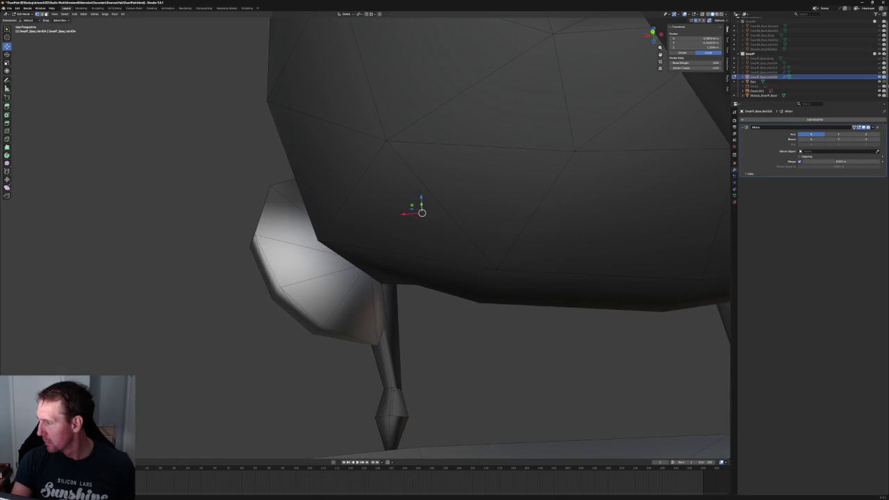
pyautogui.scroll(3, 403, 248)
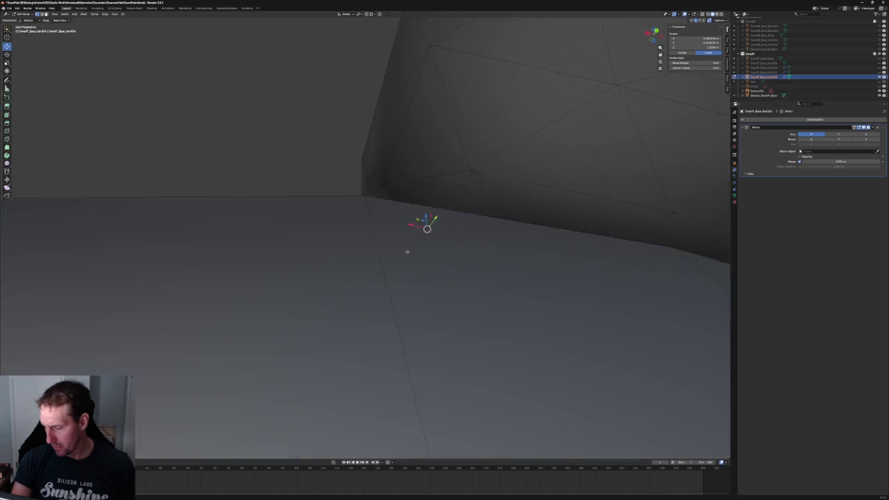
pyautogui.moveTo(405, 248); pyautogui.dragTo(401, 256, button='middle')
pyautogui.scroll(2, 401, 256)
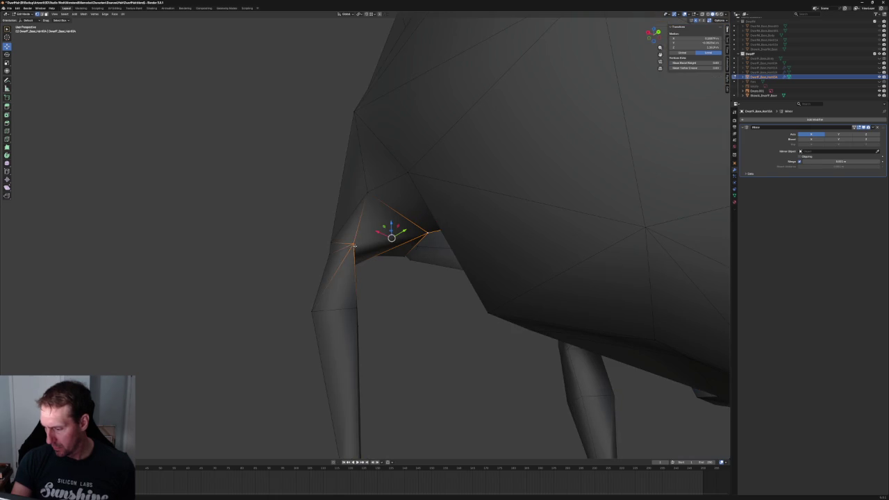
pyautogui.moveTo(354, 245)
pyautogui.mouseDown(button='middle')
pyautogui.moveTo(423, 258)
pyautogui.moveTo(395, 252)
pyautogui.moveTo(410, 240)
pyautogui.moveTo(410, 307)
pyautogui.moveTo(391, 308)
pyautogui.moveTo(372, 291)
pyautogui.moveTo(308, 294)
pyautogui.moveTo(318, 271)
pyautogui.moveTo(370, 224)
pyautogui.mouseUp(button='middle')
# Join the selected junction vertices with Connect Vertex Path, then inspect the reshaped underside.
pyautogui.rightClick(379, 247)
pyautogui.click(372, 247)
pyautogui.hotkey('alt', 'a')
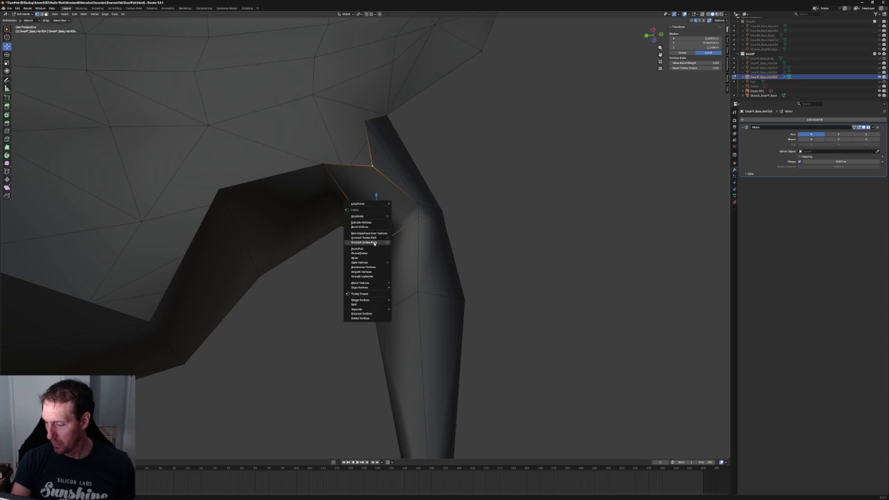
pyautogui.moveTo(469, 221)
pyautogui.mouseDown(button='middle')
pyautogui.moveTo(423, 222)
pyautogui.moveTo(410, 232)
pyautogui.moveTo(433, 213)
pyautogui.moveTo(417, 240)
pyautogui.moveTo(404, 236)
pyautogui.moveTo(435, 229)
pyautogui.moveTo(438, 214)
pyautogui.moveTo(433, 224)
pyautogui.moveTo(476, 234)
pyautogui.moveTo(452, 218)
pyautogui.moveTo(456, 234)
pyautogui.moveTo(451, 218)
pyautogui.mouseUp(button='middle')
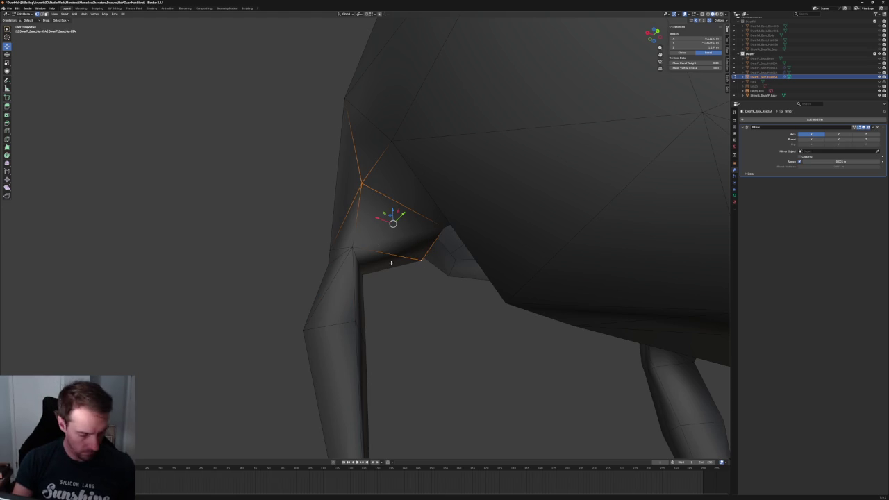
pyautogui.click(408, 291)
pyautogui.moveTo(408, 292)
pyautogui.mouseDown(button='middle')
pyautogui.moveTo(397, 263)
pyautogui.moveTo(397, 282)
pyautogui.moveTo(407, 272)
pyautogui.moveTo(366, 265)
pyautogui.moveTo(470, 277)
pyautogui.moveTo(503, 271)
pyautogui.mouseUp(button='middle')
pyautogui.scroll(5, 397, 240)
pyautogui.moveTo(397, 241)
pyautogui.mouseDown(button='middle')
pyautogui.moveTo(393, 228)
pyautogui.moveTo(384, 239)
pyautogui.mouseUp(button='middle')
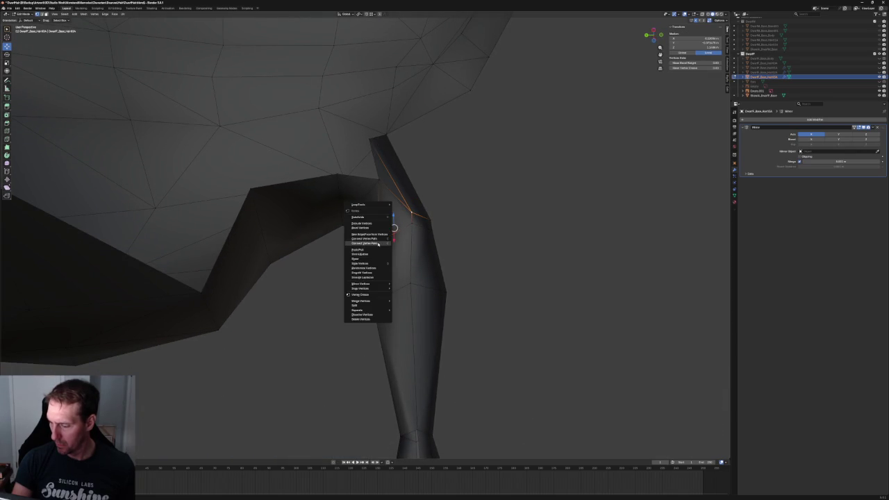
pyautogui.scroll(-3, 477, 232)
pyautogui.hotkey('alt', 'a')
pyautogui.scroll(-2, 472, 242)
pyautogui.scroll(-3, 432, 243)
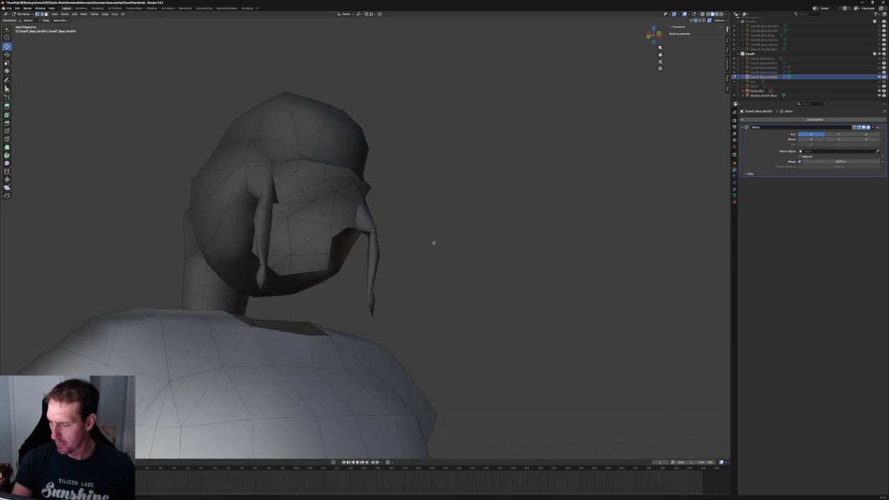
# Compare the hair in front and side orthographic views and confirm the strand vertex's vertical move.
pyautogui.scroll(-1, 445, 245)
pyautogui.moveTo(445, 244)
pyautogui.mouseDown(button='middle')
pyautogui.moveTo(446, 236)
pyautogui.moveTo(465, 238)
pyautogui.moveTo(429, 244)
pyautogui.mouseUp(button='middle')
pyautogui.press('KP_1')
pyautogui.scroll(2, 405, 234)
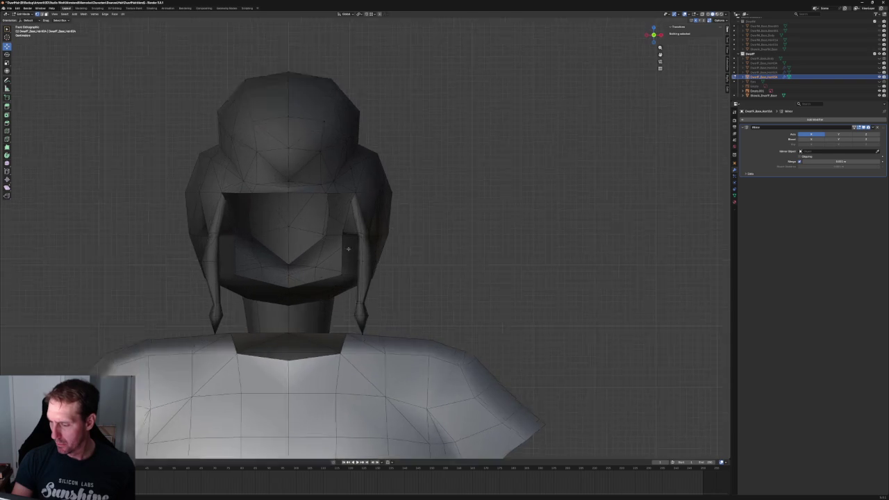
pyautogui.scroll(4, 295, 236)
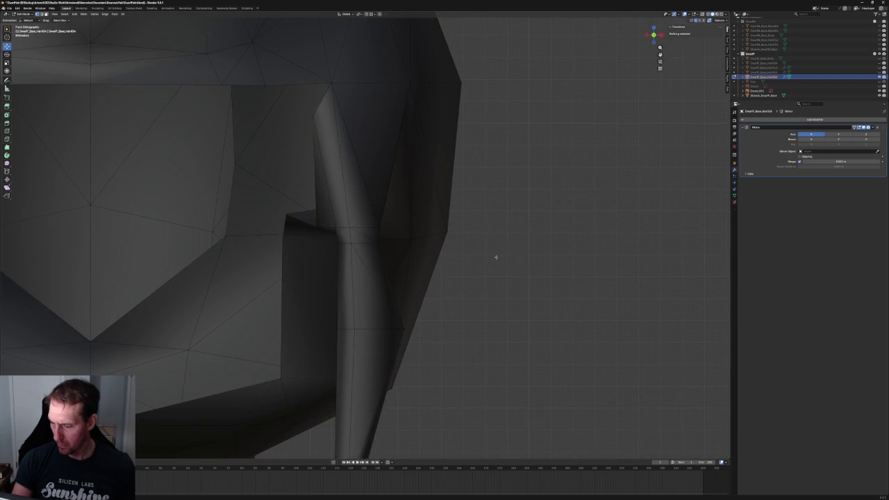
pyautogui.hotkey('alt', 'a')
pyautogui.scroll(-4, 452, 251)
pyautogui.scroll(-2, 417, 248)
pyautogui.moveTo(417, 248)
pyautogui.mouseDown(button='middle')
pyautogui.moveTo(450, 218)
pyautogui.moveTo(488, 246)
pyautogui.moveTo(476, 234)
pyautogui.moveTo(388, 241)
pyautogui.mouseUp(button='middle')
pyautogui.press('KP_3')
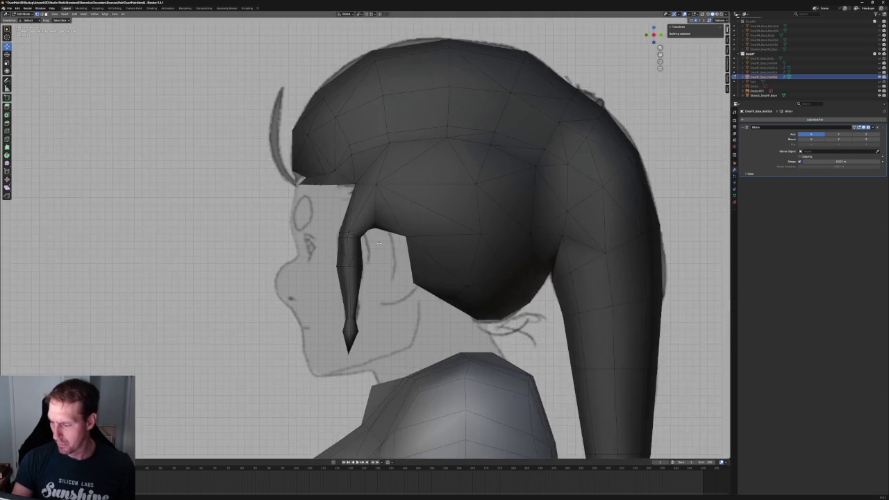
pyautogui.scroll(5, 378, 243)
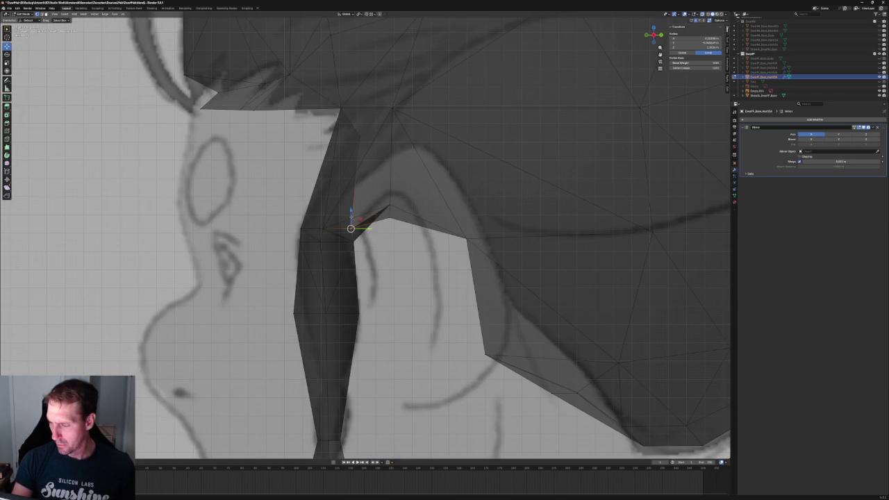
pyautogui.click(355, 206)
# Inspect the hair's underside in perspective, then unhide the head and body mesh.
pyautogui.scroll(-3, 355, 205)
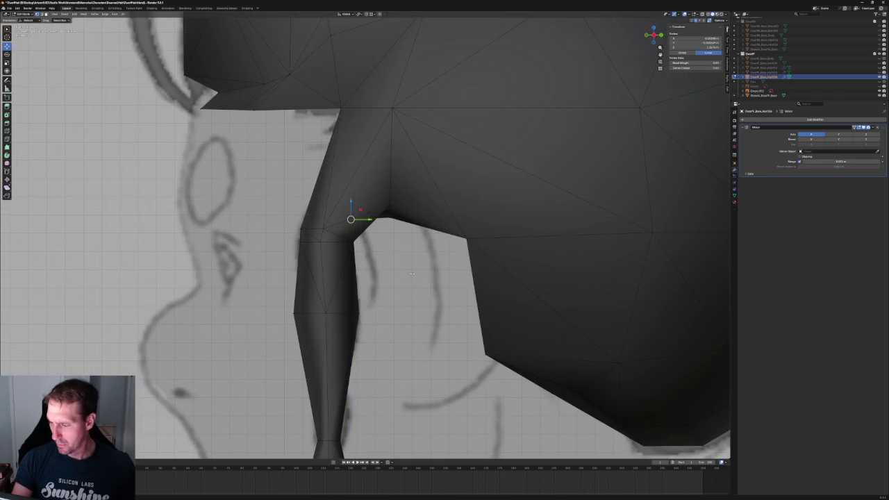
pyautogui.scroll(-4, 355, 205)
pyautogui.moveTo(355, 206)
pyautogui.mouseDown(button='middle')
pyautogui.moveTo(389, 259)
pyautogui.moveTo(492, 255)
pyautogui.moveTo(505, 245)
pyautogui.moveTo(522, 261)
pyautogui.moveTo(494, 271)
pyautogui.moveTo(373, 263)
pyautogui.moveTo(373, 225)
pyautogui.mouseUp(button='middle')
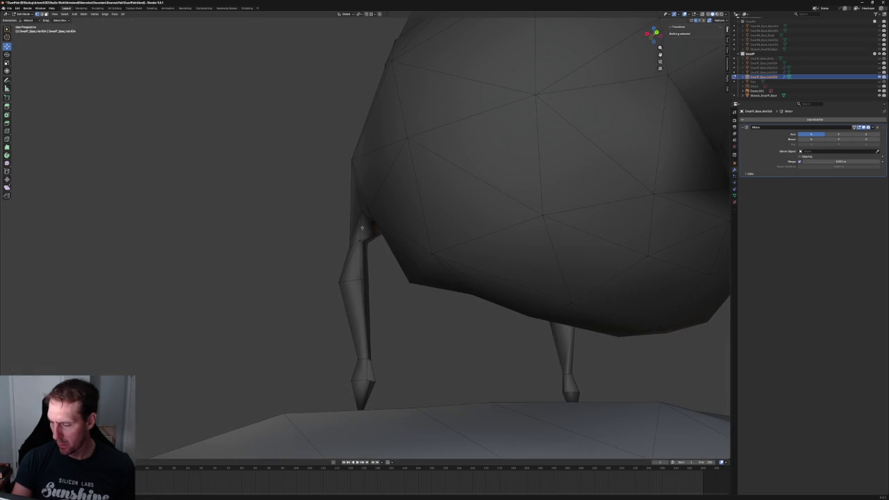
pyautogui.moveTo(374, 262)
pyautogui.mouseDown(button='middle')
pyautogui.moveTo(374, 247)
pyautogui.moveTo(385, 266)
pyautogui.mouseUp(button='middle')
pyautogui.scroll(3, 385, 267)
pyautogui.scroll(3, 371, 264)
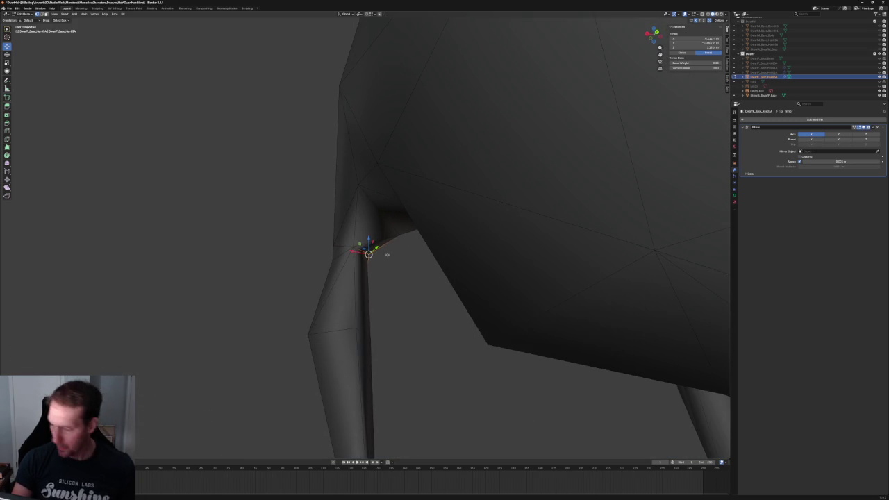
pyautogui.scroll(-3, 402, 278)
pyautogui.scroll(-2, 402, 278)
pyautogui.scroll(-3, 402, 278)
pyautogui.scroll(-2, 402, 278)
pyautogui.scroll(-1, 402, 278)
pyautogui.click(878, 64)
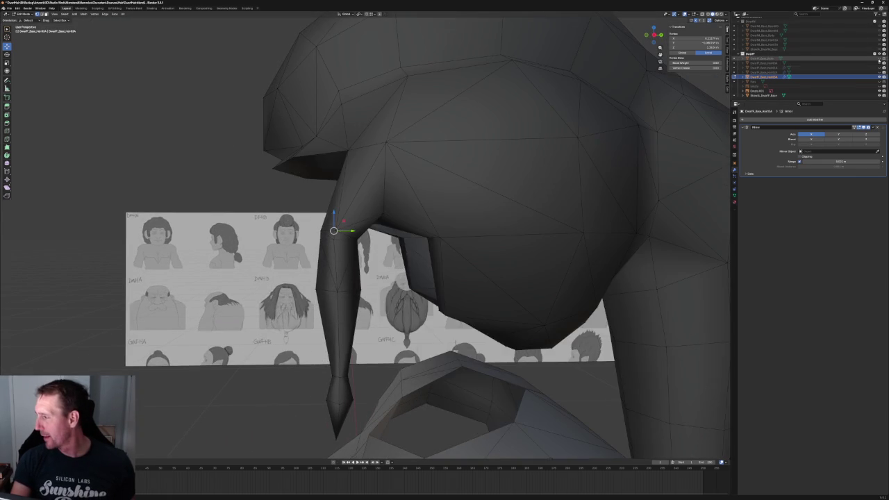
pyautogui.moveTo(409, 222)
pyautogui.mouseDown(button='middle')
pyautogui.moveTo(341, 304)
pyautogui.moveTo(391, 282)
pyautogui.mouseUp(button='middle')
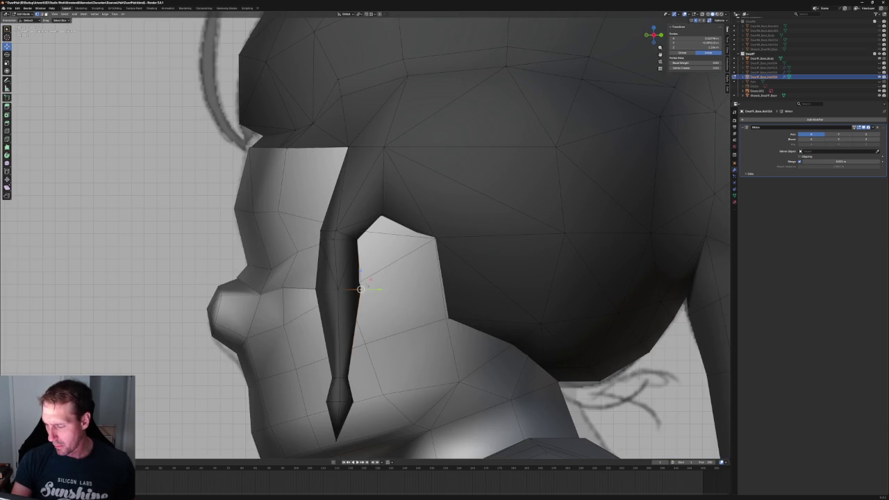
pyautogui.hotkey('alt', 'z')
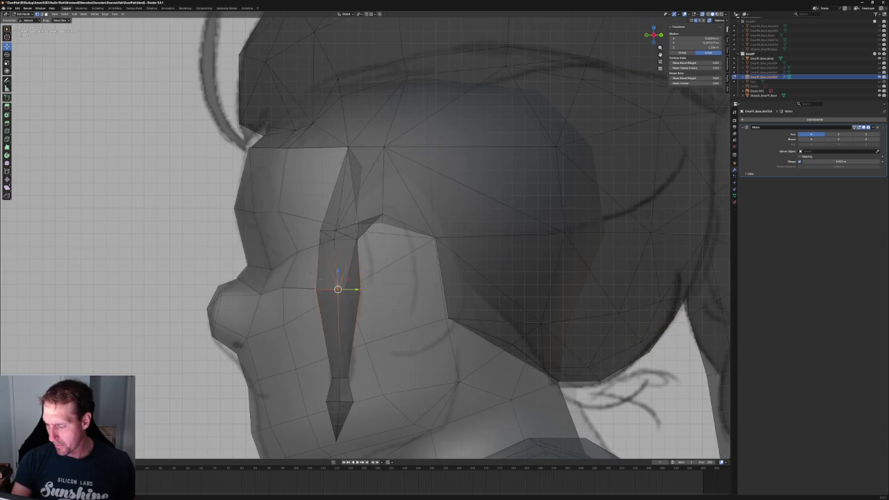
pyautogui.hotkey('alt', 'z')
pyautogui.press('KP_1')
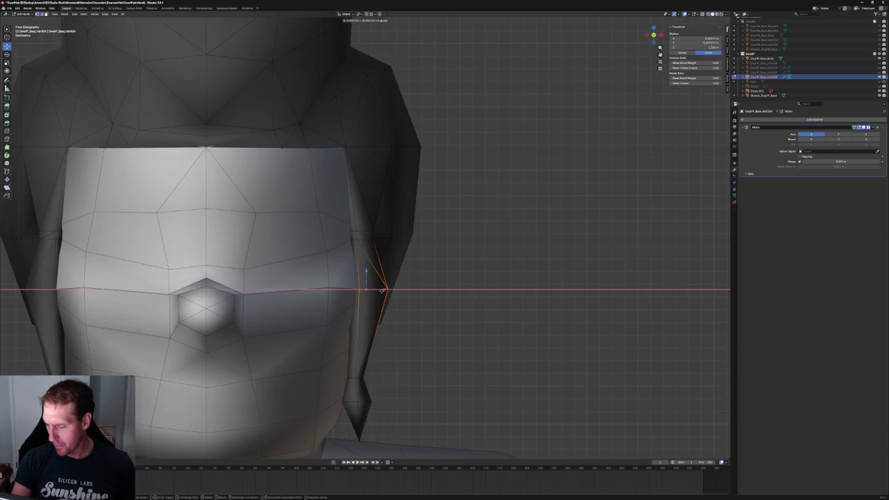
pyautogui.moveTo(411, 292)
pyautogui.mouseDown(button='middle')
pyautogui.moveTo(316, 297)
pyautogui.moveTo(339, 295)
pyautogui.mouseUp(button='middle')
pyautogui.scroll(4, 373, 209)
pyautogui.moveTo(375, 201)
pyautogui.mouseDown(button='middle')
pyautogui.moveTo(386, 204)
pyautogui.moveTo(383, 213)
pyautogui.moveTo(426, 174)
pyautogui.moveTo(403, 201)
pyautogui.moveTo(380, 259)
pyautogui.moveTo(378, 244)
pyautogui.moveTo(368, 243)
pyautogui.moveTo(430, 288)
pyautogui.mouseUp(button='middle')
pyautogui.scroll(-5, 368, 242)
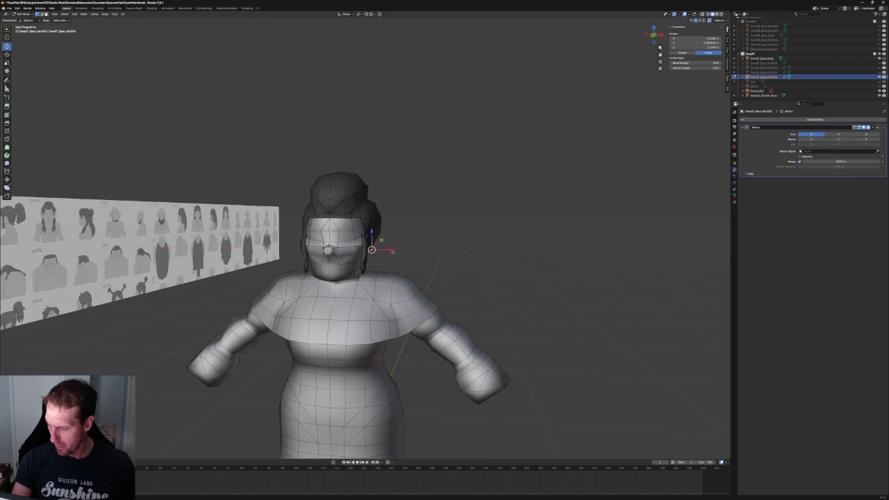
pyautogui.press('KP_1')
pyautogui.hotkey('alt', 'z')
pyautogui.hotkey('alt', 'z')
pyautogui.hotkey('alt', 'z')
pyautogui.moveTo(444, 278); pyautogui.dragTo(454, 262, button='middle')
pyautogui.scroll(-3, 454, 262)
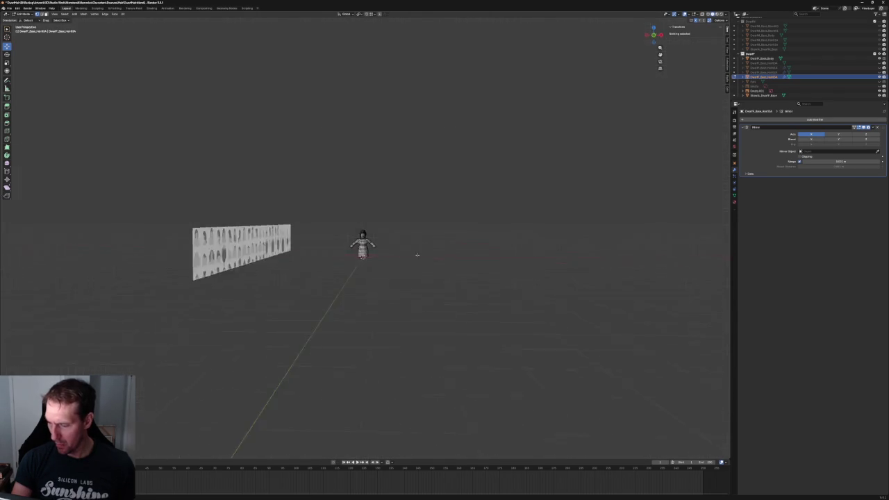
pyautogui.moveTo(421, 246); pyautogui.dragTo(394, 271, button='middle')
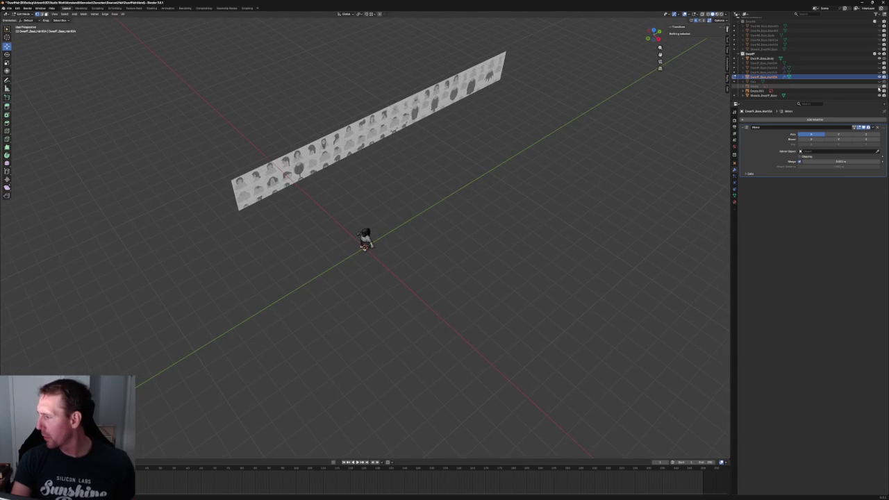
pyautogui.press('KP_1')
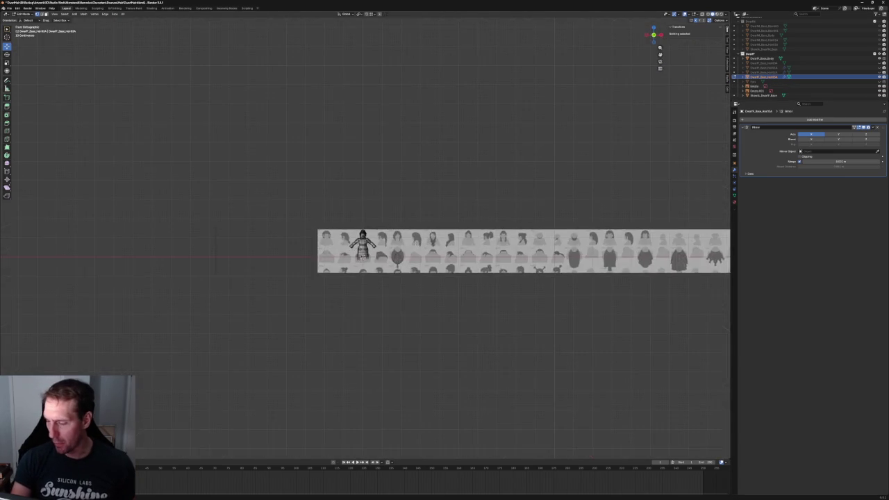
pyautogui.scroll(8, 361, 239)
pyautogui.scroll(3, 394, 269)
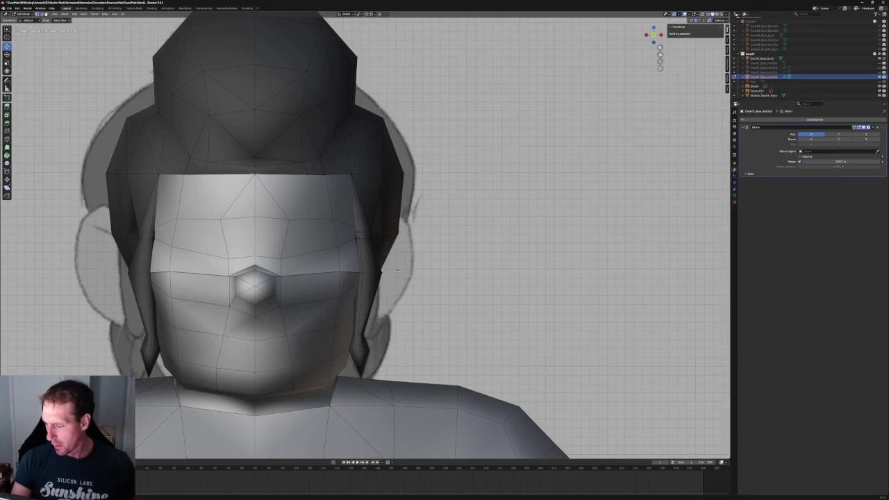
pyautogui.hotkey('alt', 'z')
pyautogui.scroll(-4, 373, 299)
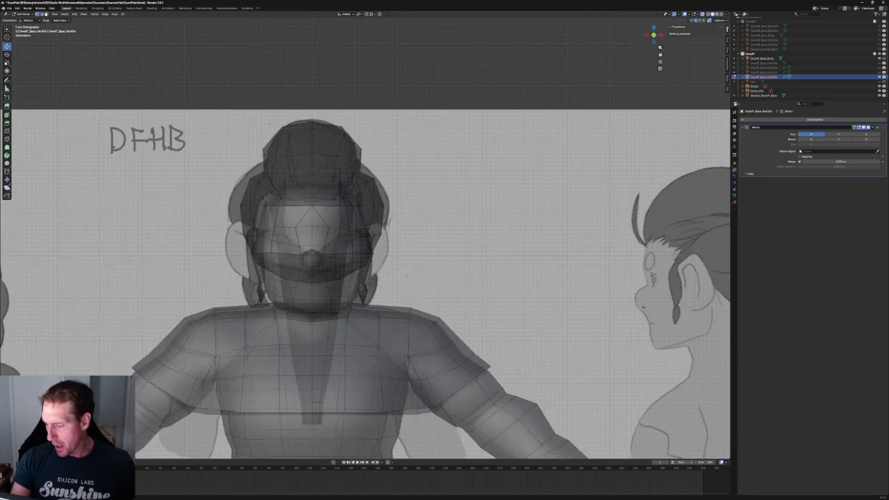
pyautogui.hotkey('alt', 'z')
pyautogui.moveTo(373, 299); pyautogui.dragTo(397, 257, button='middle')
pyautogui.scroll(2, 397, 256)
pyautogui.moveTo(451, 271); pyautogui.dragTo(485, 257, button='middle')
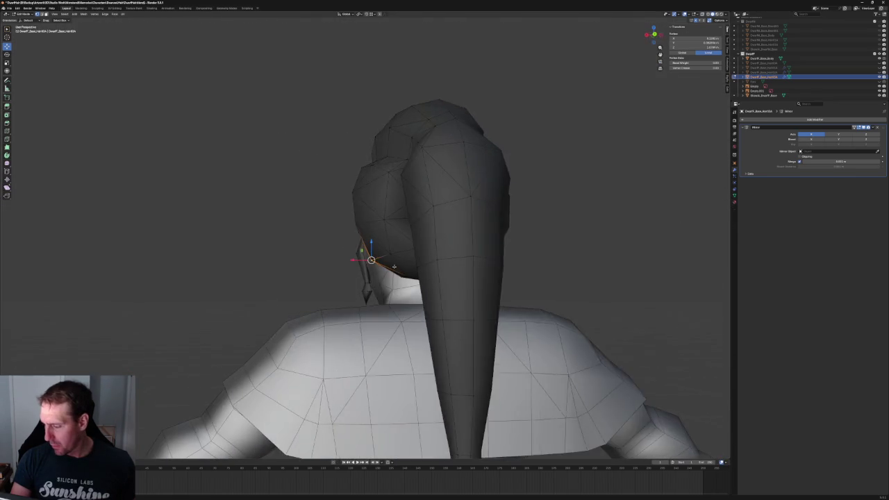
pyautogui.press('KP_1')
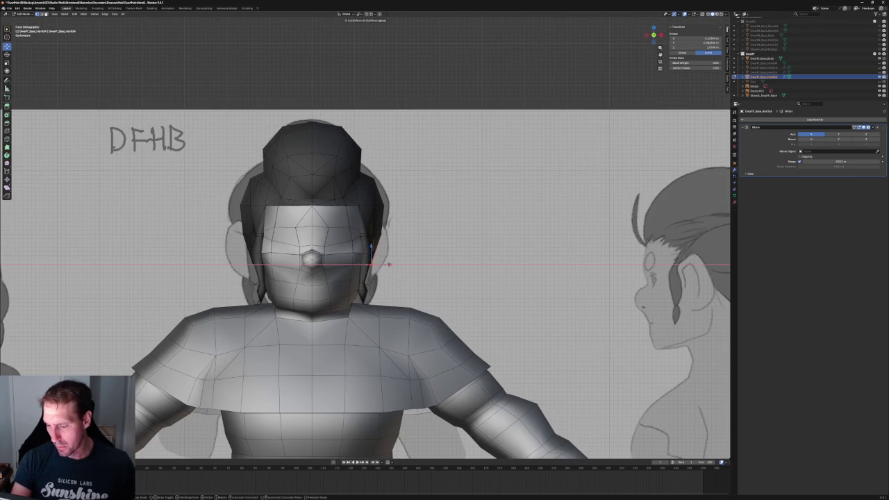
pyautogui.scroll(-5, 450, 237)
pyautogui.moveTo(450, 237)
pyautogui.mouseDown(button='middle')
pyautogui.moveTo(374, 232)
pyautogui.moveTo(409, 212)
pyautogui.mouseUp(button='middle')
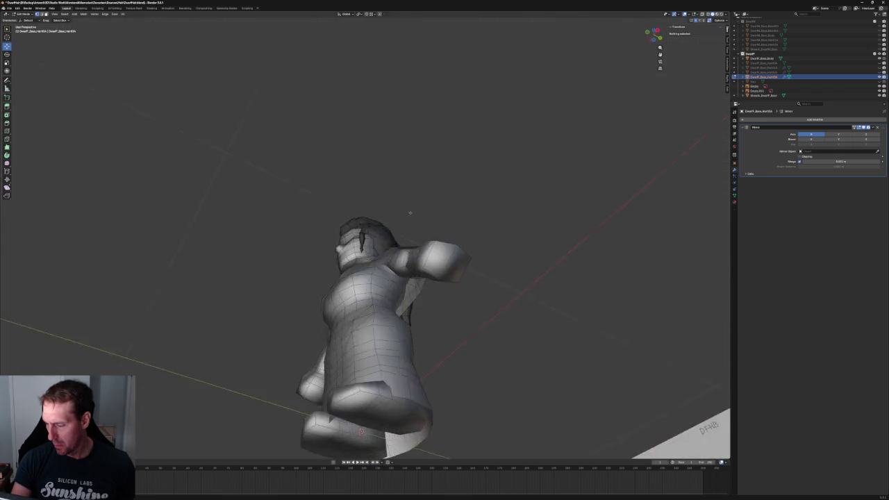
pyautogui.scroll(4, 383, 269)
pyautogui.moveTo(386, 277); pyautogui.dragTo(384, 271, button='middle')
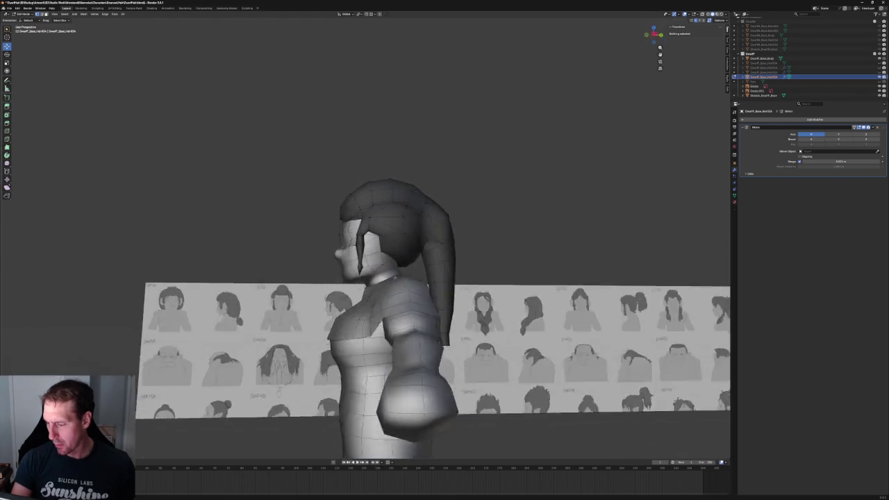
pyautogui.moveTo(413, 249)
pyautogui.mouseDown(button='middle')
pyautogui.moveTo(419, 276)
pyautogui.moveTo(392, 277)
pyautogui.moveTo(434, 277)
pyautogui.mouseUp(button='middle')
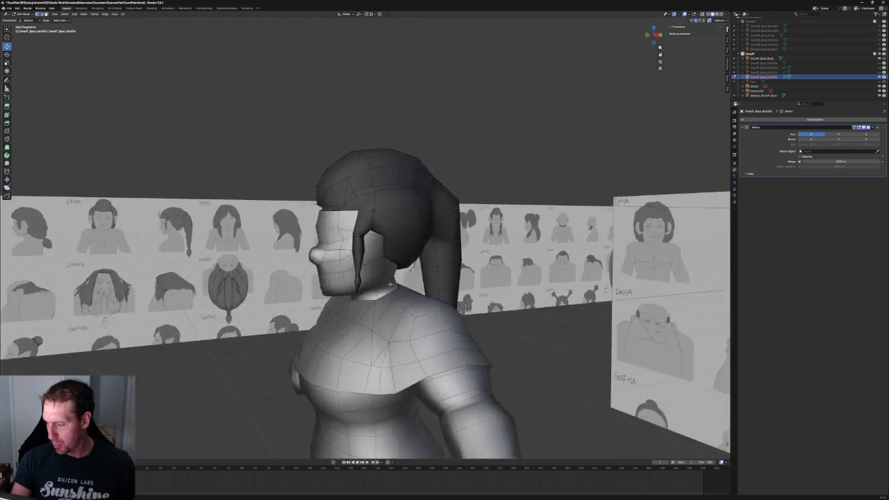
pyautogui.press('KP_1')
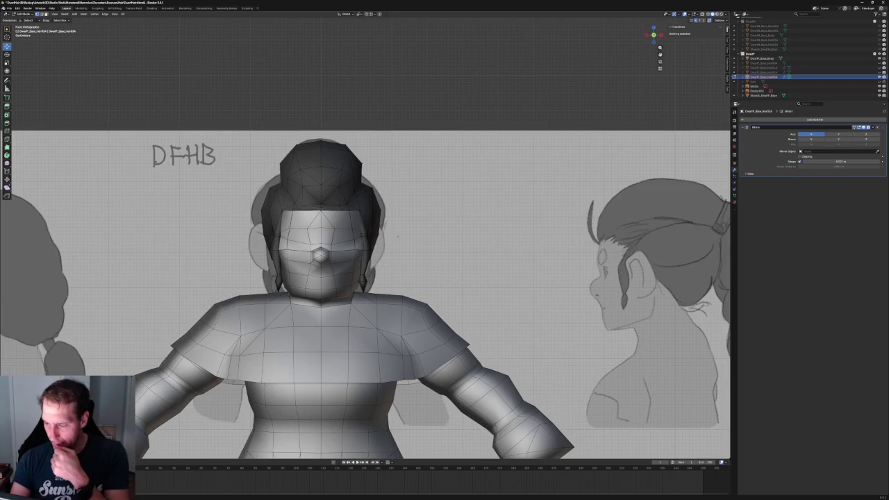
pyautogui.scroll(3, 412, 219)
pyautogui.scroll(2, 412, 219)
pyautogui.moveTo(412, 220)
pyautogui.mouseDown(button='middle')
pyautogui.moveTo(339, 210)
pyautogui.moveTo(372, 207)
pyautogui.mouseUp(button='middle')
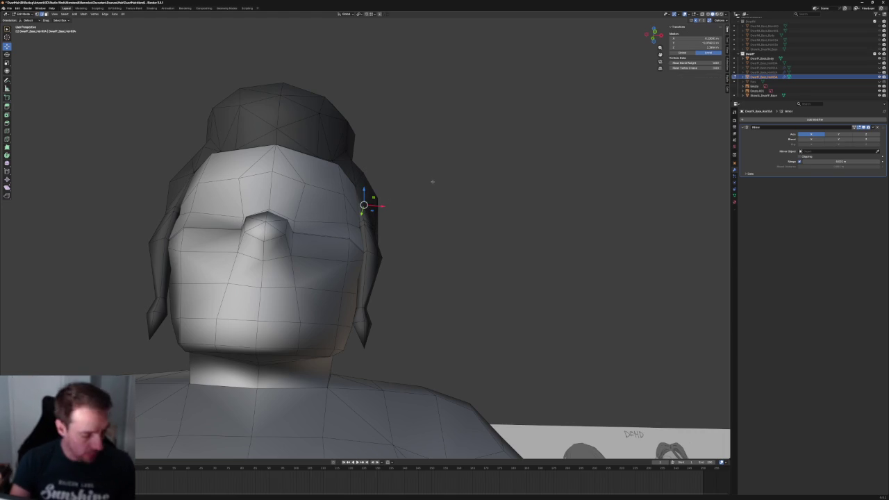
pyautogui.scroll(2, 403, 200)
pyautogui.moveTo(404, 200); pyautogui.dragTo(382, 209, button='middle')
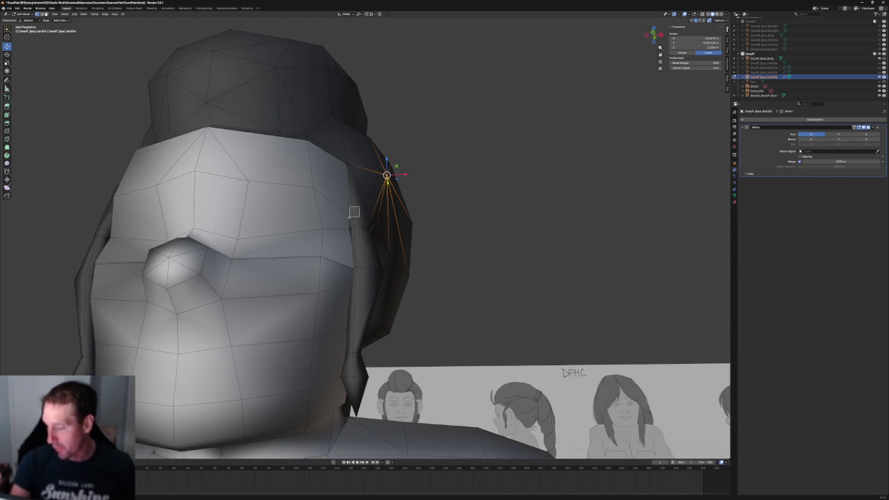
# Switch to the orthographic side view and select the hair vertex near the temple.
pyautogui.scroll(-3, 467, 193)
pyautogui.moveTo(452, 198); pyautogui.dragTo(398, 208, button='middle')
pyautogui.press('`')
pyautogui.click(415, 208)
pyautogui.click(378, 174)
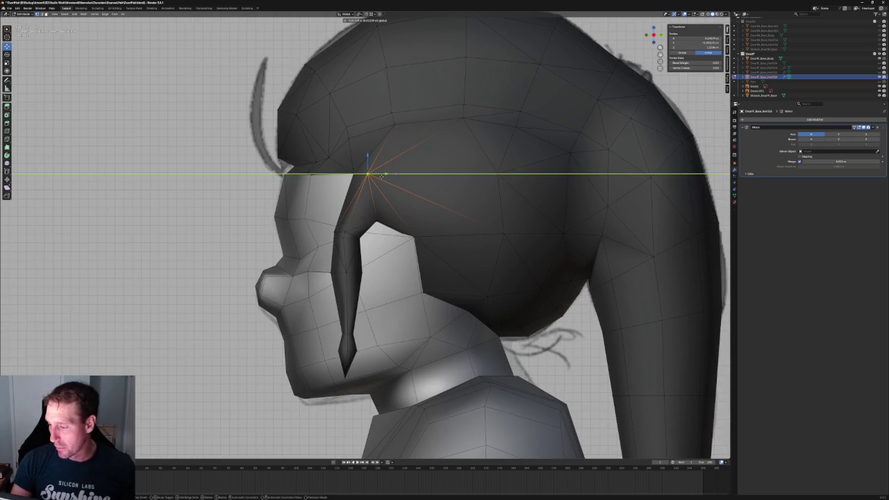
# Nudge the selected strand vertices slightly inward, then select a single strand vertex.
pyautogui.scroll(-4, 239, 232)
pyautogui.moveTo(239, 232)
pyautogui.mouseDown(button='middle')
pyautogui.moveTo(301, 268)
pyautogui.moveTo(294, 260)
pyautogui.moveTo(358, 234)
pyautogui.moveTo(350, 201)
pyautogui.mouseUp(button='middle')
pyautogui.scroll(3, 326, 247)
pyautogui.scroll(-2, 357, 234)
pyautogui.scroll(5, 350, 194)
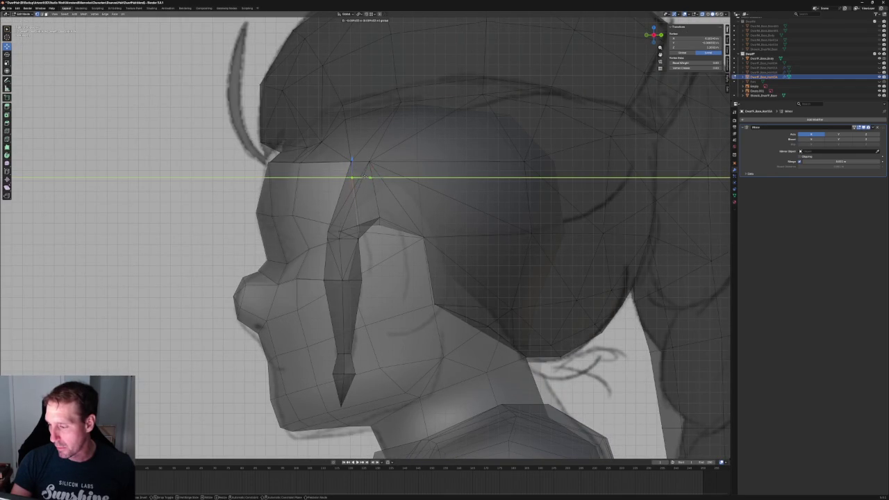
pyautogui.scroll(-4, 354, 241)
pyautogui.moveTo(341, 240); pyautogui.dragTo(354, 241, button='middle')
pyautogui.moveTo(393, 235)
pyautogui.mouseDown(button='middle')
pyautogui.moveTo(451, 244)
pyautogui.moveTo(362, 242)
pyautogui.moveTo(444, 242)
pyautogui.mouseUp(button='middle')
pyautogui.scroll(3, 445, 243)
pyautogui.scroll(5, 364, 244)
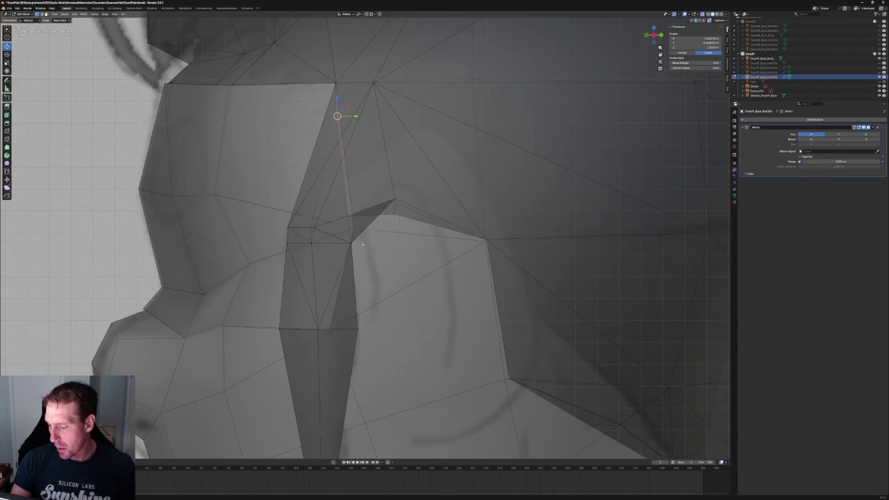
pyautogui.scroll(-4, 333, 232)
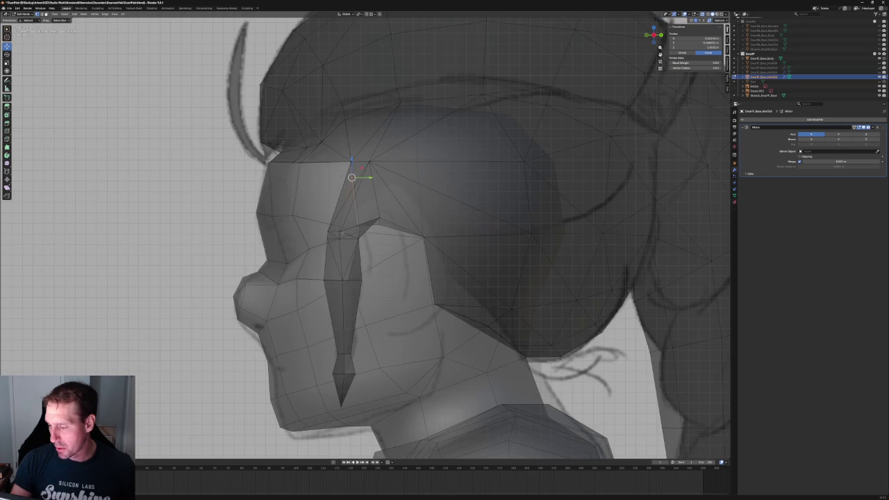
pyautogui.moveTo(351, 178)
pyautogui.mouseDown(button='middle')
pyautogui.moveTo(343, 258)
pyautogui.moveTo(333, 253)
pyautogui.moveTo(354, 248)
pyautogui.mouseUp(button='middle')
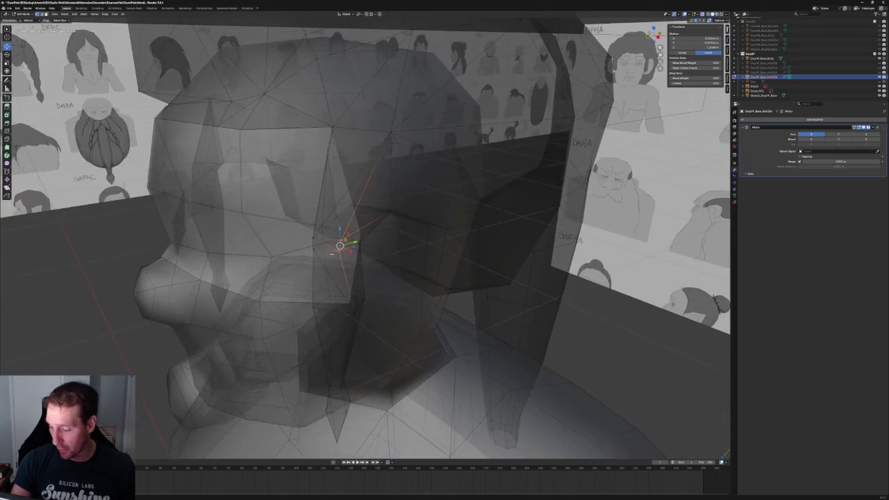
pyautogui.moveTo(340, 246); pyautogui.dragTo(320, 247)
pyautogui.click(309, 239)
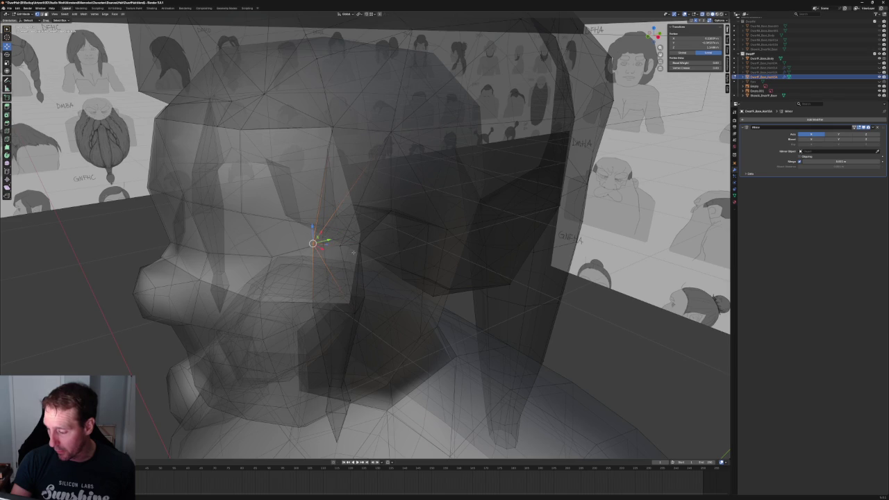
# In side view, move the vertex beside the ear with a Shift+X constrained move.
pyautogui.press('KP_3')
pyautogui.scroll(3, 348, 254)
pyautogui.scroll(3, 344, 255)
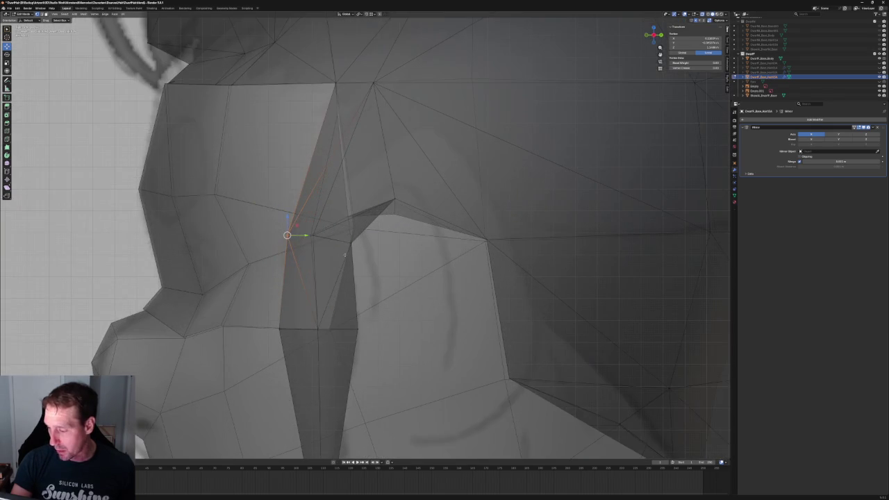
pyautogui.moveTo(362, 233); pyautogui.dragTo(248, 264)
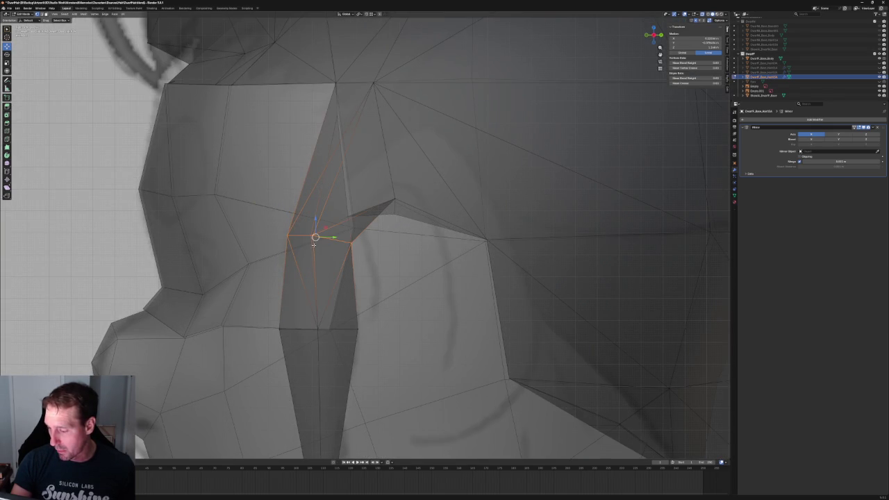
pyautogui.click(351, 243)
pyautogui.press('g')
pyautogui.hotkey('shift', 'x')
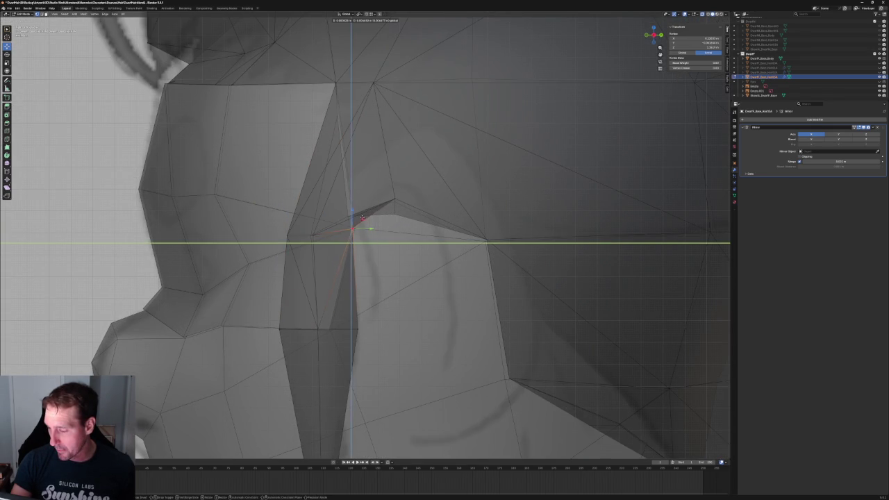
pyautogui.click(364, 218)
# Move two vertices on the lock's left edge vertically along Z.
pyautogui.click(318, 234)
pyautogui.click(287, 234)
pyautogui.press('g')
pyautogui.press('z')
pyautogui.click(286, 224)
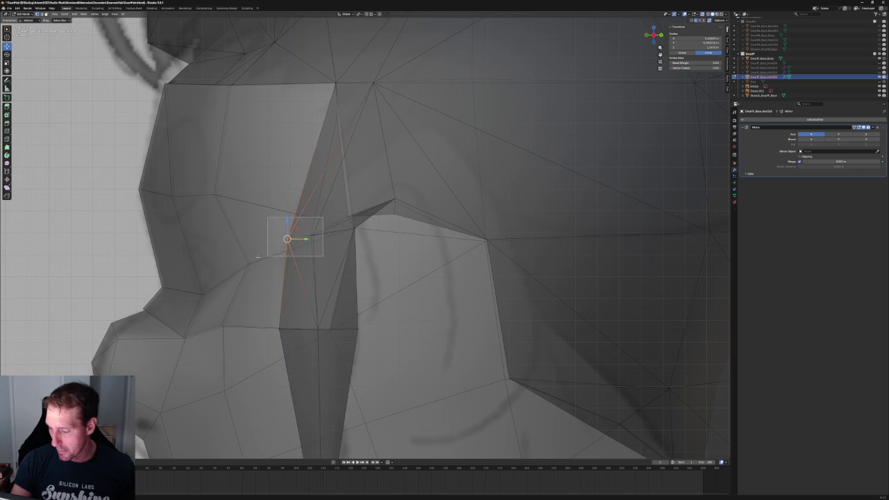
# Adjust the adjoining edge's height along Z, then deselect everything and check the hair.
pyautogui.keyDown('shift'); pyautogui.click(298, 221); pyautogui.keyUp('shift')
pyautogui.press('g')
pyautogui.press('z')
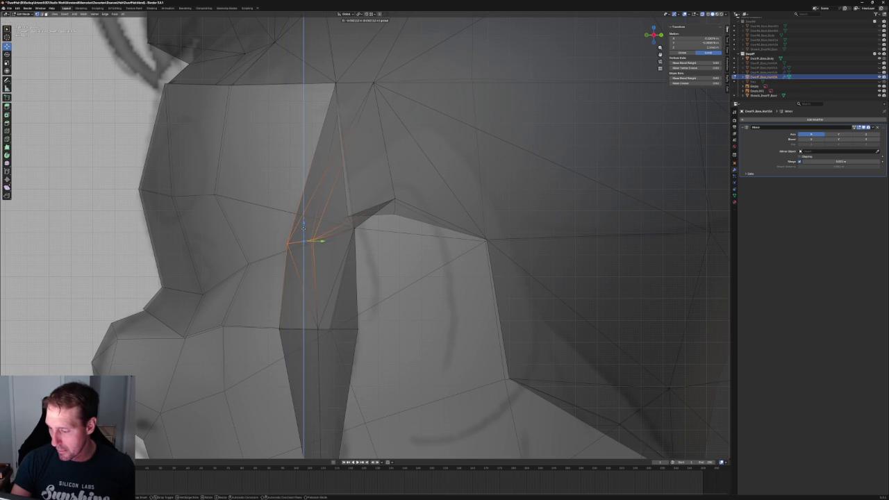
pyautogui.click(304, 229)
pyautogui.hotkey('alt', 'a')
pyautogui.moveTo(304, 228)
pyautogui.mouseDown(button='middle')
pyautogui.moveTo(341, 260)
pyautogui.moveTo(266, 282)
pyautogui.mouseUp(button='middle')
pyautogui.scroll(-5, 341, 260)
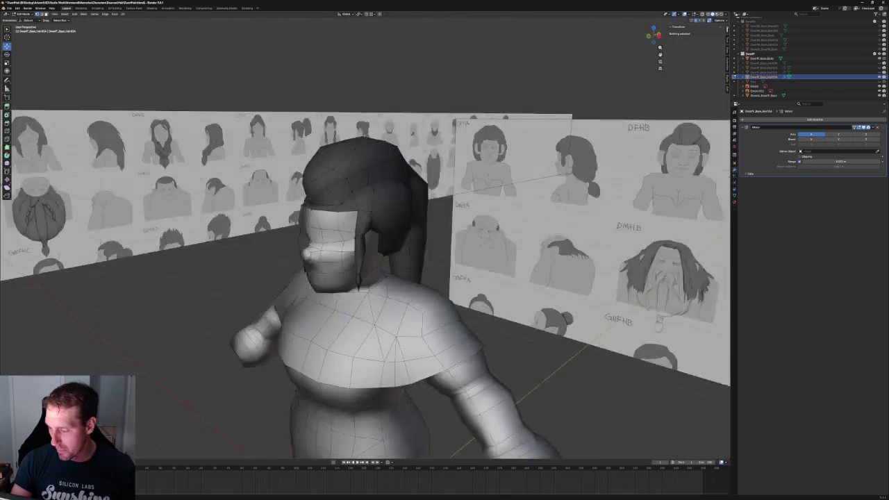
# In side view, box-select the vertices where the lock meets the hair and rotate them.
pyautogui.press('KP_3')
pyautogui.scroll(5, 347, 252)
pyautogui.scroll(4, 367, 223)
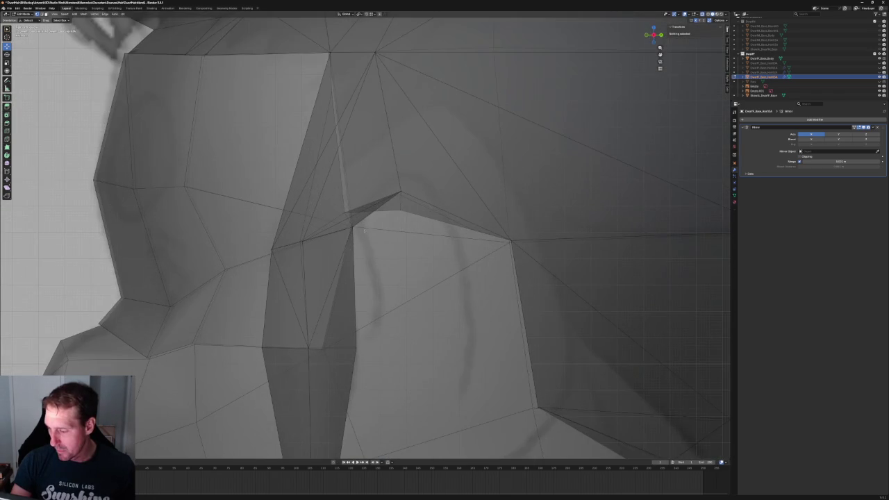
pyautogui.moveTo(368, 223); pyautogui.dragTo(264, 254)
pyautogui.hotkey('alt', 'z')
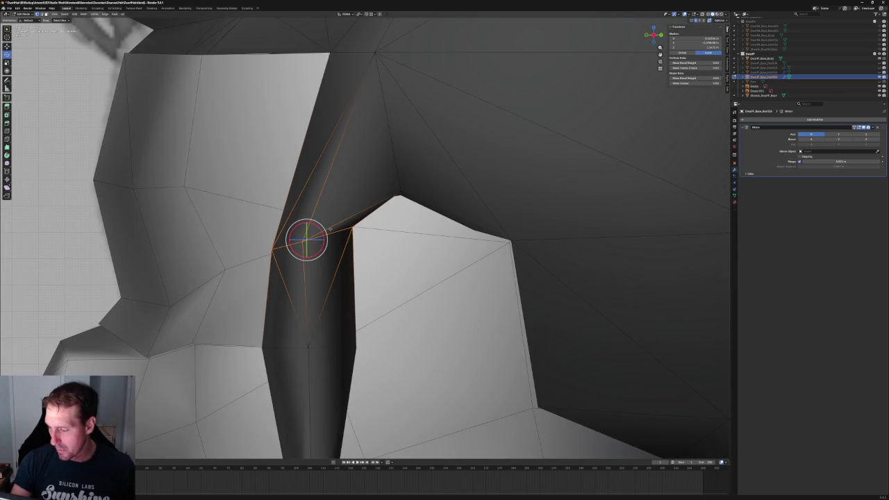
pyautogui.press('r')
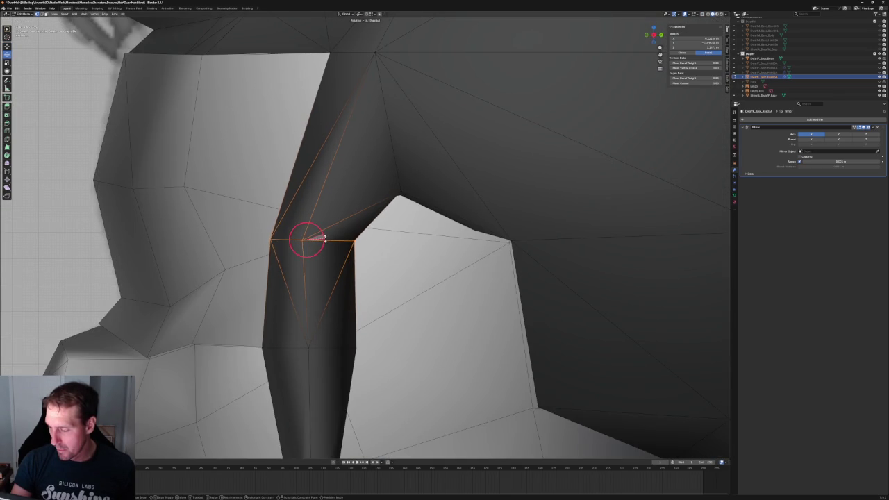
pyautogui.click(325, 237)
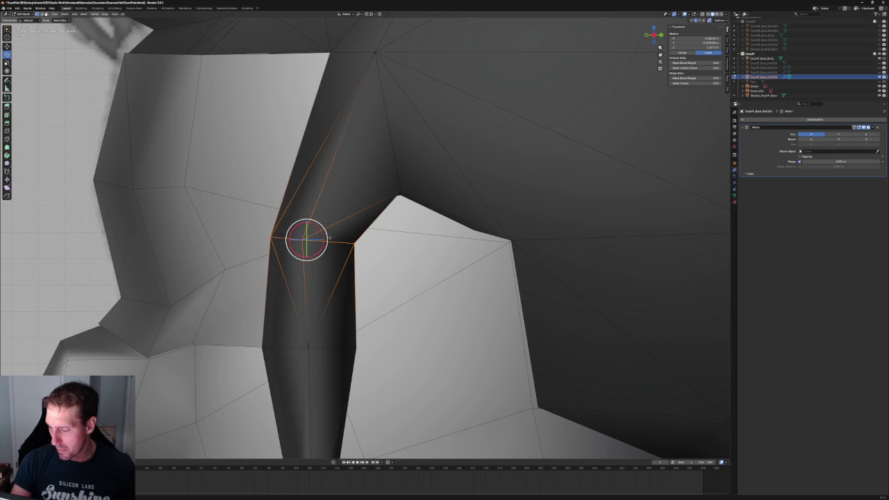
pyautogui.press('s')
pyautogui.press('Escape')
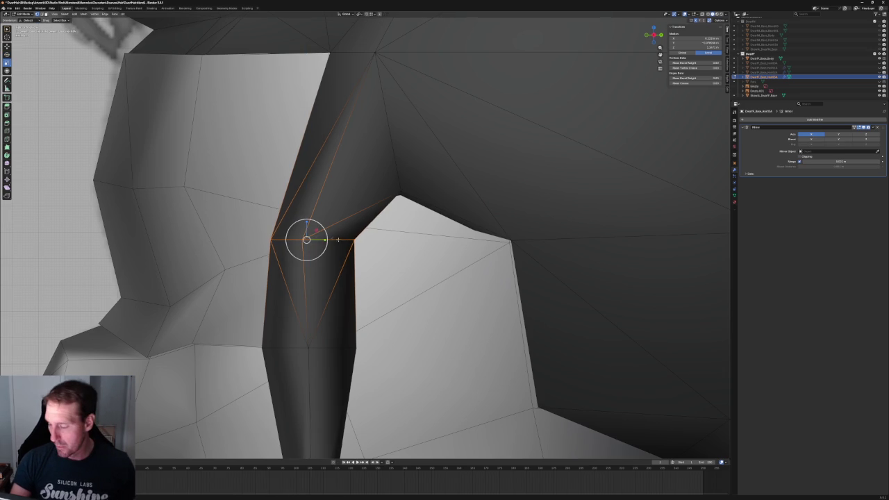
# Shift the selected vertices vertically along Z in X-ray, then check from the front.
pyautogui.hotkey('shift', 's')
pyautogui.click(342, 241)
pyautogui.hotkey('alt', 'z')
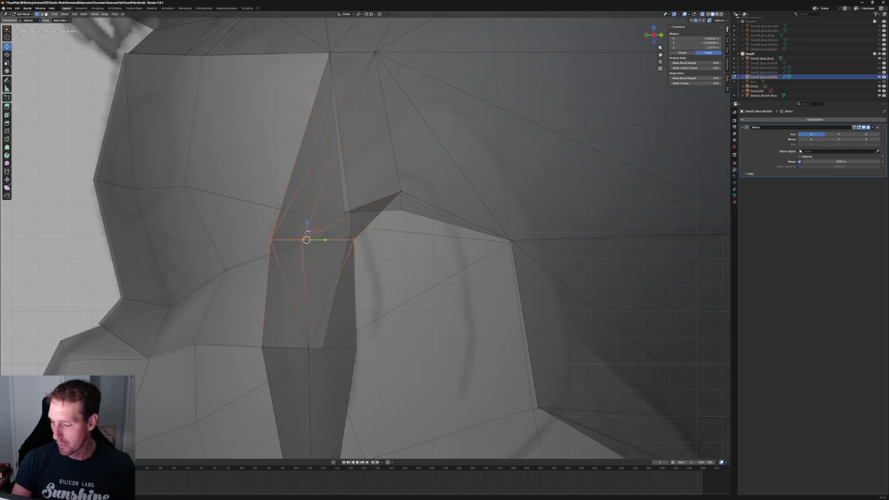
pyautogui.press('g')
pyautogui.press('z')
pyautogui.click(309, 222)
pyautogui.hotkey('alt', 'z')
pyautogui.moveTo(309, 222); pyautogui.dragTo(378, 242, button='middle')
pyautogui.press('KP_1')
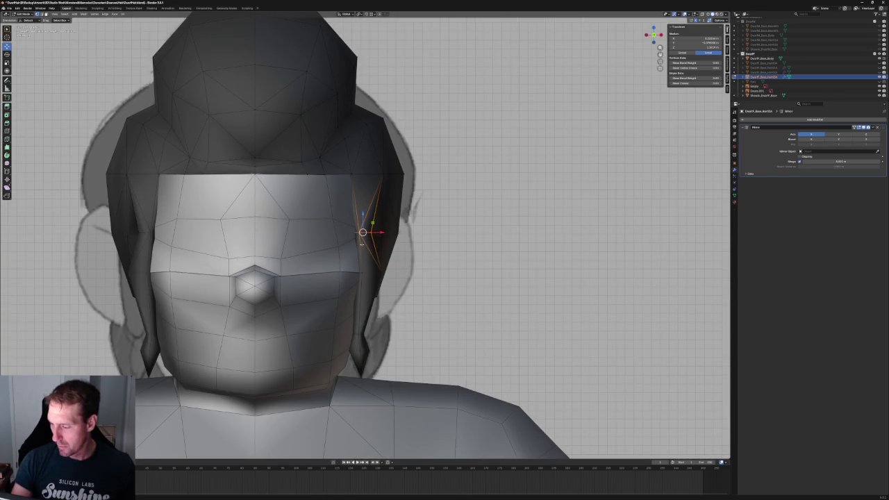
pyautogui.scroll(-5, 363, 233)
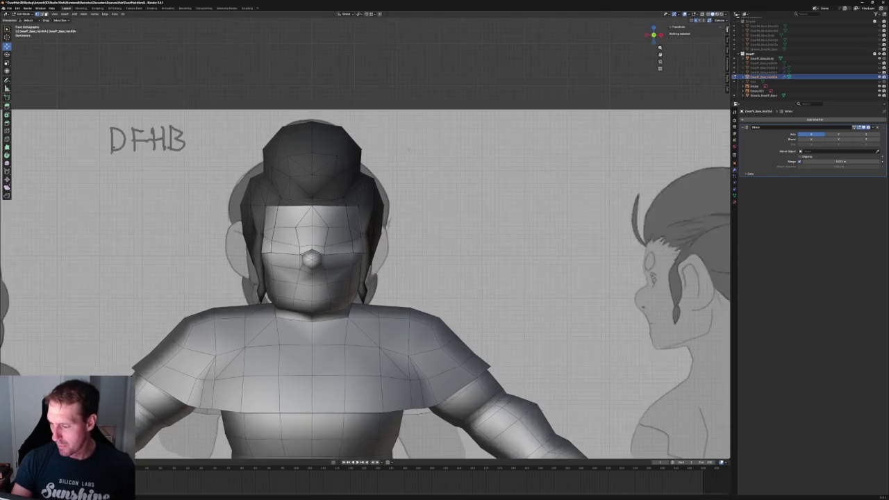
pyautogui.moveTo(409, 90); pyautogui.dragTo(401, 199, button='middle')
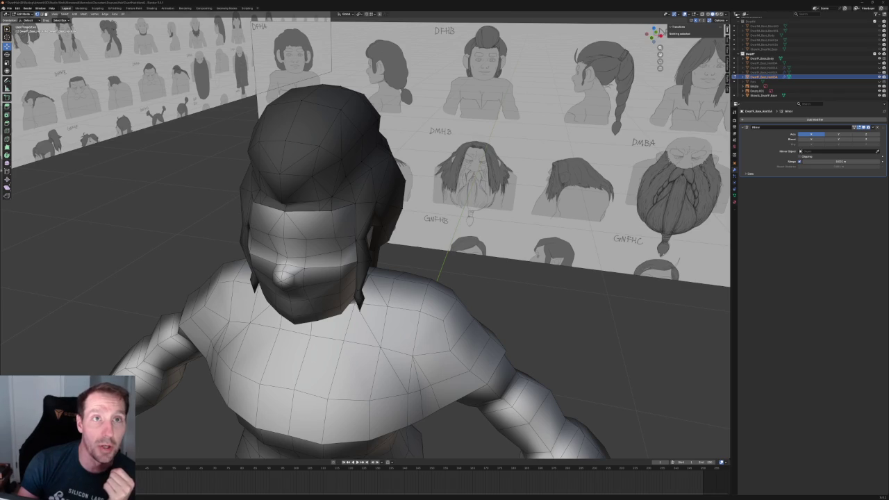
pyautogui.hotkey('alt', 'Tab')
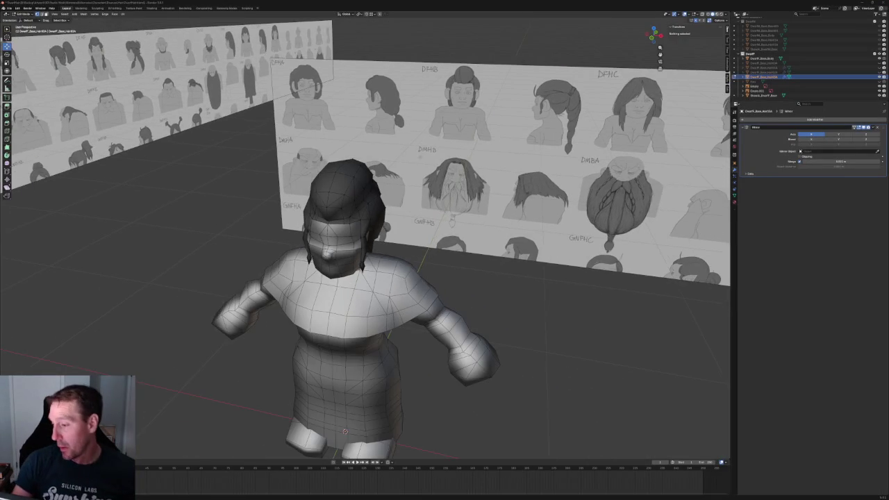
# Move the vertex at the hair's side edge along the X axis.
pyautogui.press('KP_1')
pyautogui.scroll(5, 448, 195)
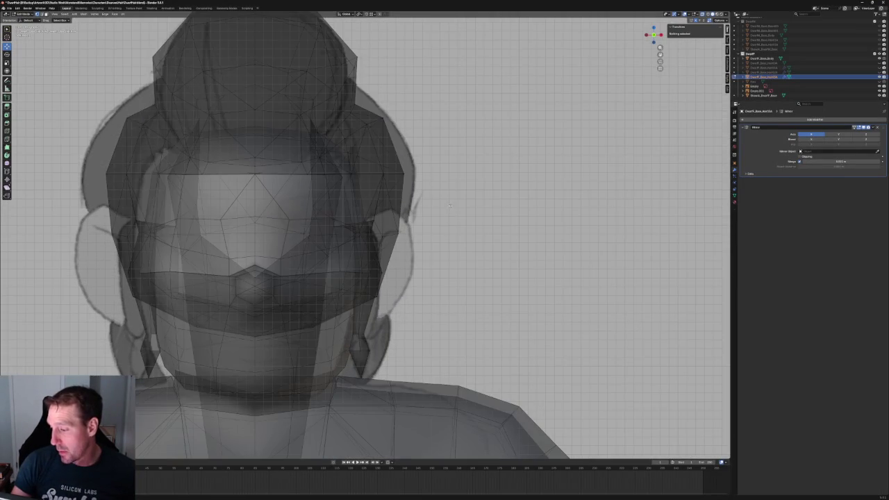
pyautogui.hotkey('alt', 'z')
pyautogui.moveTo(445, 202); pyautogui.dragTo(352, 139, button='middle')
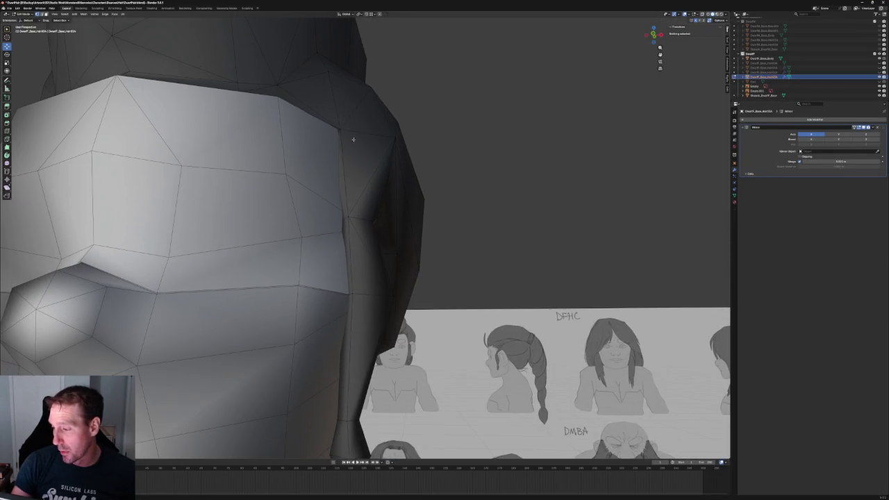
pyautogui.click(340, 129)
pyautogui.press('g')
pyautogui.press('x')
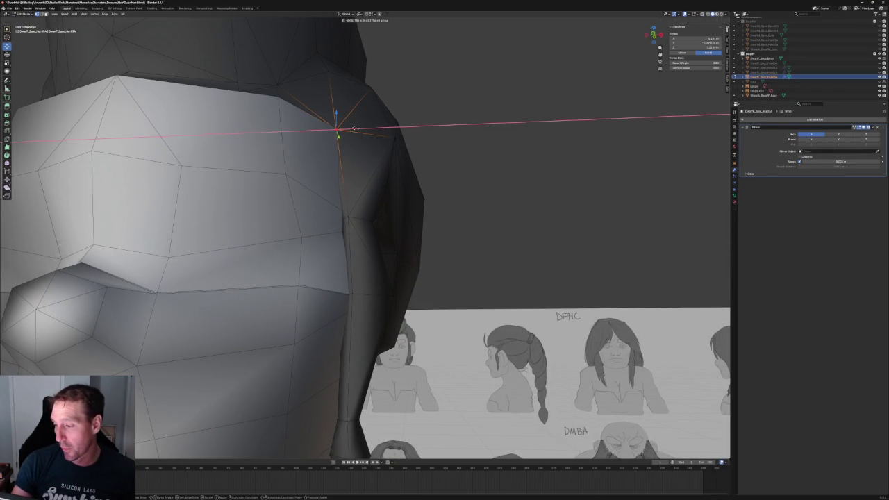
pyautogui.press('Escape')
# Compare the hair against the concept sheet in the image viewer, then return to Blender.
pyautogui.moveTo(341, 129)
pyautogui.mouseDown(button='middle')
pyautogui.moveTo(367, 158)
pyautogui.moveTo(358, 188)
pyautogui.mouseUp(button='middle')
pyautogui.scroll(-5, 367, 157)
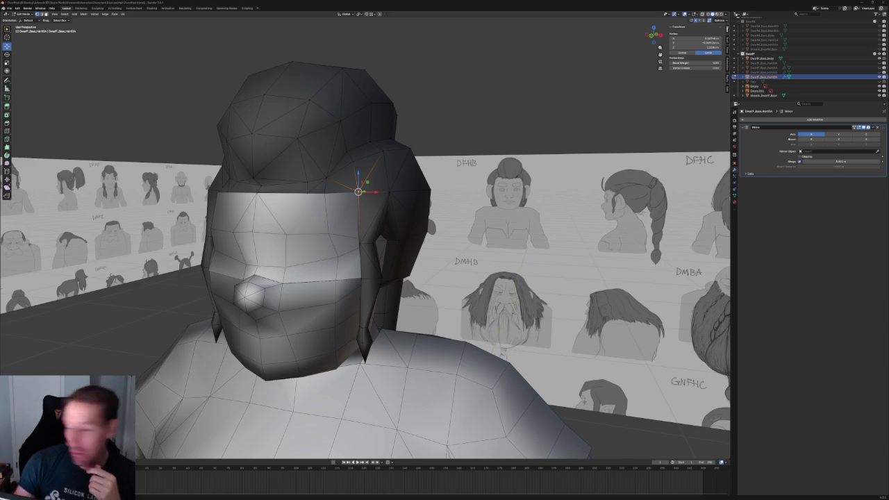
pyautogui.hotkey('alt', 'Tab')
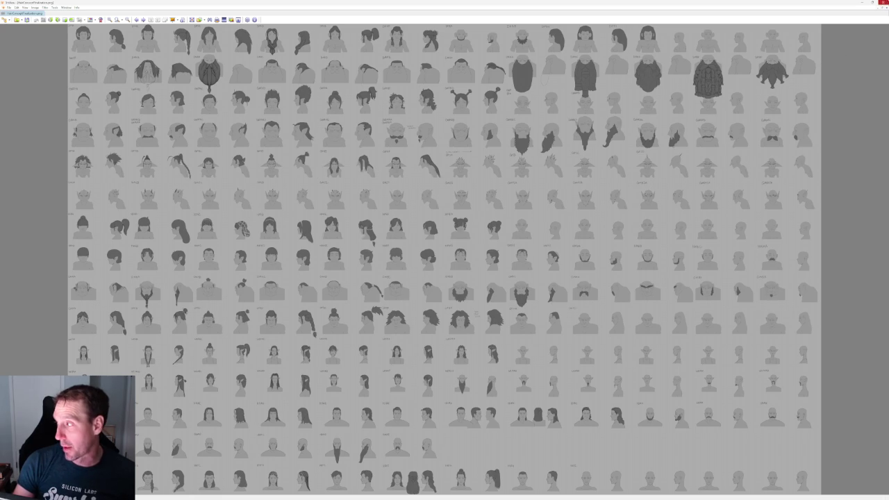
pyautogui.click(866, 3)
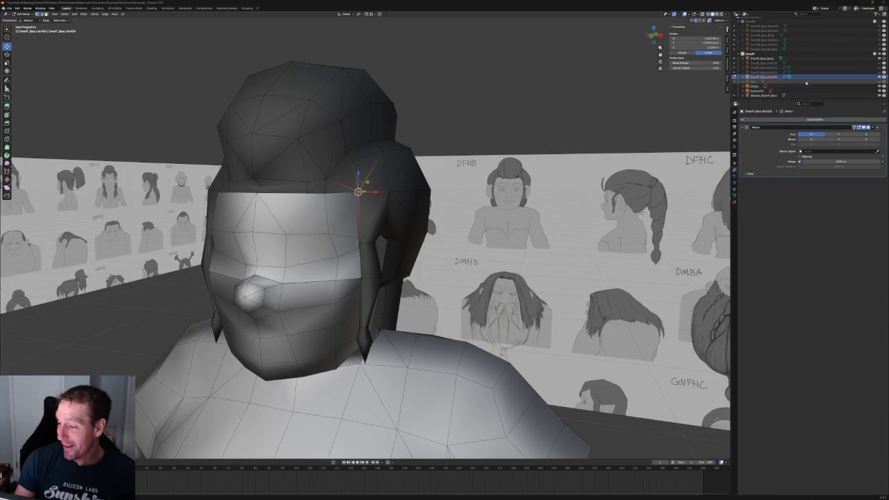
# View the head from the flat front in X-ray and box-select the hair's side-edge vertices.
pyautogui.scroll(1, 753, 70)
pyautogui.moveTo(326, 160)
pyautogui.mouseDown(button='middle')
pyautogui.moveTo(394, 142)
pyautogui.moveTo(380, 182)
pyautogui.mouseUp(button='middle')
pyautogui.scroll(3, 380, 181)
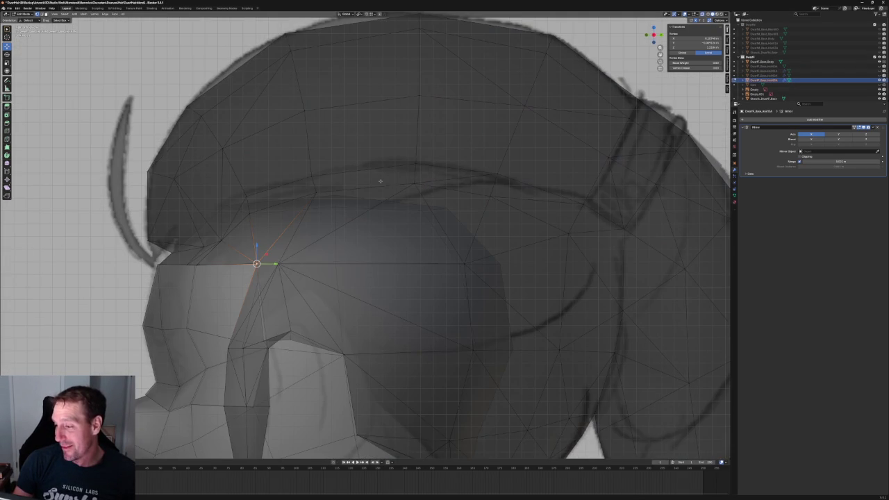
pyautogui.press('KP_3')
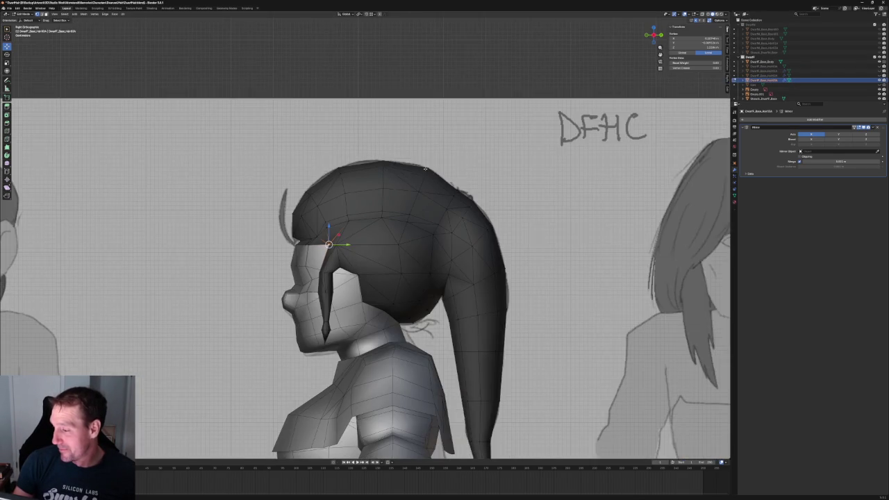
pyautogui.keyDown('shift'); pyautogui.moveTo(383, 204); pyautogui.dragTo(419, 193, button='middle'); pyautogui.keyUp('shift')
pyautogui.press('KP_1')
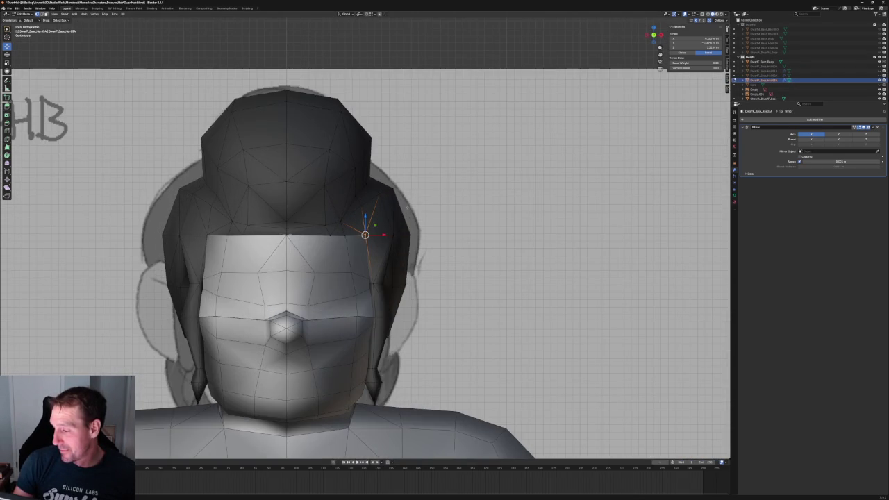
pyautogui.hotkey('alt', 'z')
pyautogui.moveTo(415, 178); pyautogui.dragTo(346, 227)
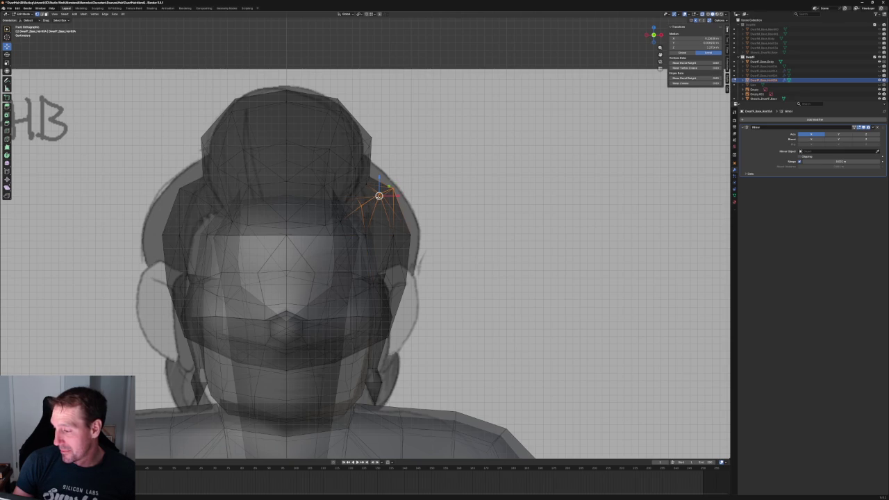